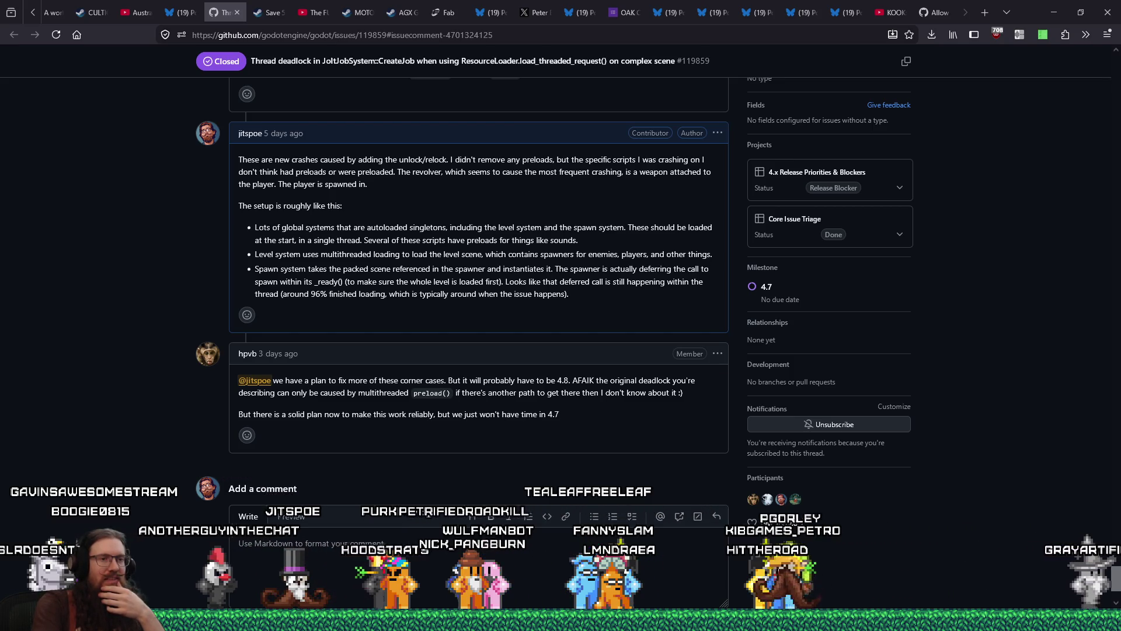
Switch from Firefox to the KOOK project's Godot editor and close its Export dialog.
key("alt+Tab")
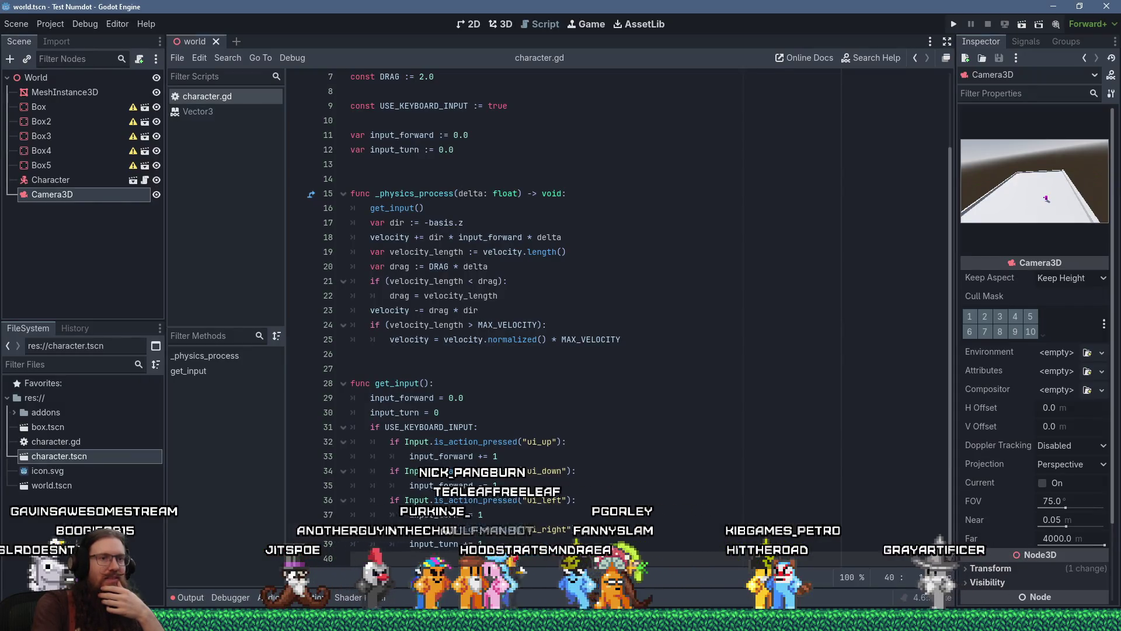
key("alt+Tab")
left_click(733, 482)
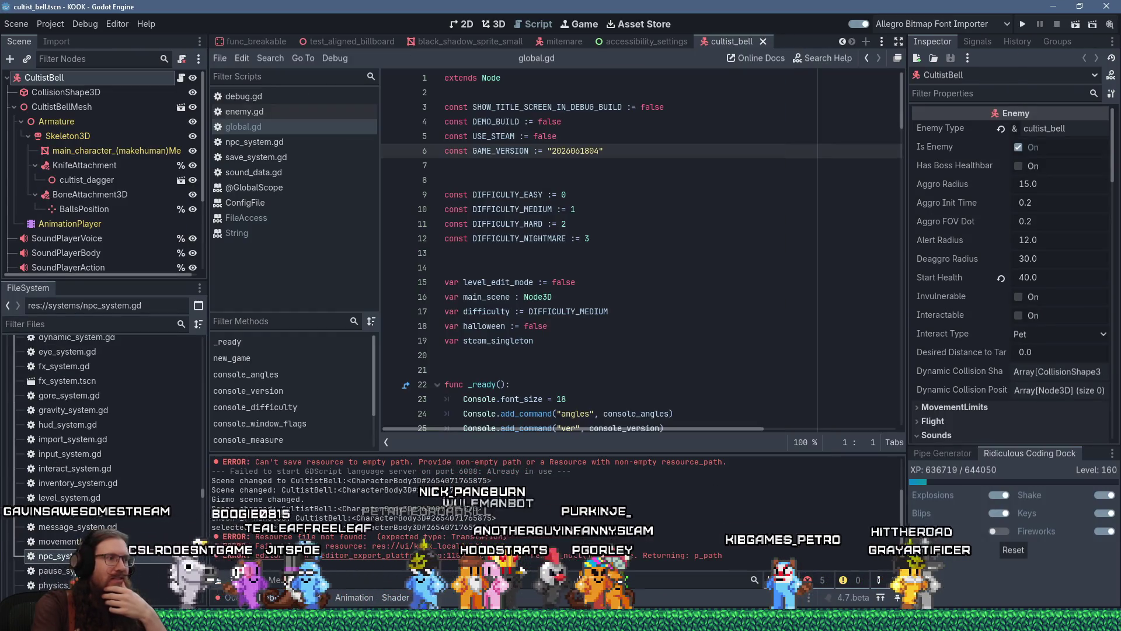
Close the .godot folder window and bring the playtest folder window forward.
key("alt+Tab")
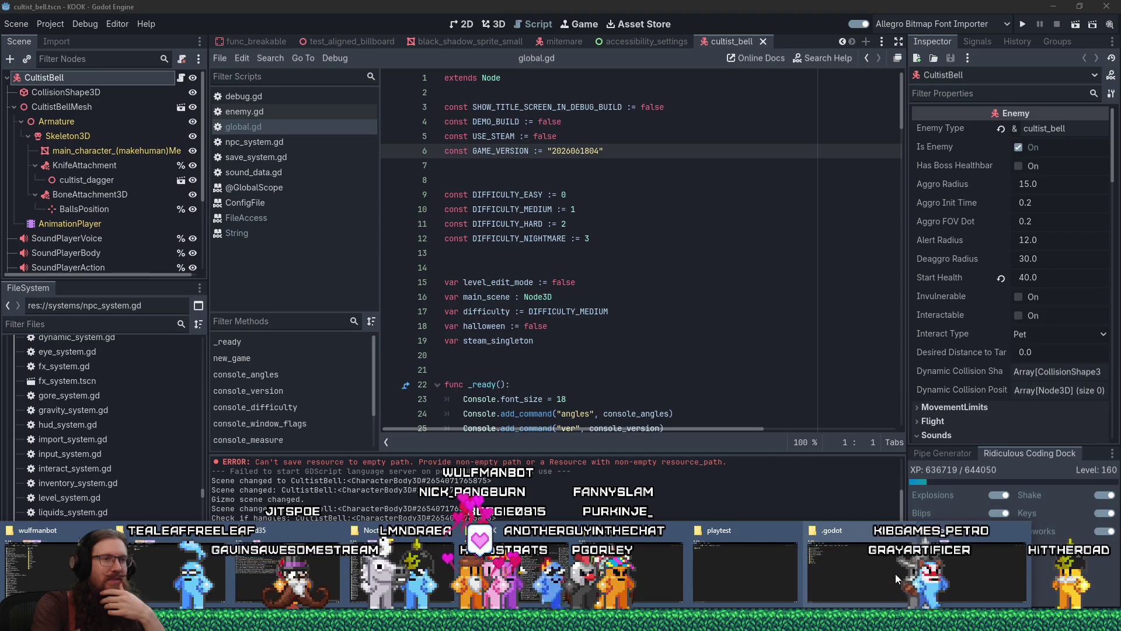
middle_click(895, 573)
left_click(786, 570)
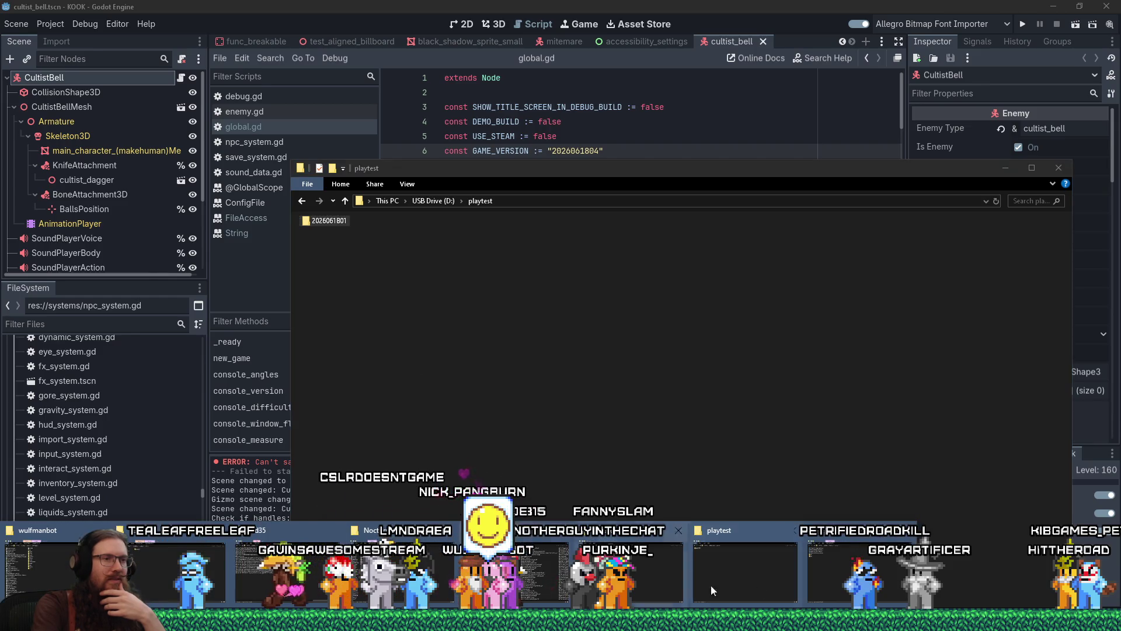
Close the godot programs window and run KOOK.exe from the 20260618 folder, maximizing the game.
left_click(824, 582)
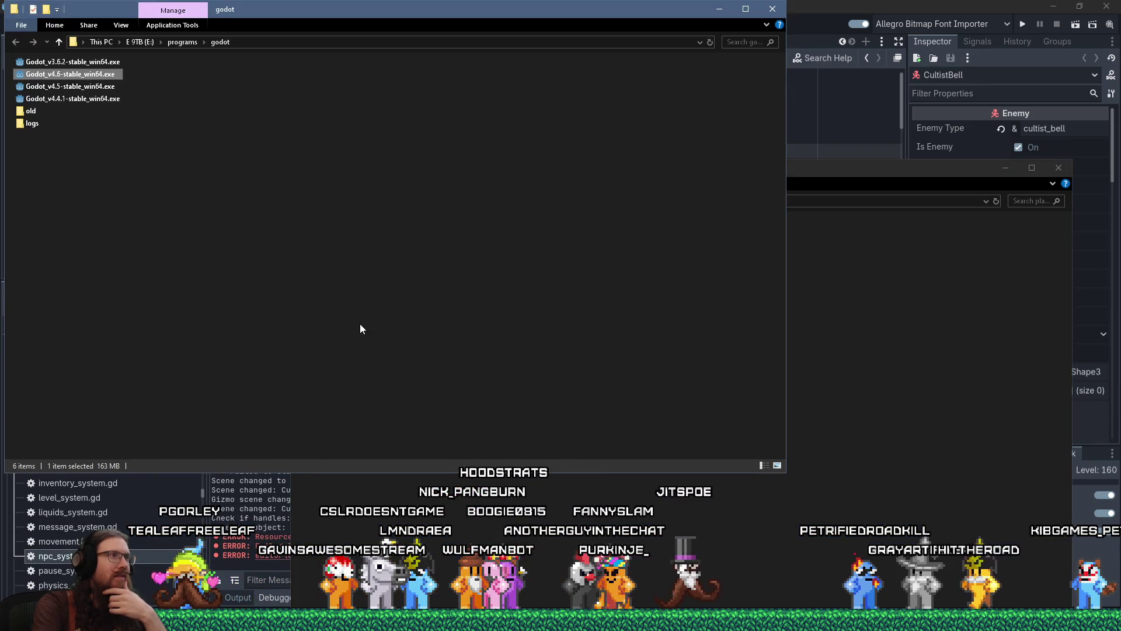
left_click(773, 9)
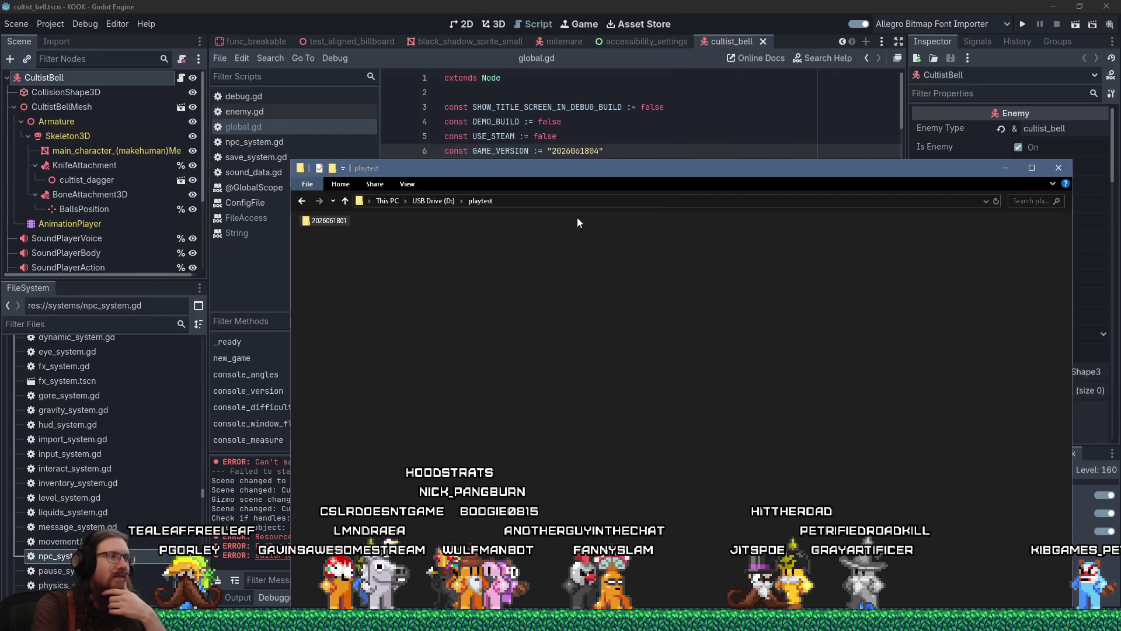
mouse_move(403, 624)
left_click(403, 575)
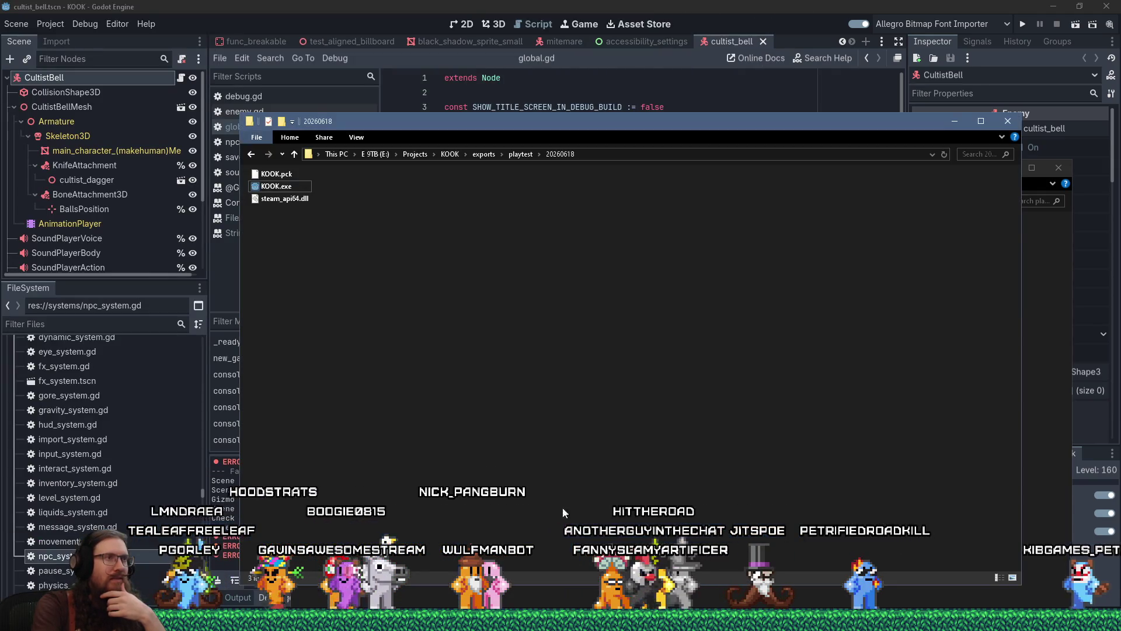
left_click(300, 191)
double_click(300, 188)
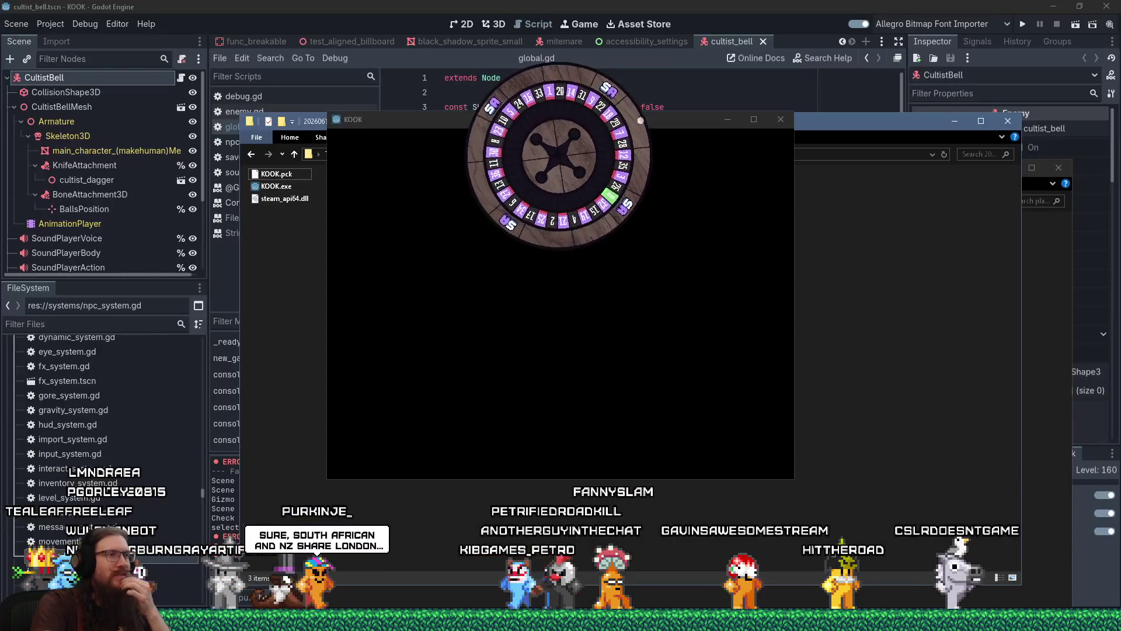
left_click(753, 120)
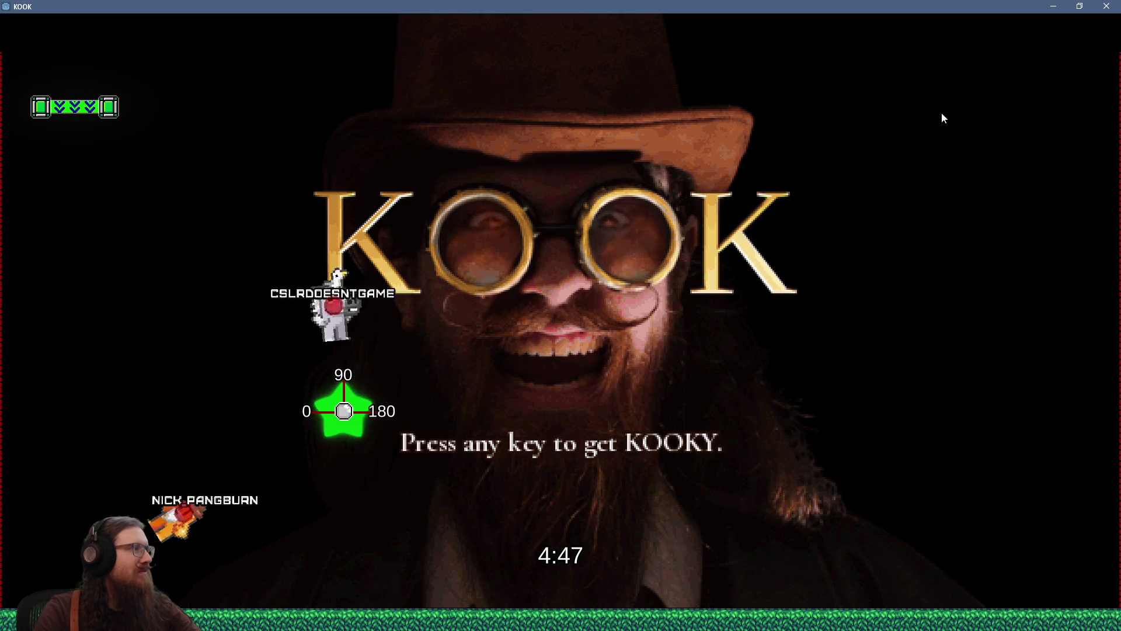
Leave the title screen and load the london1 level from the Load Level list.
left_click(1020, 145)
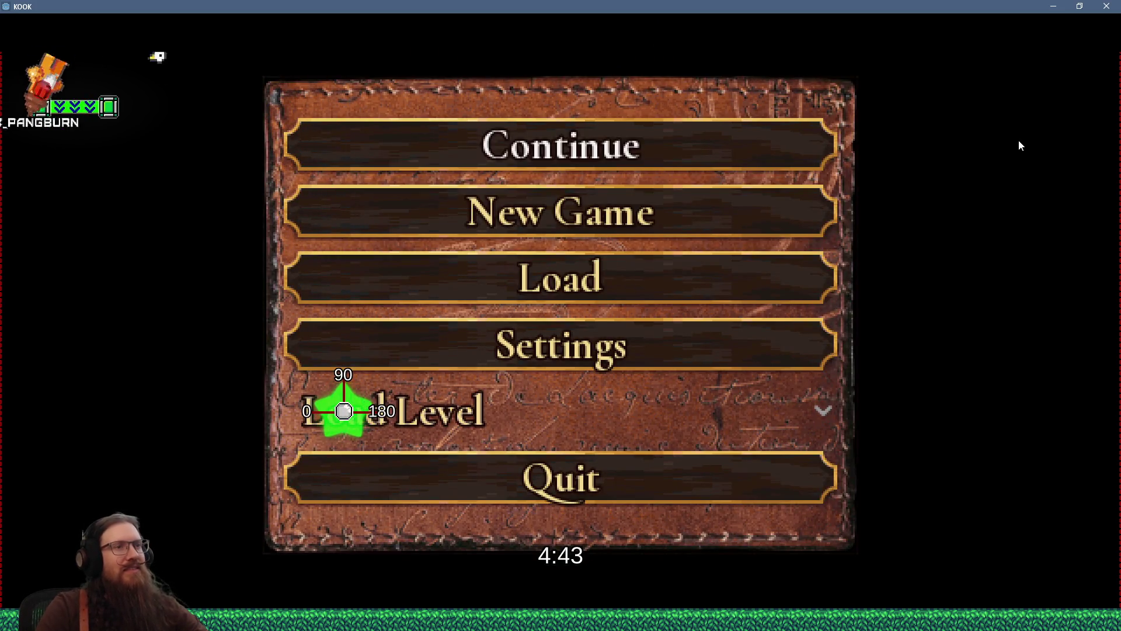
left_click(502, 416)
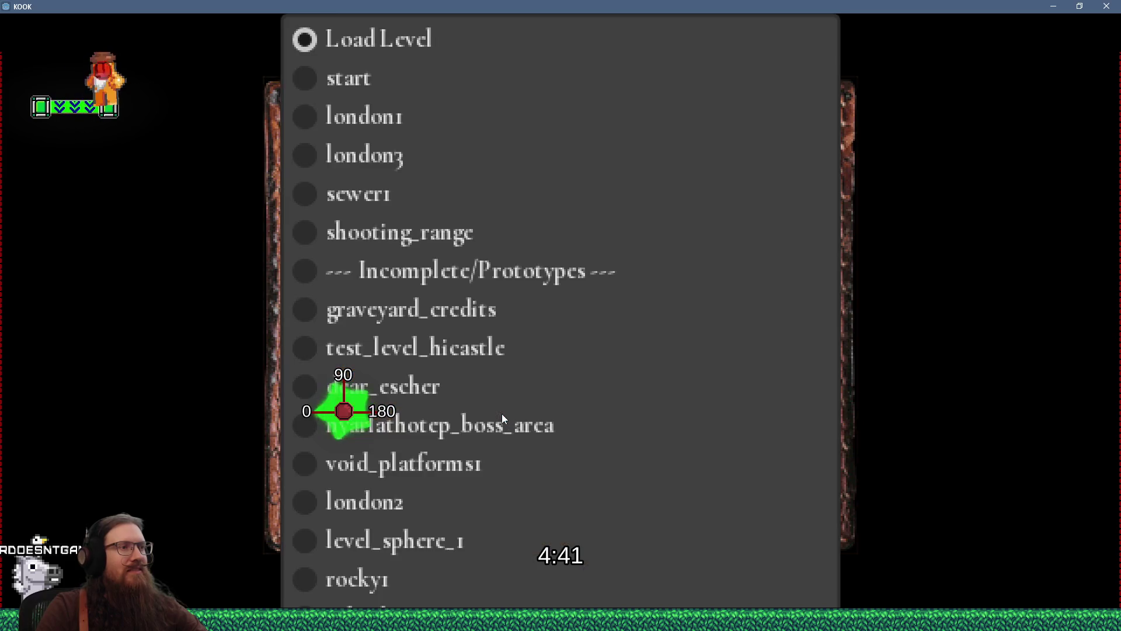
left_click(395, 127)
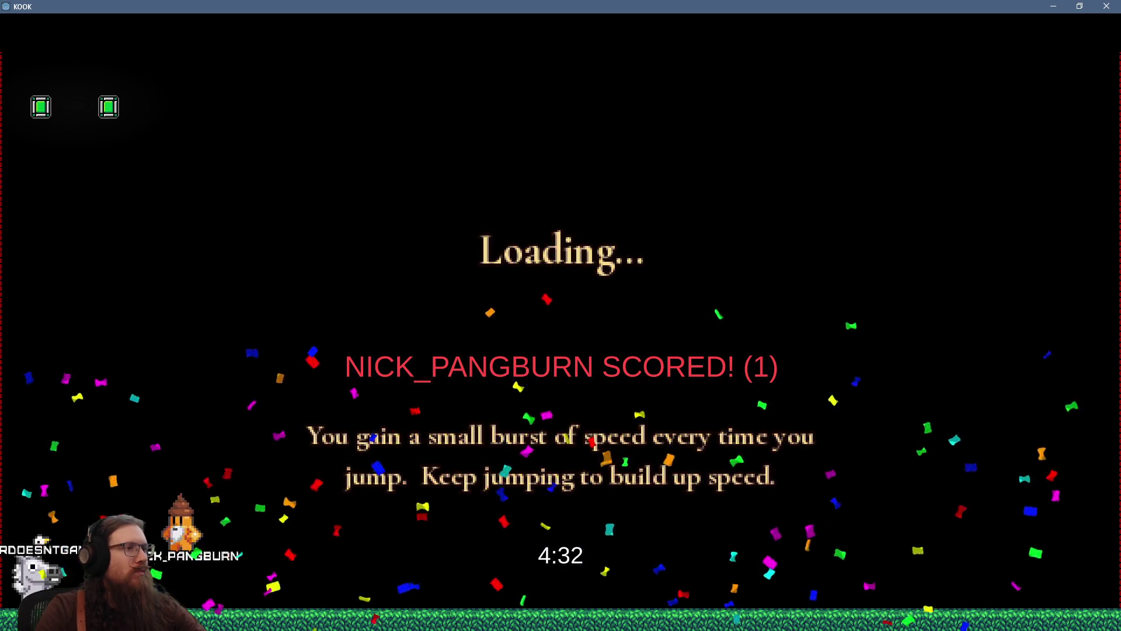
Walk through the room, grab the revolver and shoot the spider on the brick wall.
key("w")
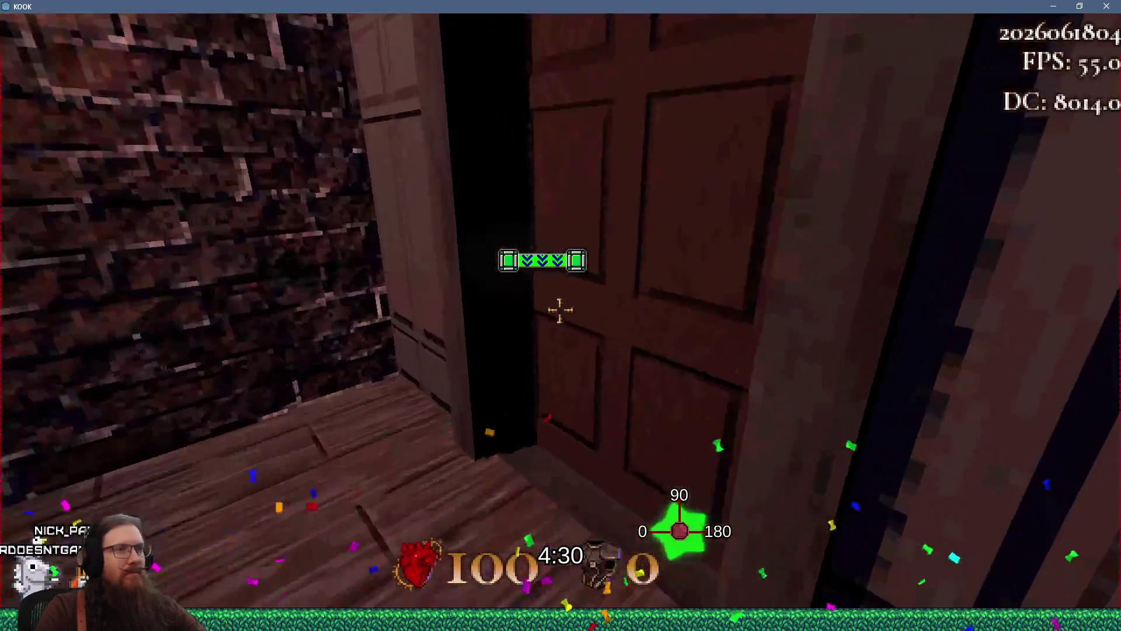
key("w")
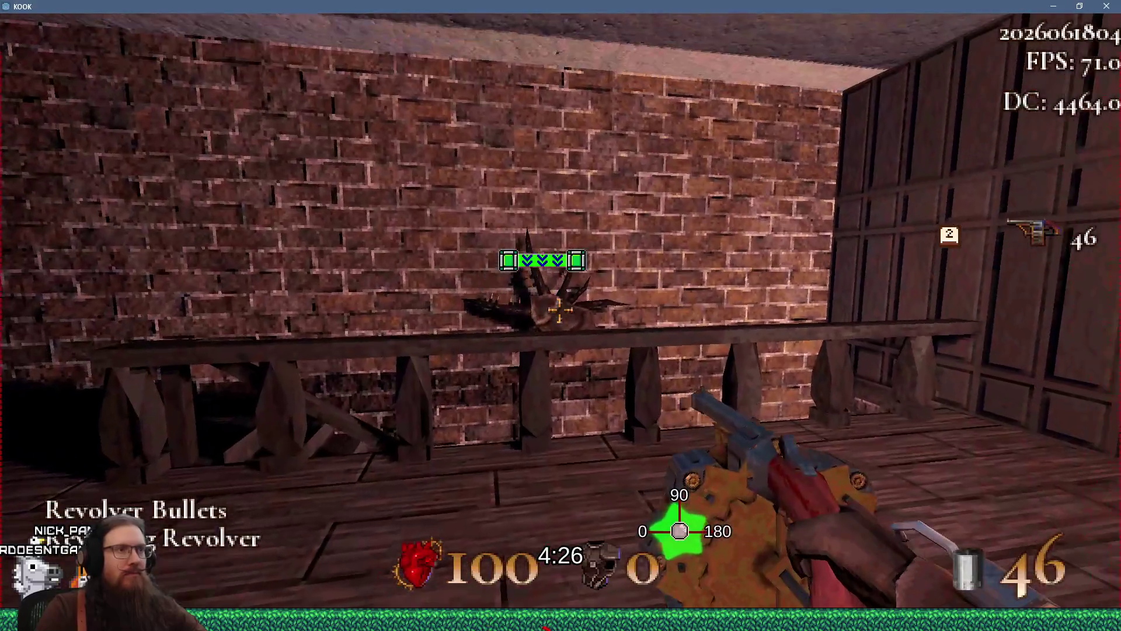
left_click(559, 310)
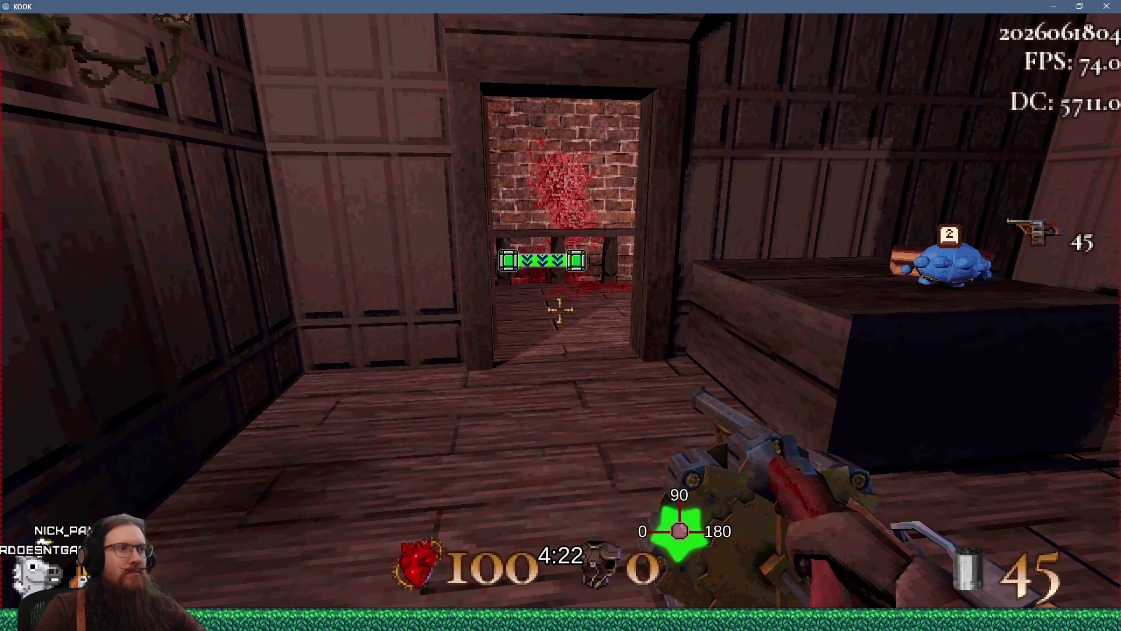
Jump out the window and move along the cobbled London street past the lamp post.
key("w")
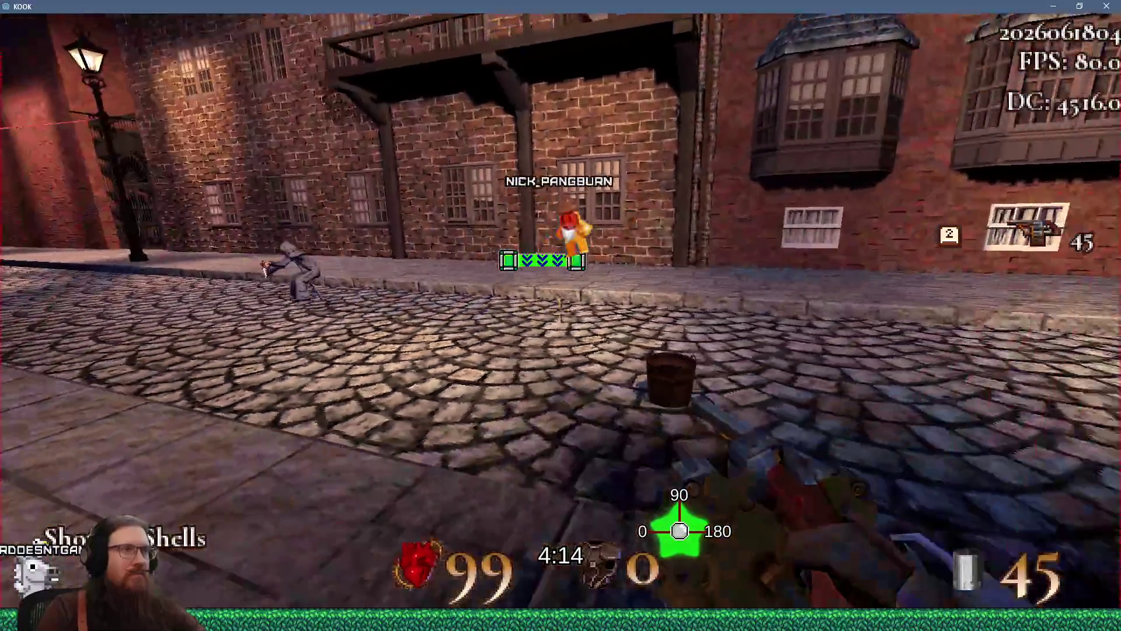
key("w")
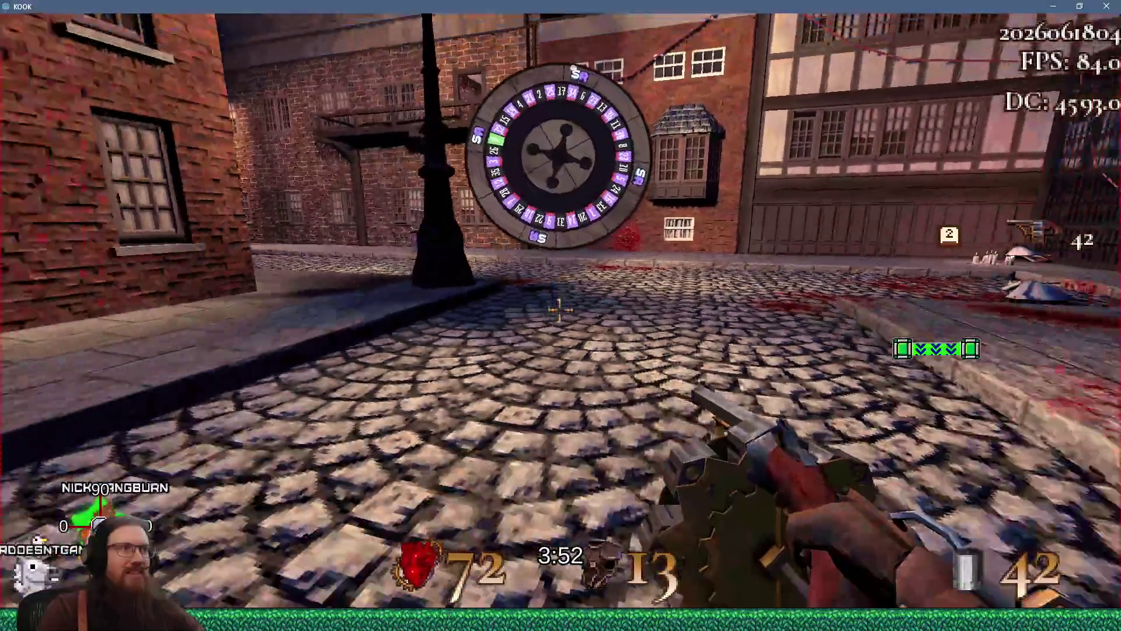
key("a")
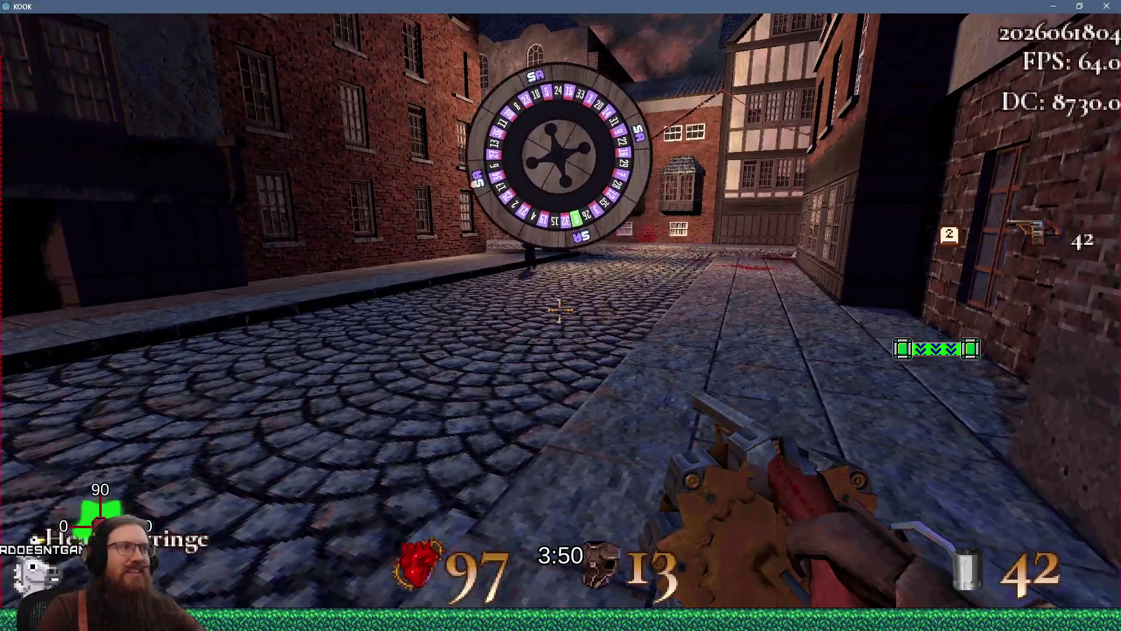
key("w")
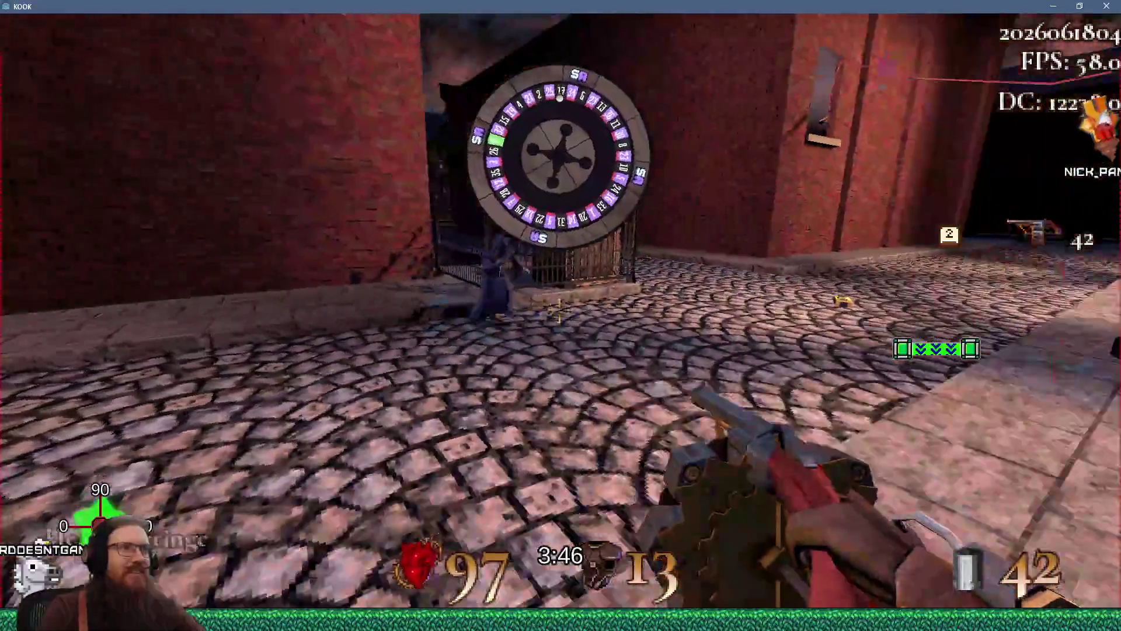
key("w")
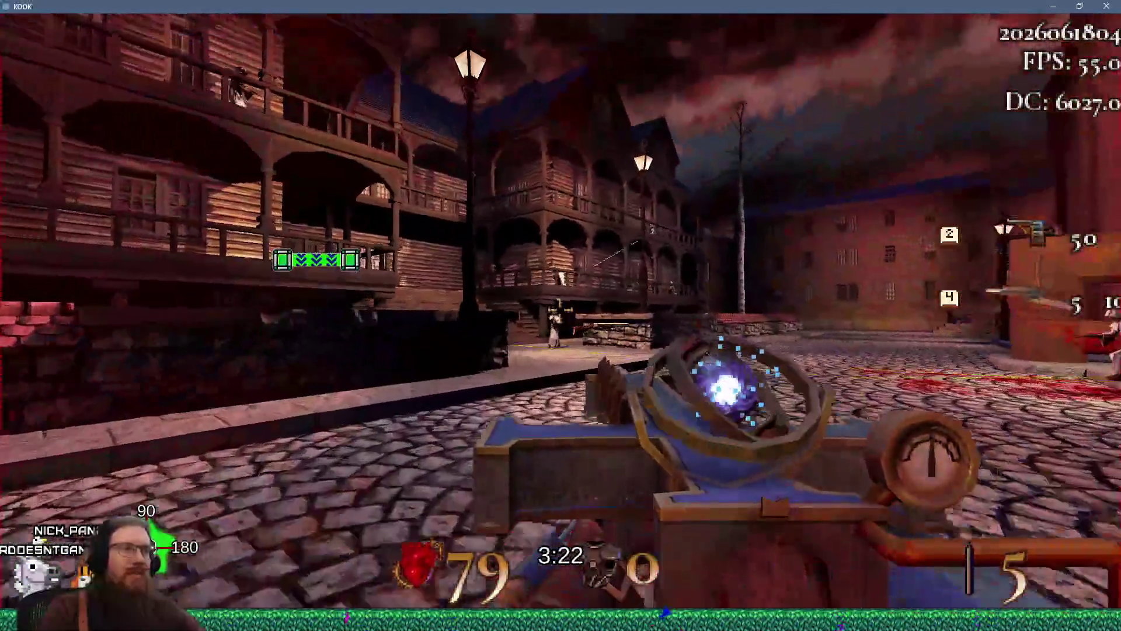
Fire down the street, cross into the red brick building and shoot the enemy inside.
left_click(561, 315)
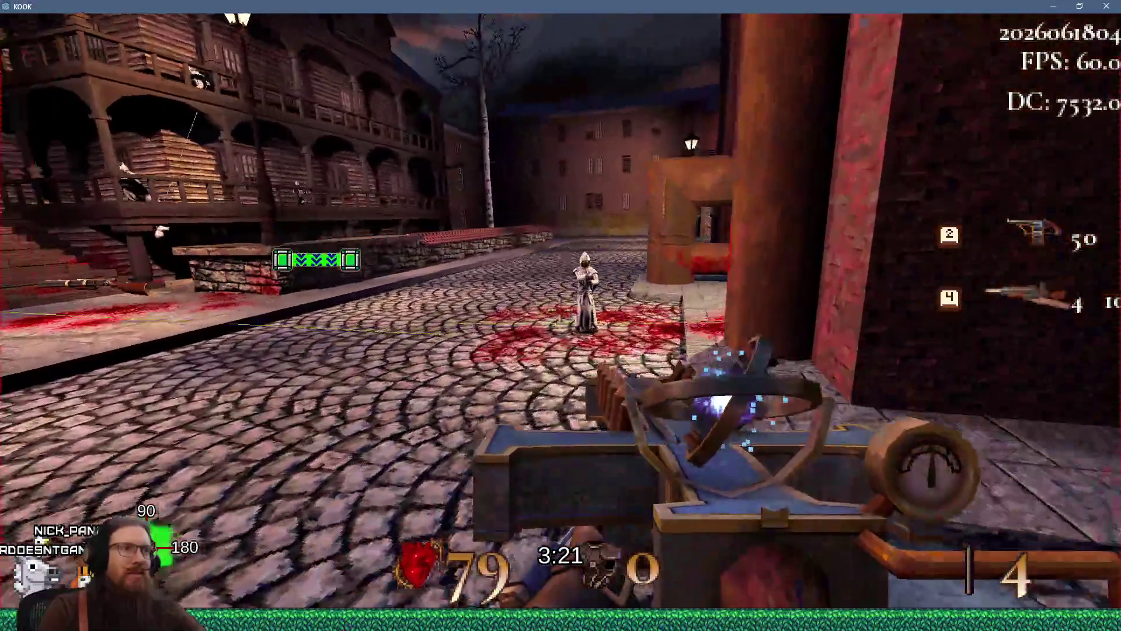
left_click(560, 315)
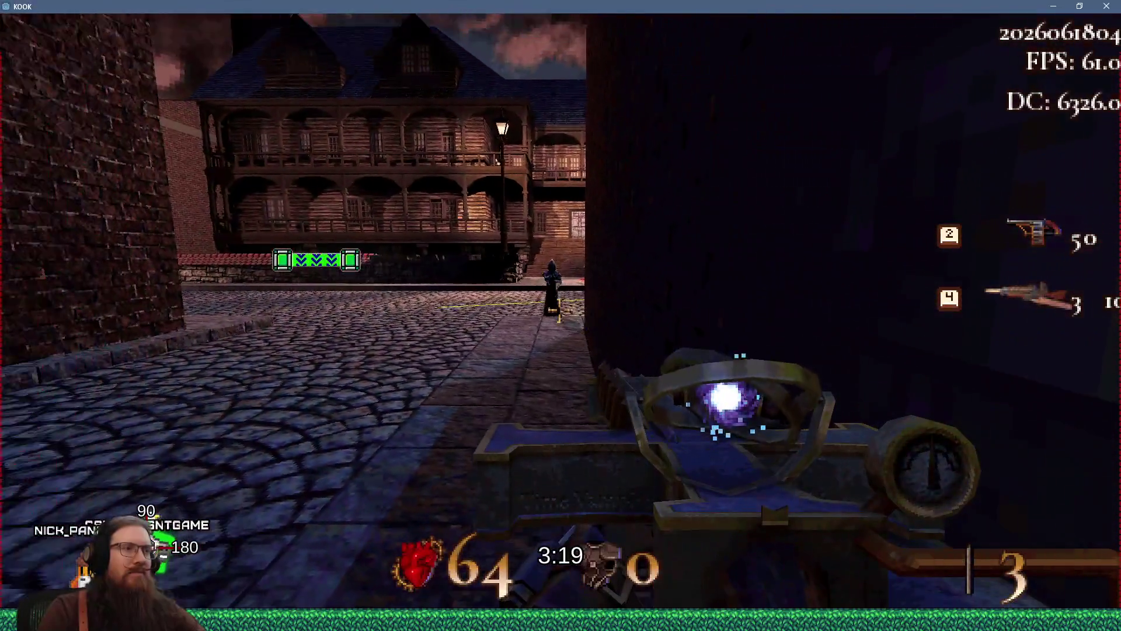
left_click(561, 315)
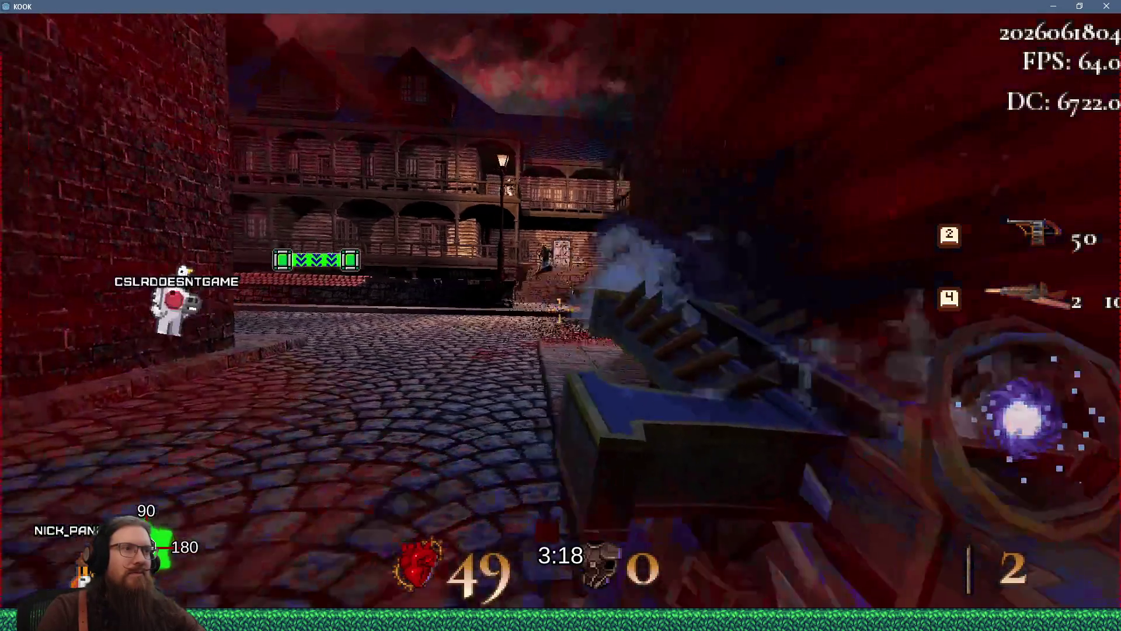
key("w")
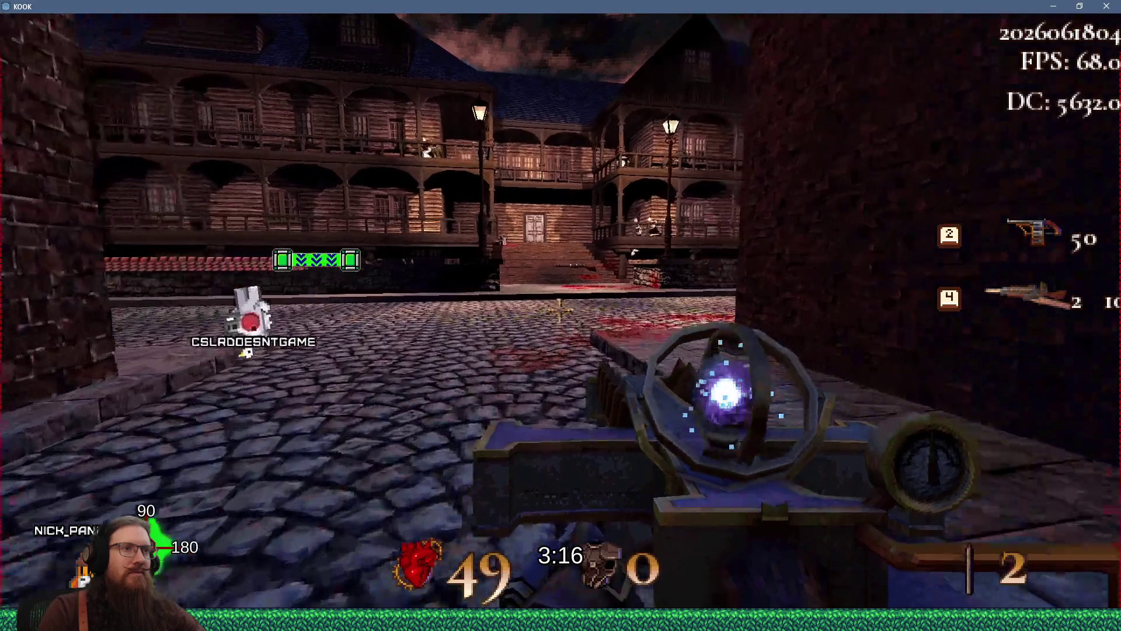
key("w")
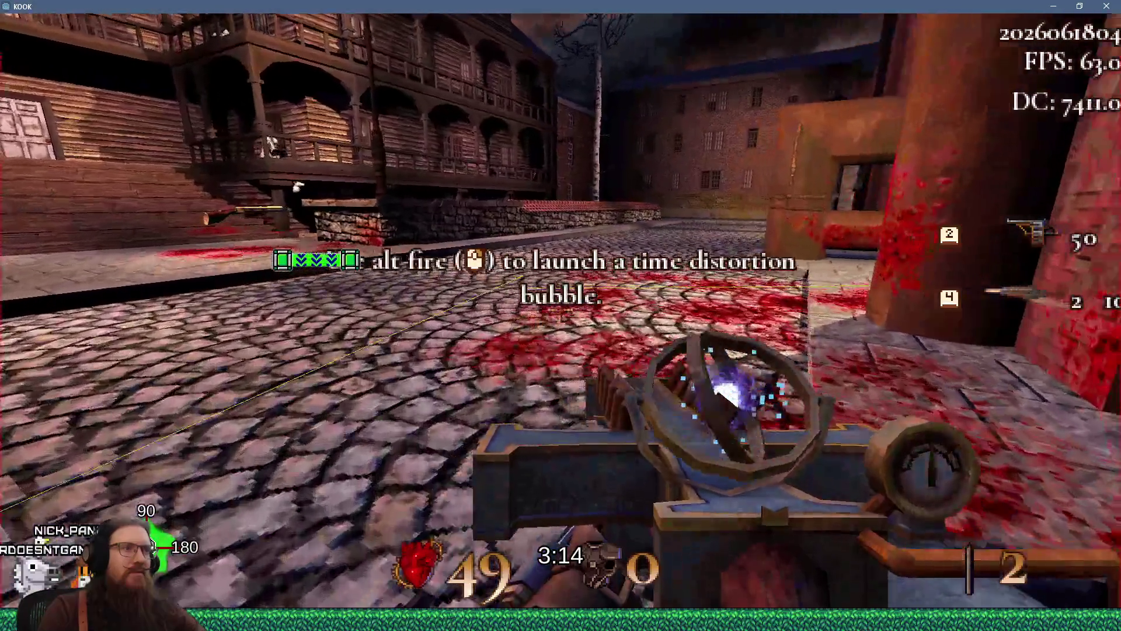
key("w")
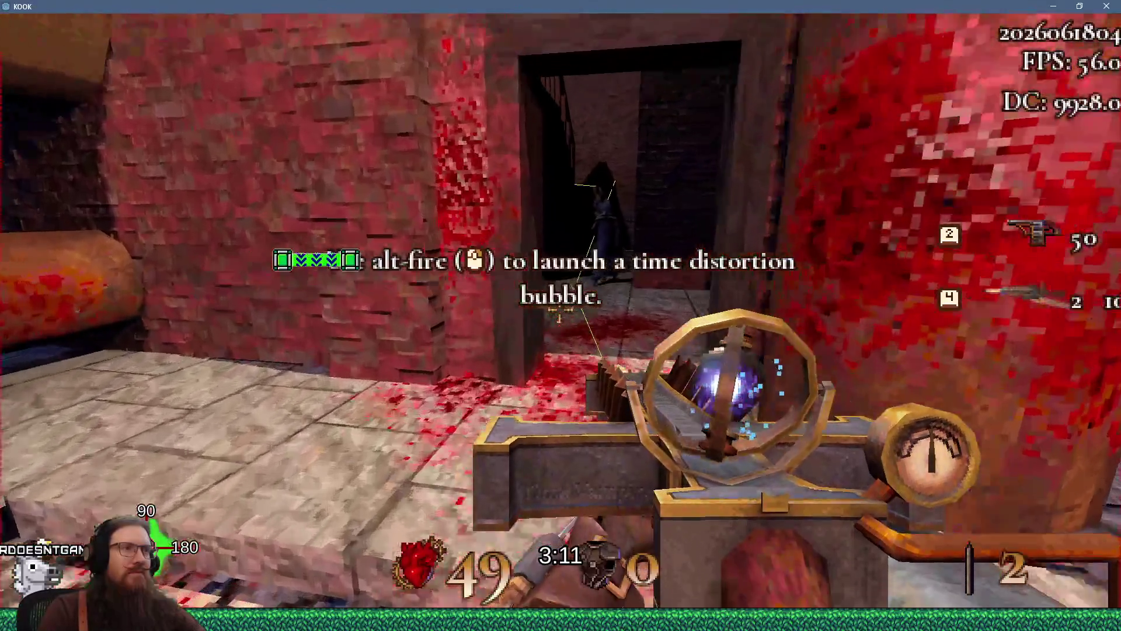
left_click(561, 316)
key("w")
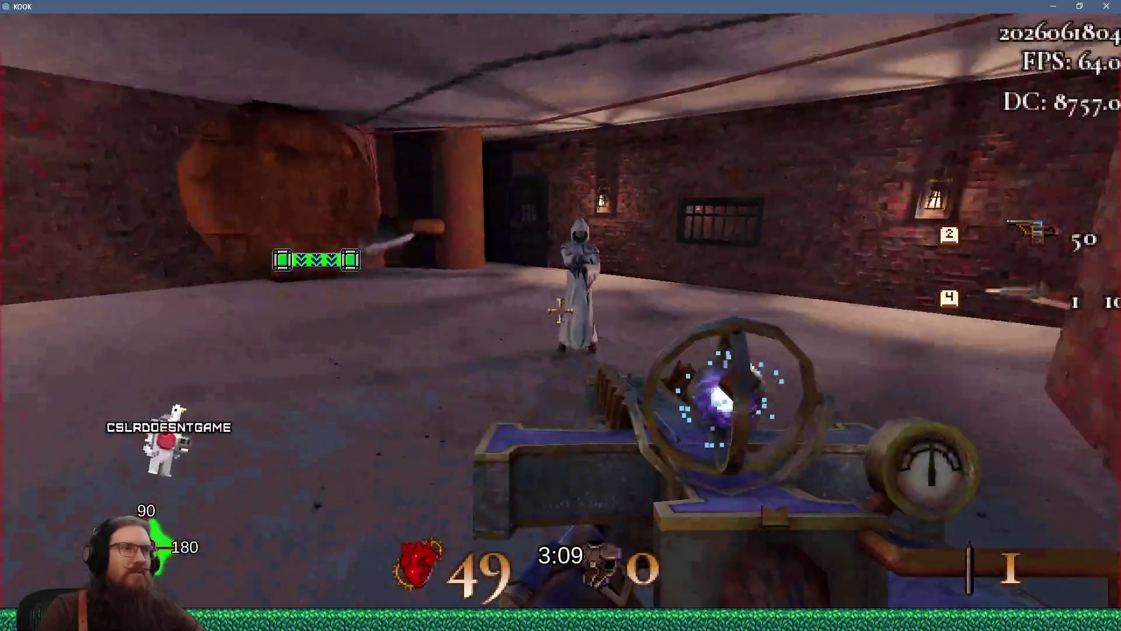
left_click(559, 311)
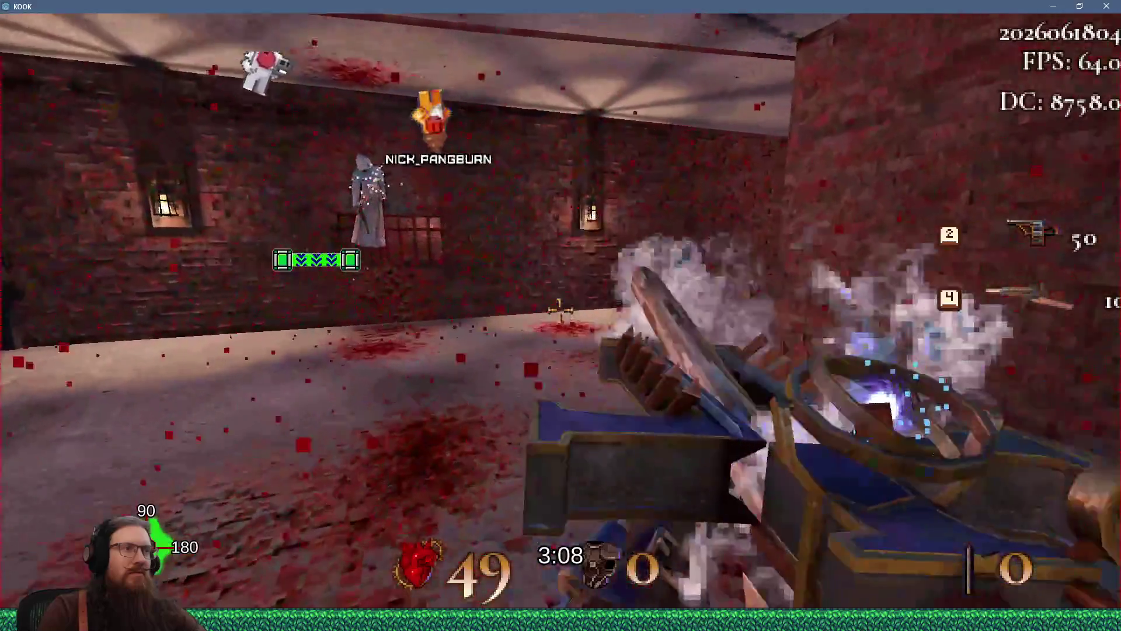
Quit the game by entering quit in the developer console.
key("grave")
type("t")
key("Return")
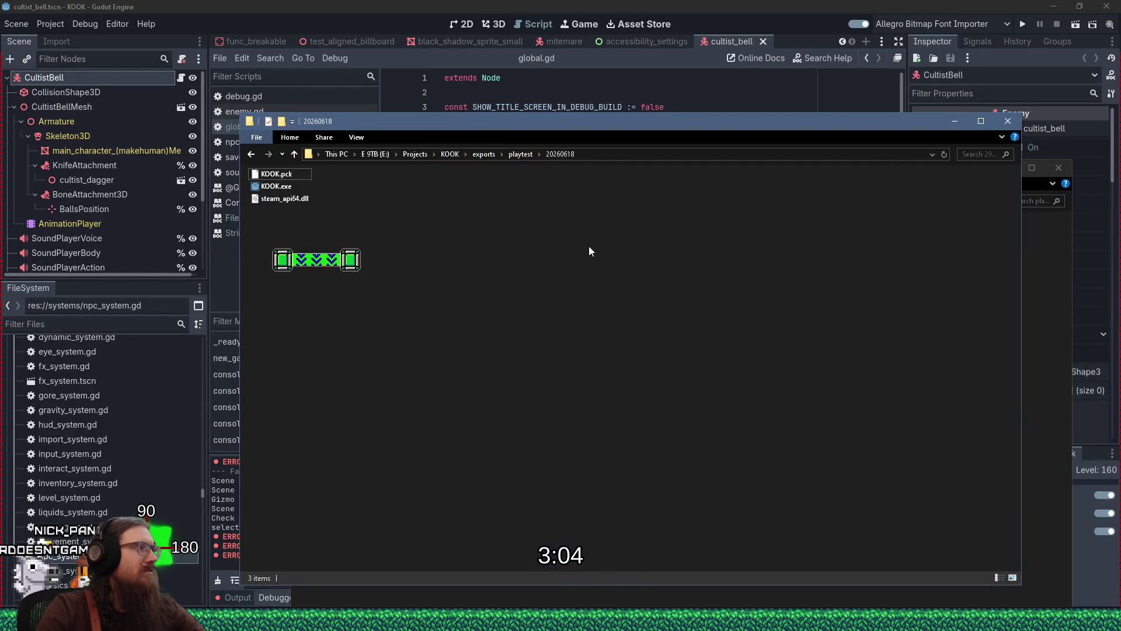
Bring Godot forward and open Find in Files from the script editor's Search menu.
left_click(685, 4)
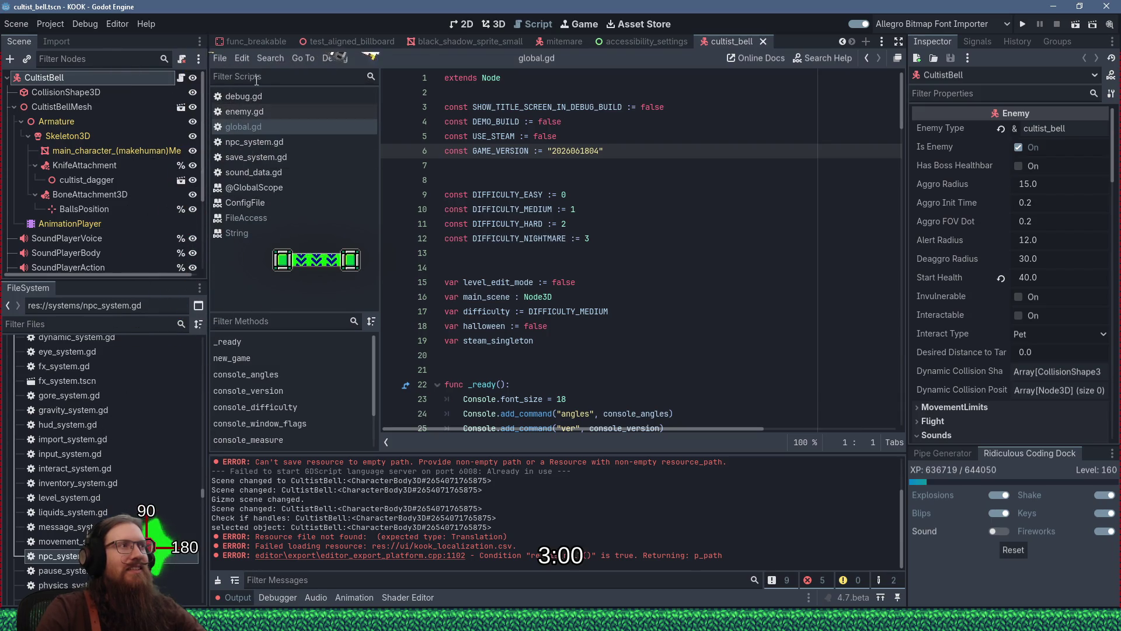
left_click(277, 60)
left_click(325, 146)
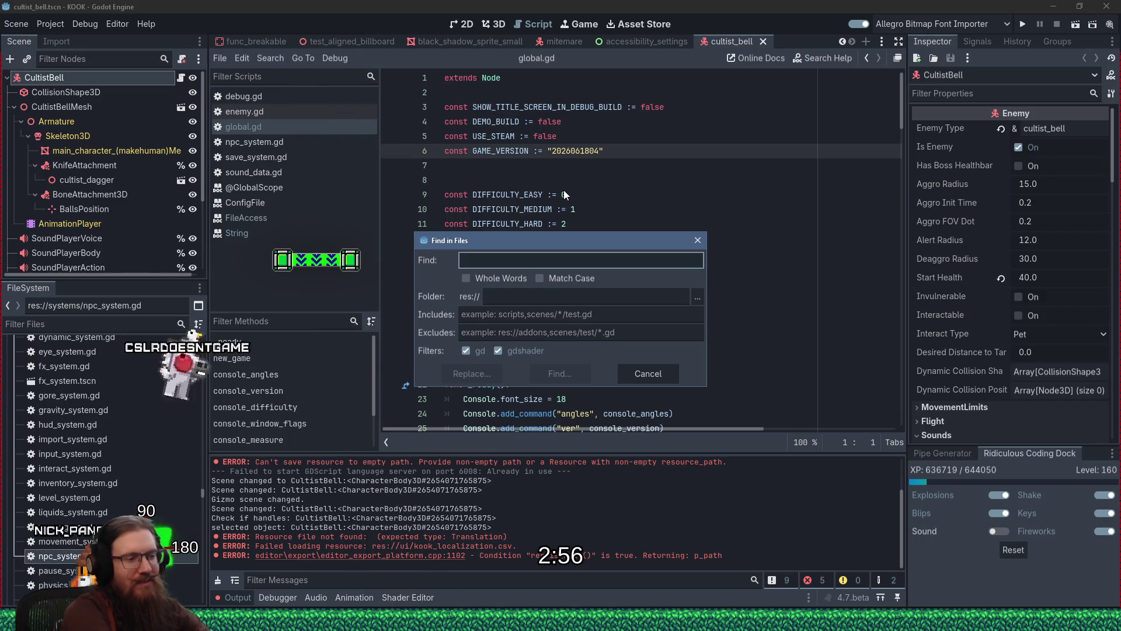
Find aggro_time across the project and change DEAGGRO_TIME in npc_system.gd from 4.0 to 8.0, then save.
type("aggro_time")
key("Return")
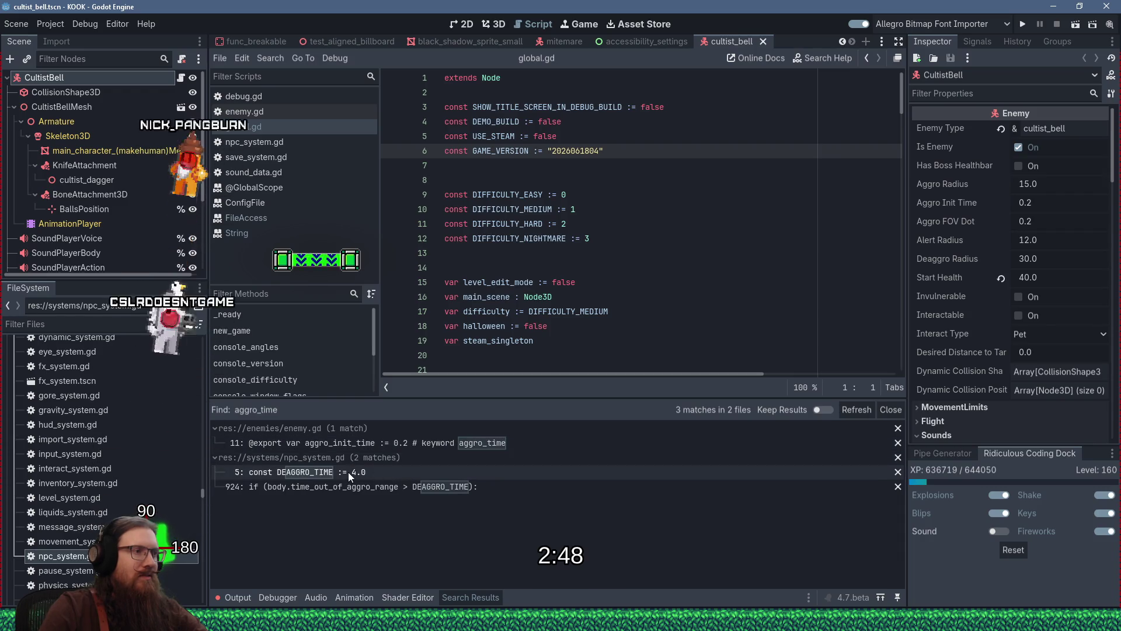
left_click(413, 472)
scroll(525, 345, "up", 2)
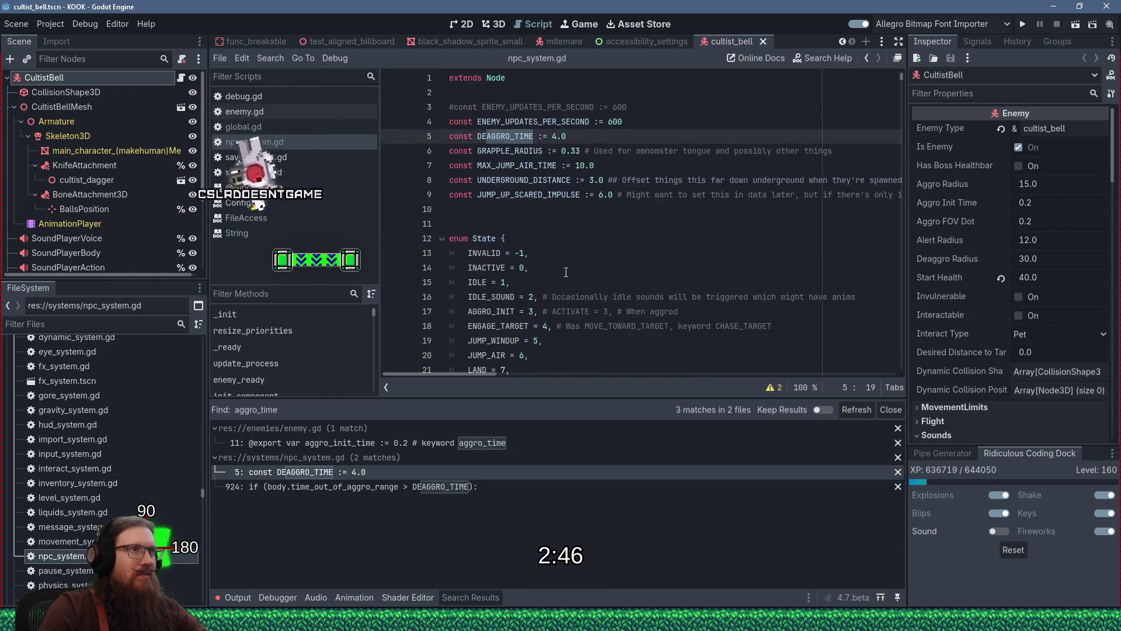
left_click(553, 137)
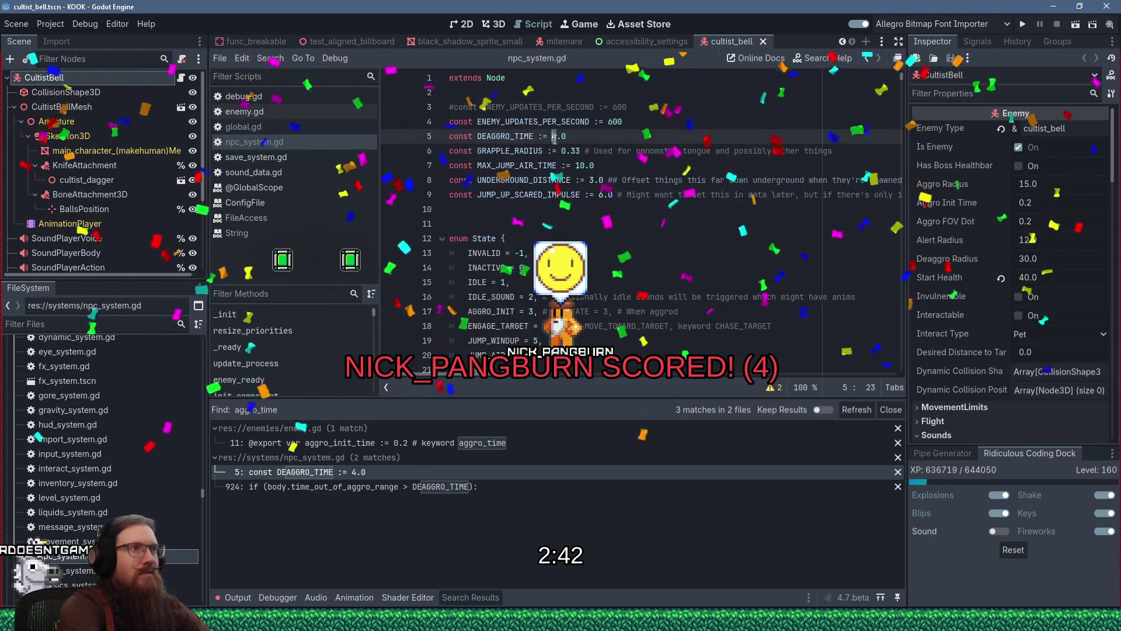
key("Delete")
type("8")
key("ctrl+s")
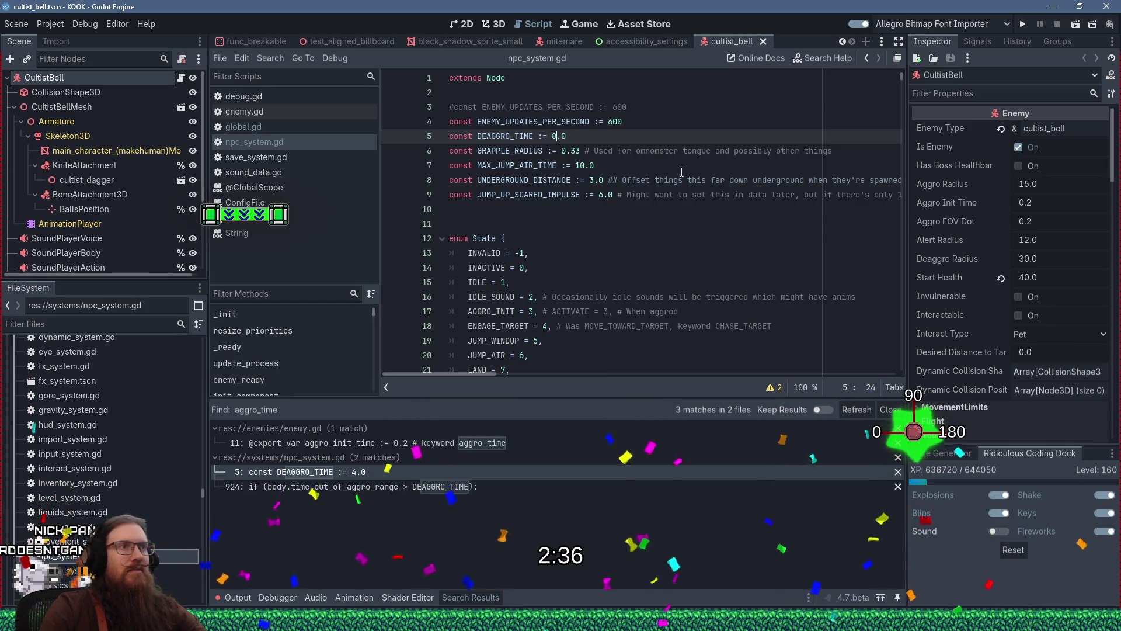
Search npc_system.gd for draw_line.
left_click(590, 194)
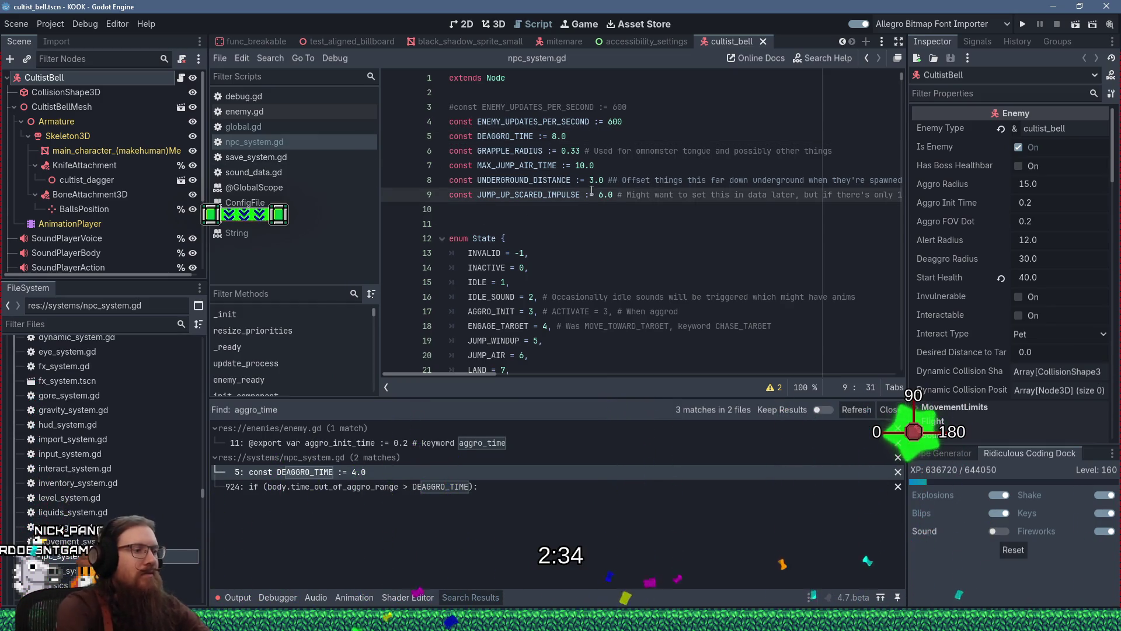
key("ctrl+f")
type("d")
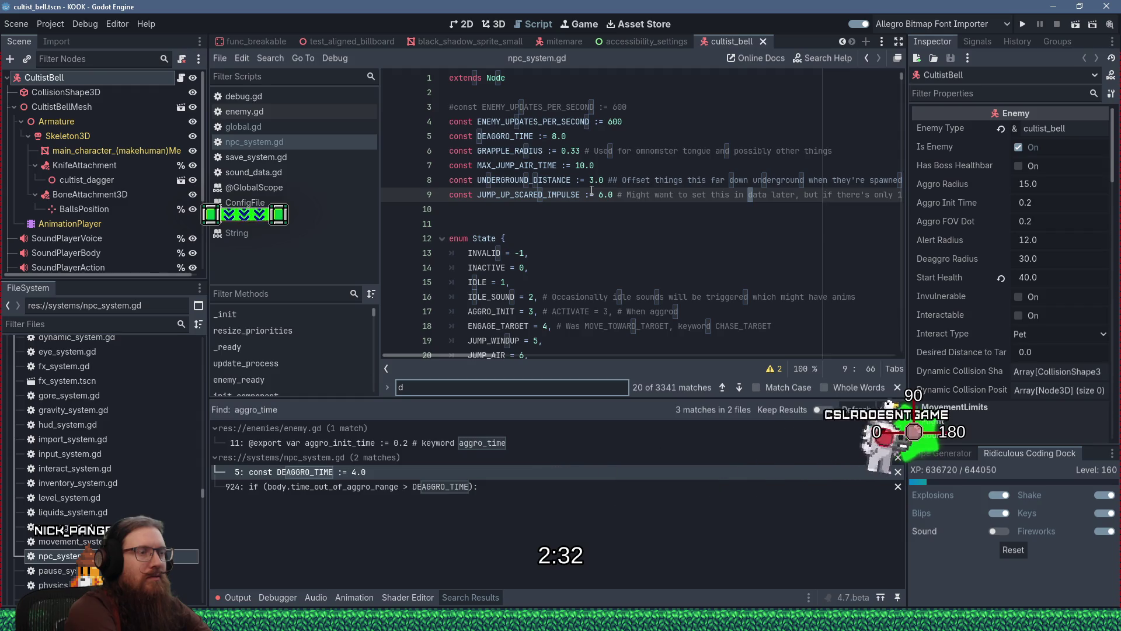
type("raw_line")
key("Return")
key("Return")
key("Return")
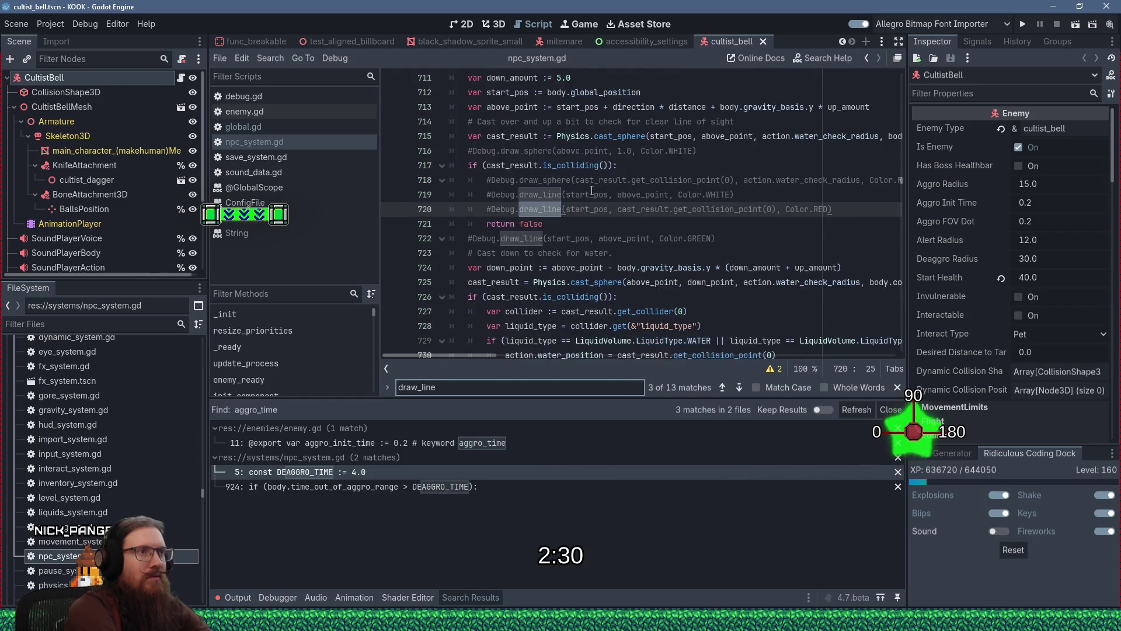
Comment out the Debug.draw_line call on line 1378 with #.
key("Return")
key("Return")
key("Return")
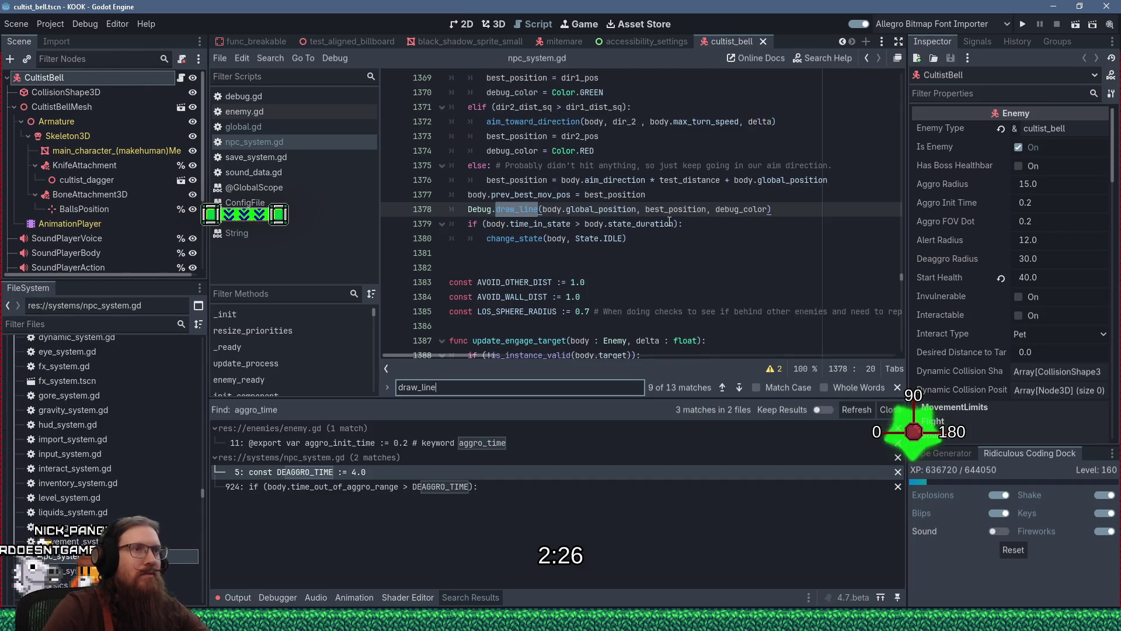
scroll(669, 215, "up", 13)
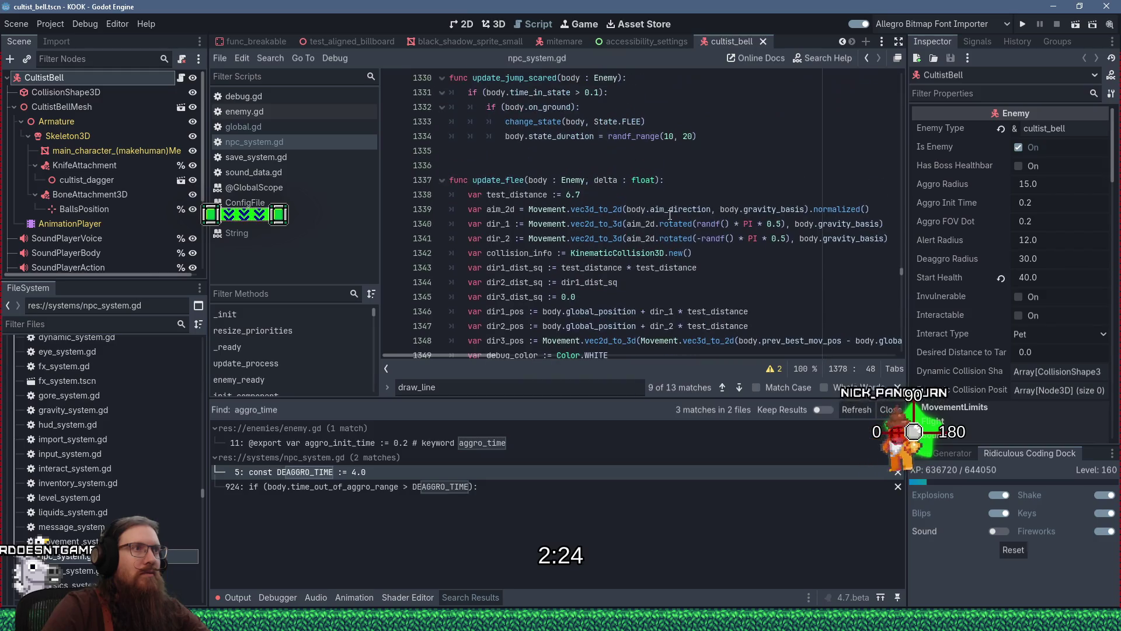
scroll(670, 215, "down", 14)
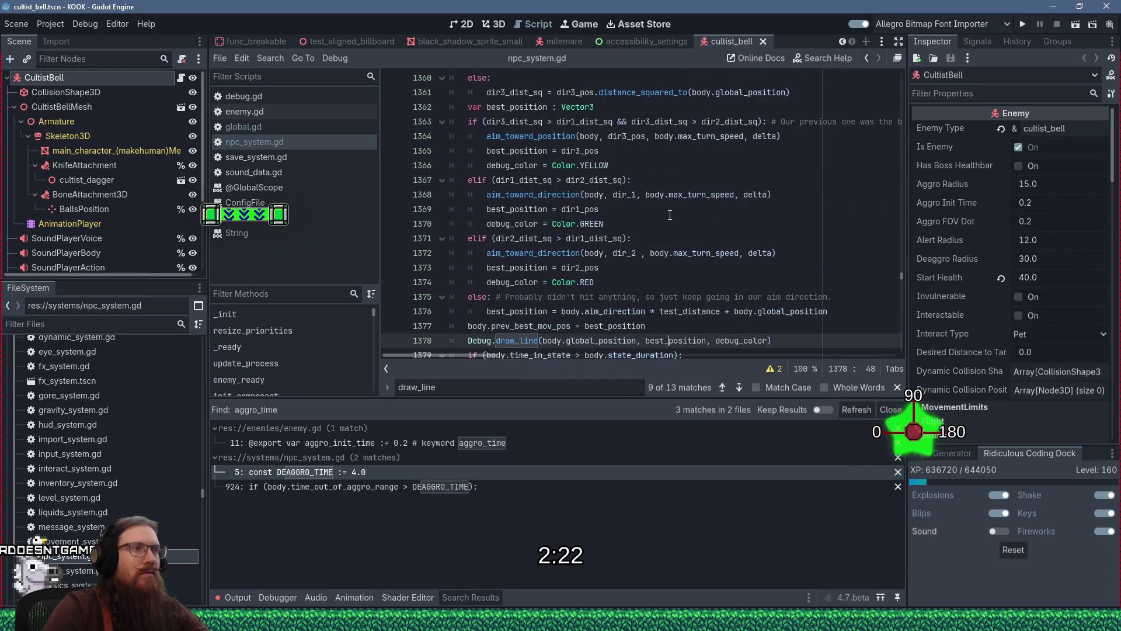
left_click(468, 166)
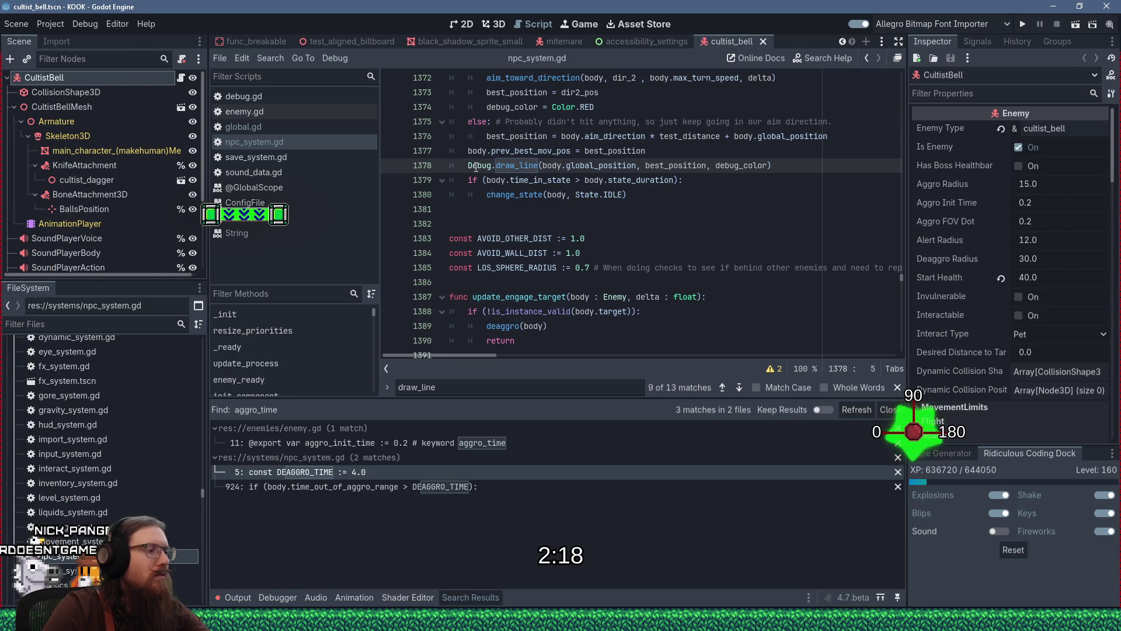
type("#")
Check the remaining draw_line matches at lines 731 and 1862, then save npc_system.gd.
key("F3")
key("F3")
key("F3")
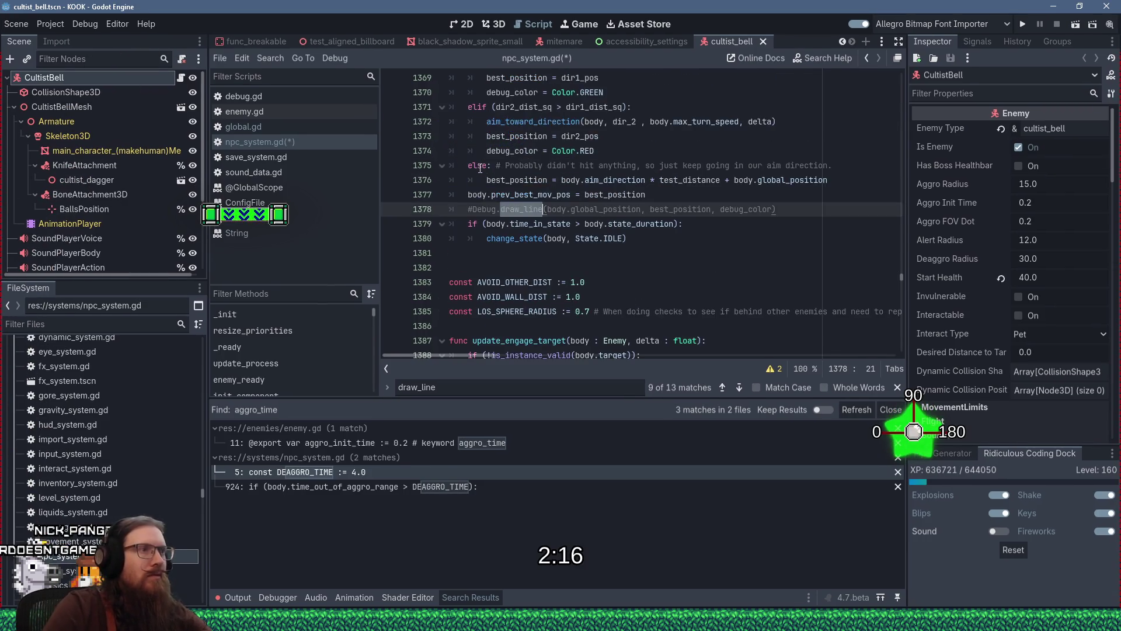
key("F3")
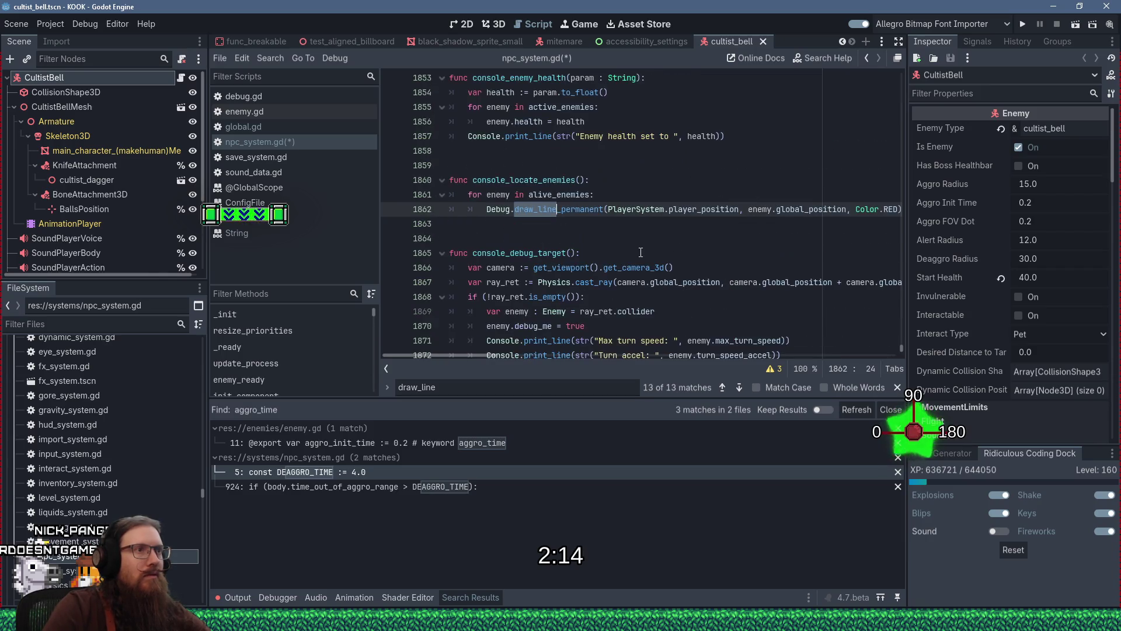
key("F3")
key("F3")
key("F3")
key("F3")
key("F3")
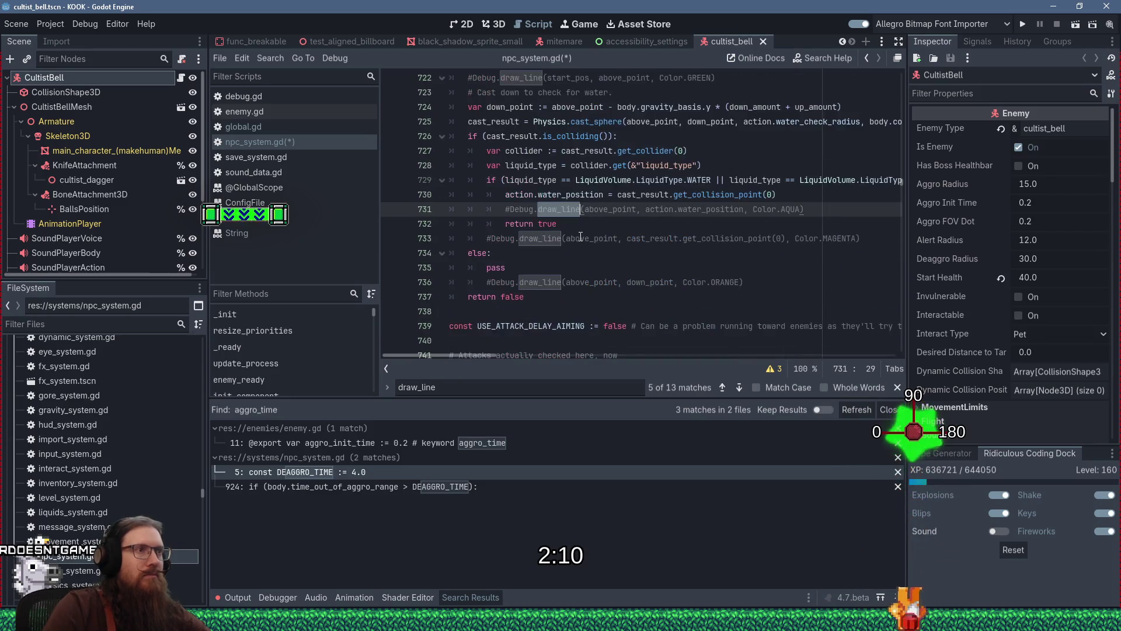
key("F3")
key("F3")
key("F3")
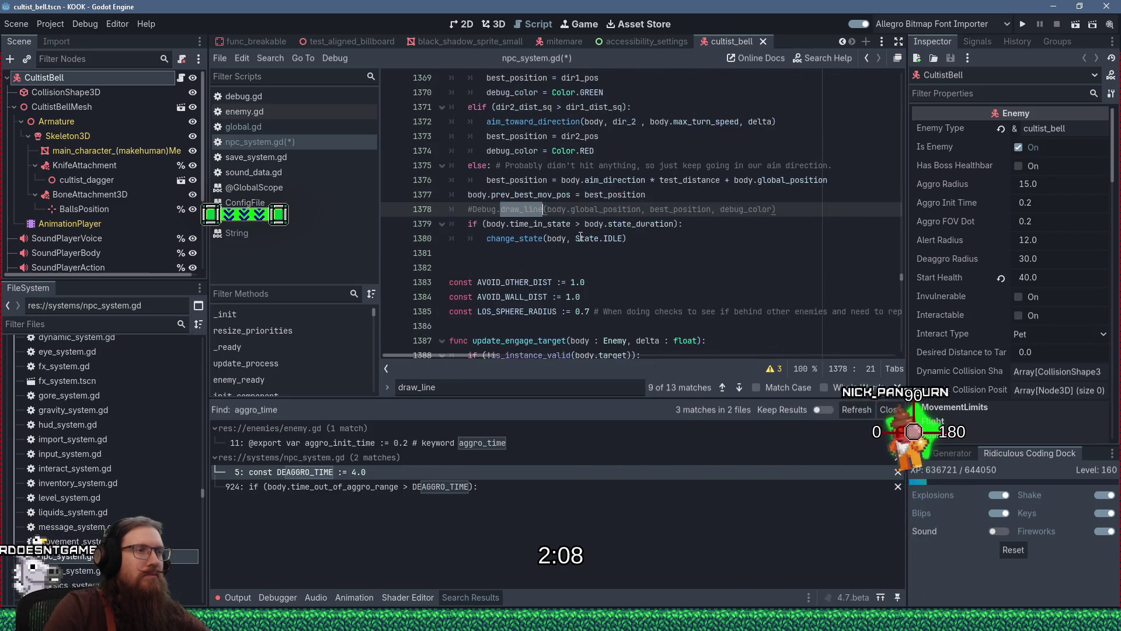
key("F3")
key("F3")
key("F3")
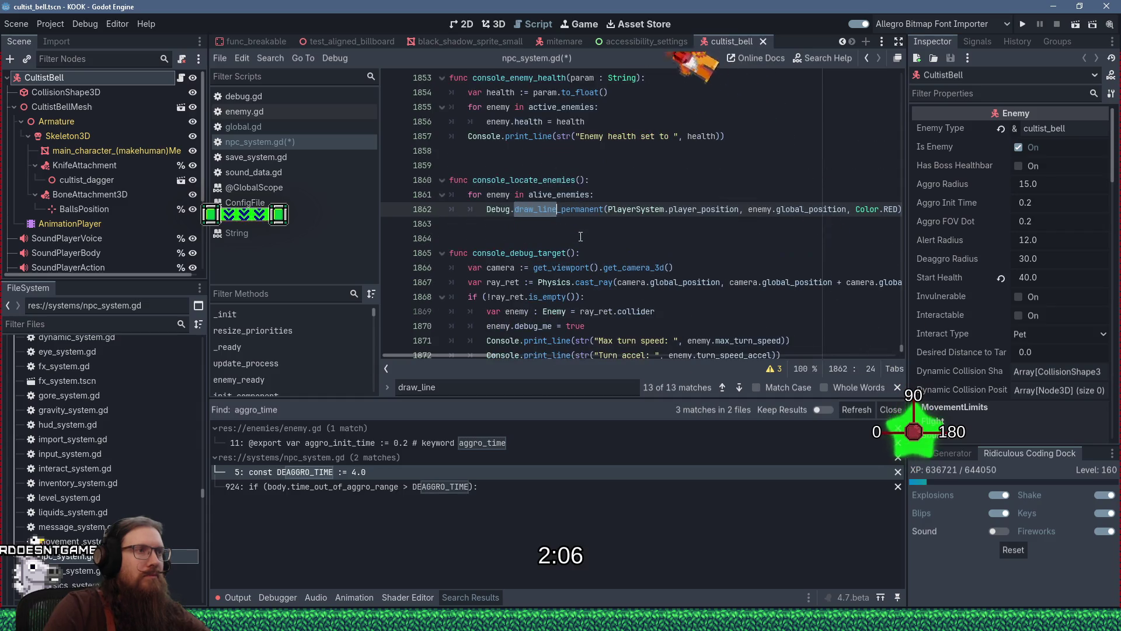
key("F3")
key("F3")
key("F3")
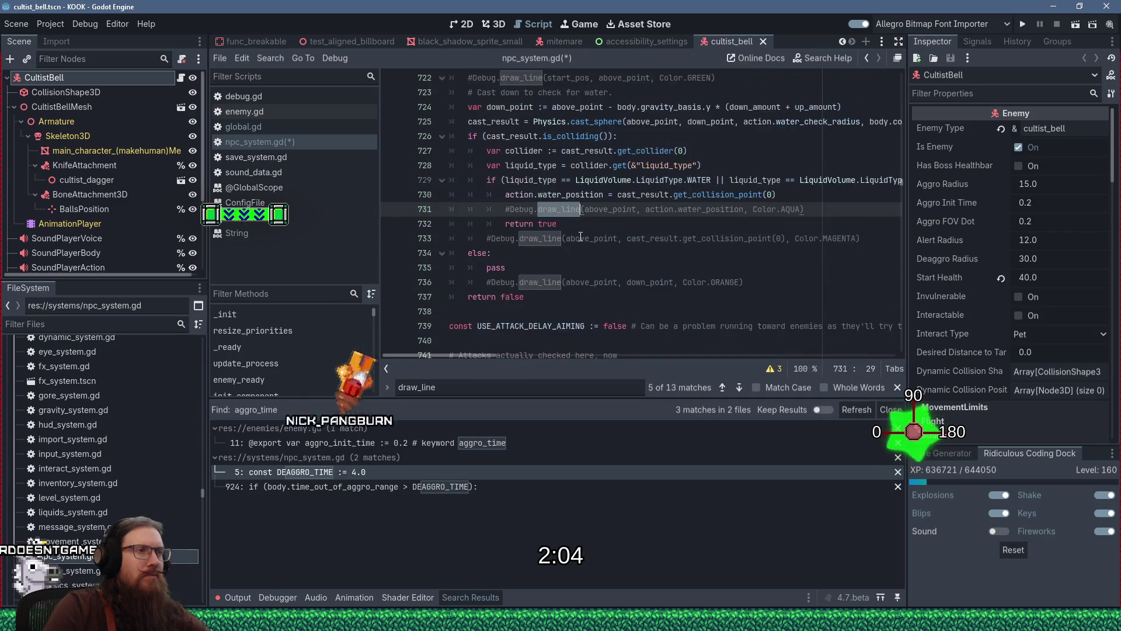
key("Down")
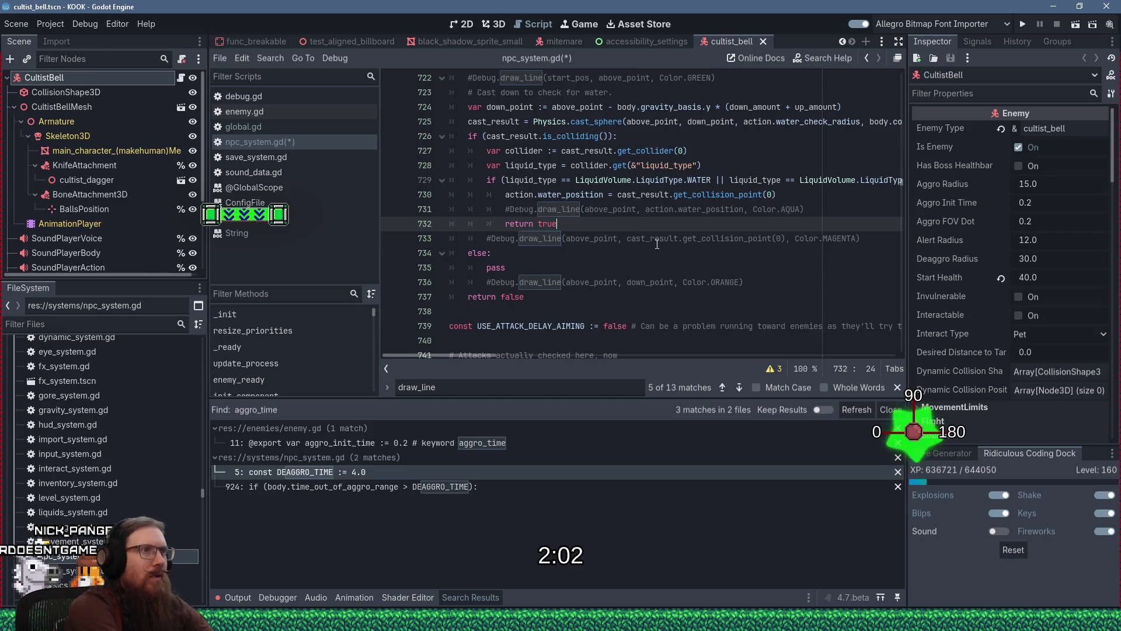
key("ctrl+s")
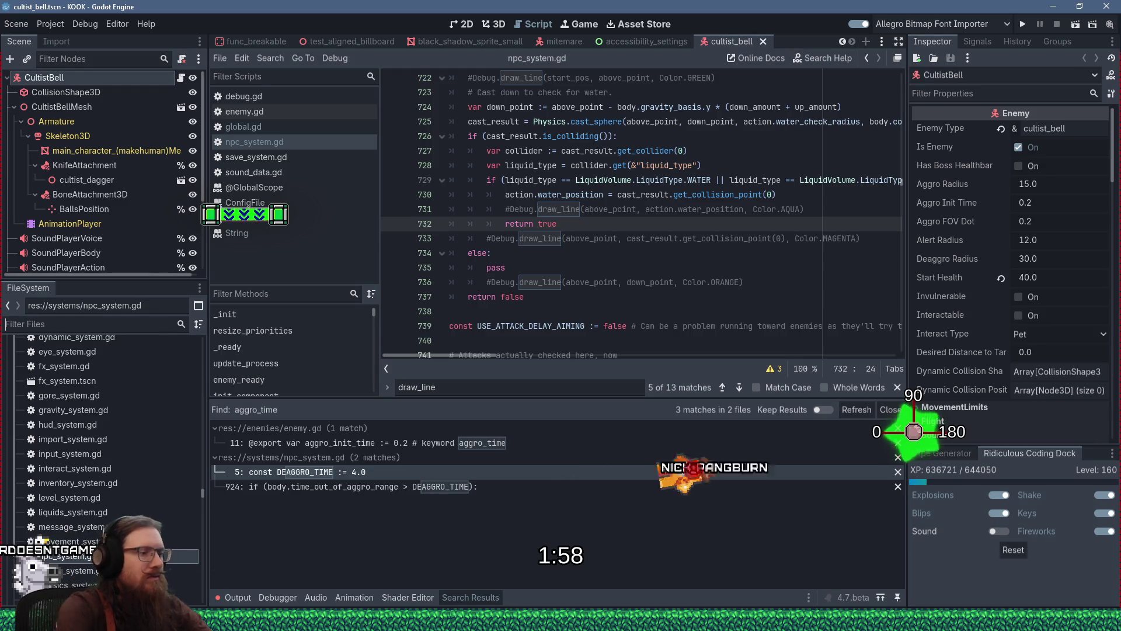
type("waypoint")
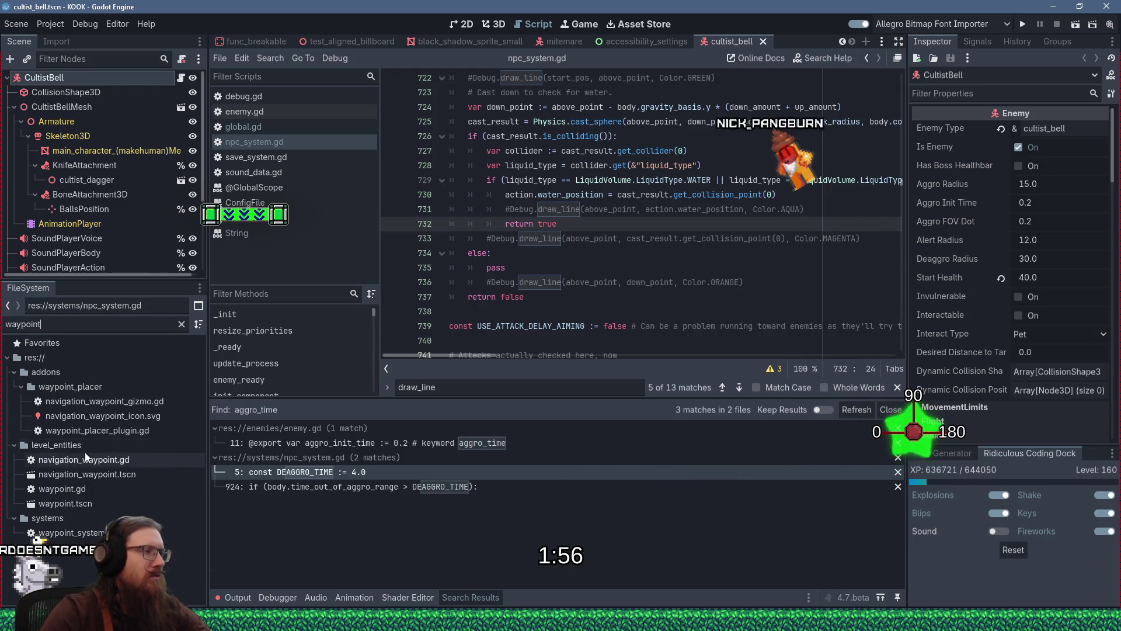
Open waypoint_system.gd and jump to its draw_line call.
double_click(67, 532)
left_click(635, 225)
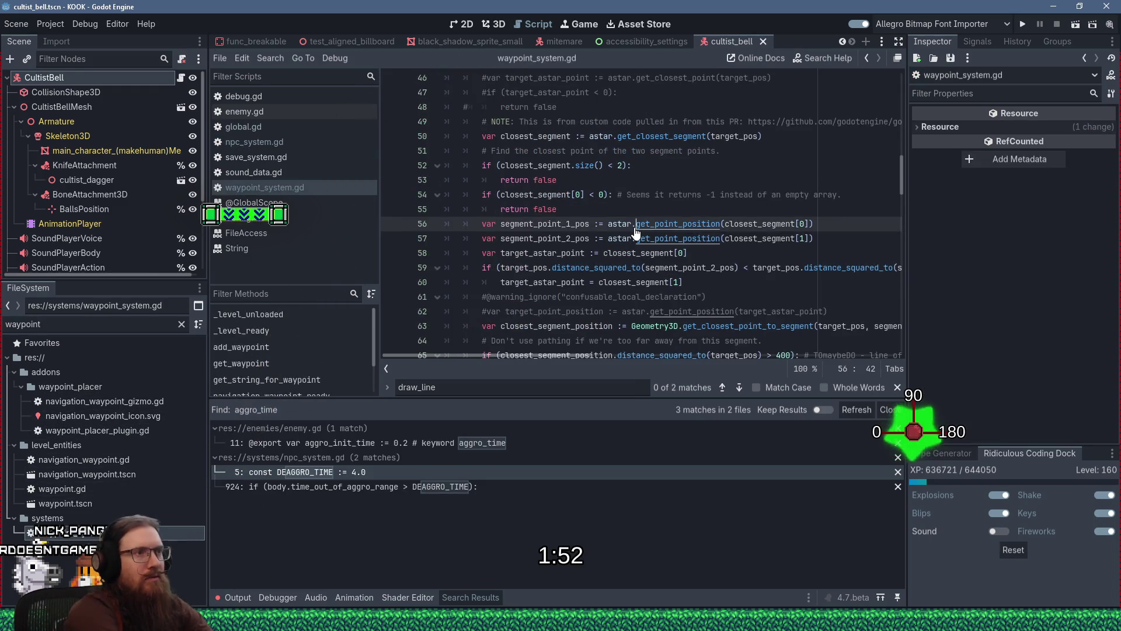
key("ctrl+f")
key("Return")
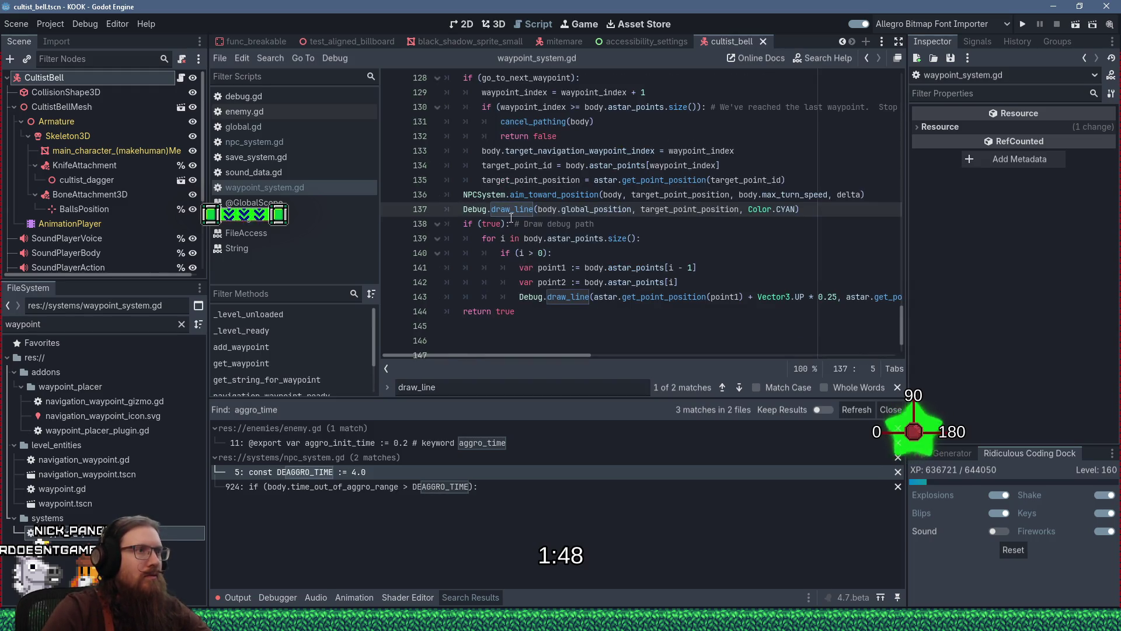
Uncomment Debug.draw_line, move it indented under if (true): and change the condition to false.
type("##")
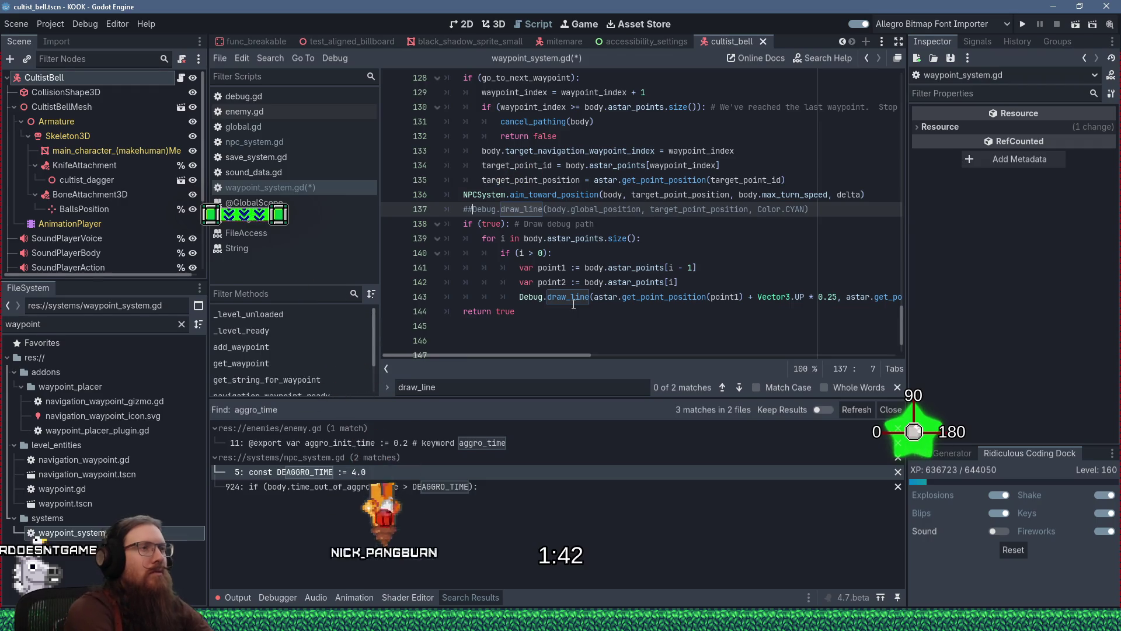
key("BackSpace")
key("shift+Delete")
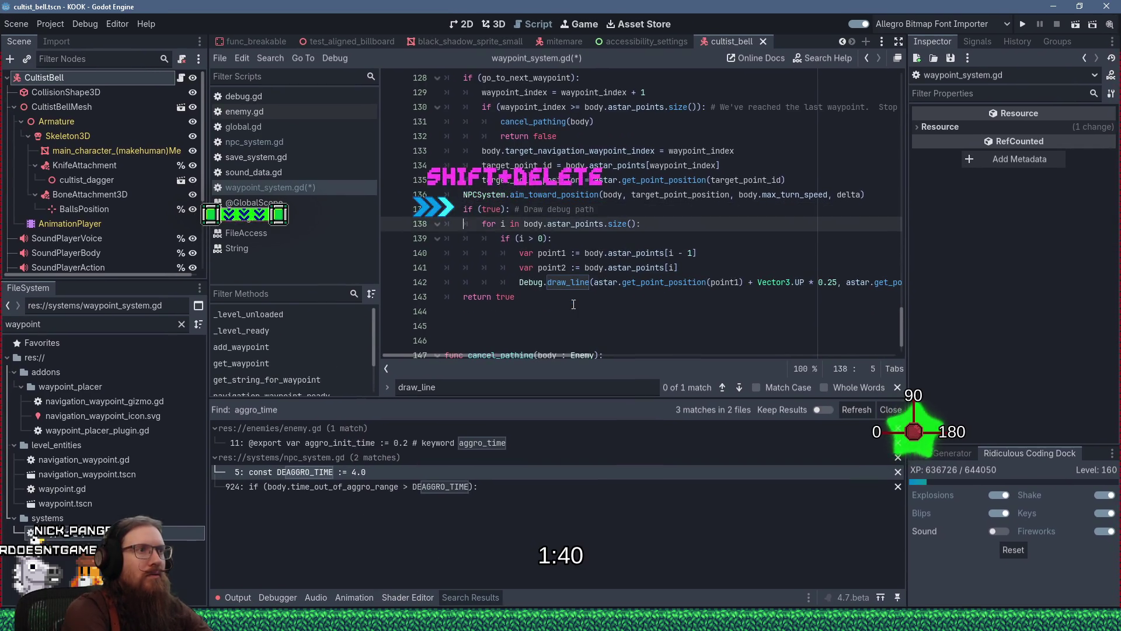
key("Down")
type("Debug.draw_line(body.global_position, target_point_position, Color.CYAN)")
key("Up")
key("Tab")
key("Up")
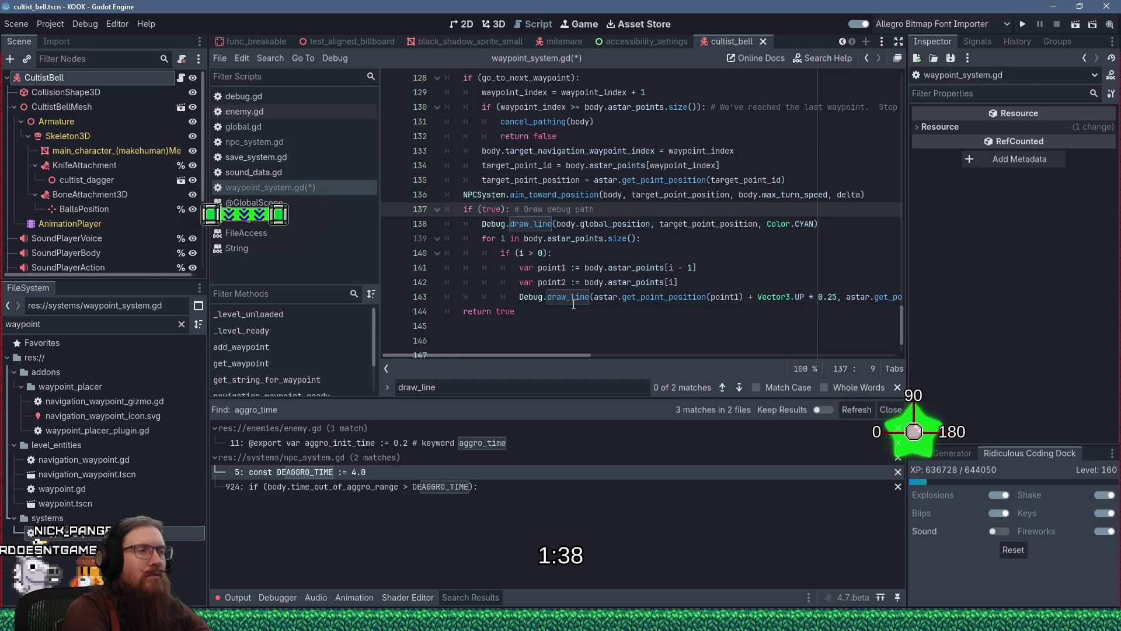
type("false")
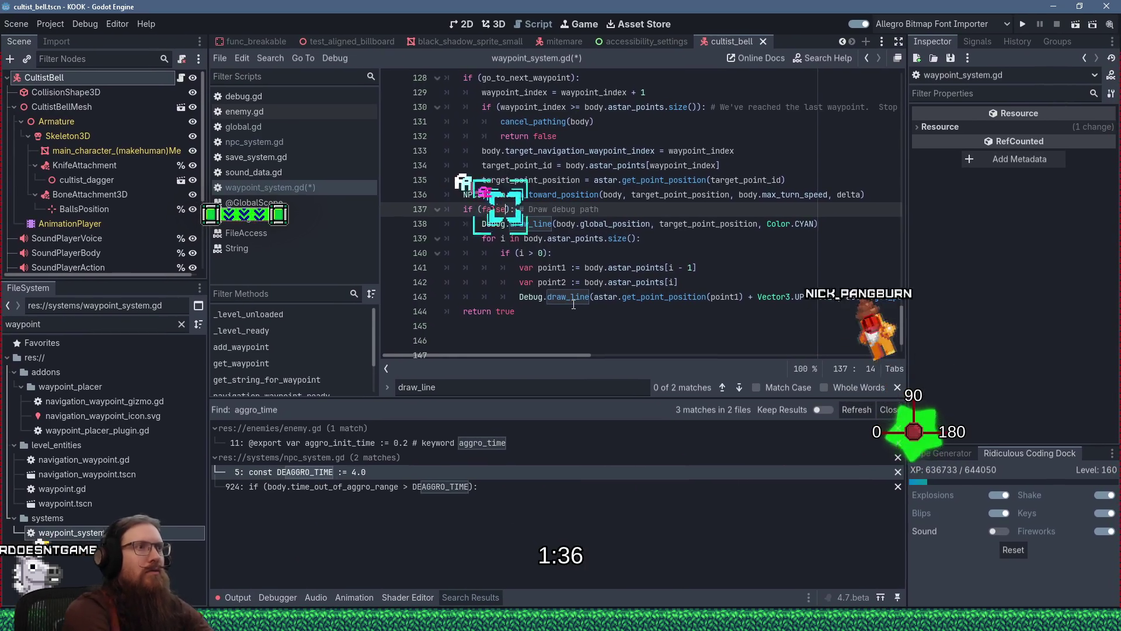
Check the next draw_line match and save waypoint_system.gd.
left_click(586, 238)
scroll(586, 245, "up", 4)
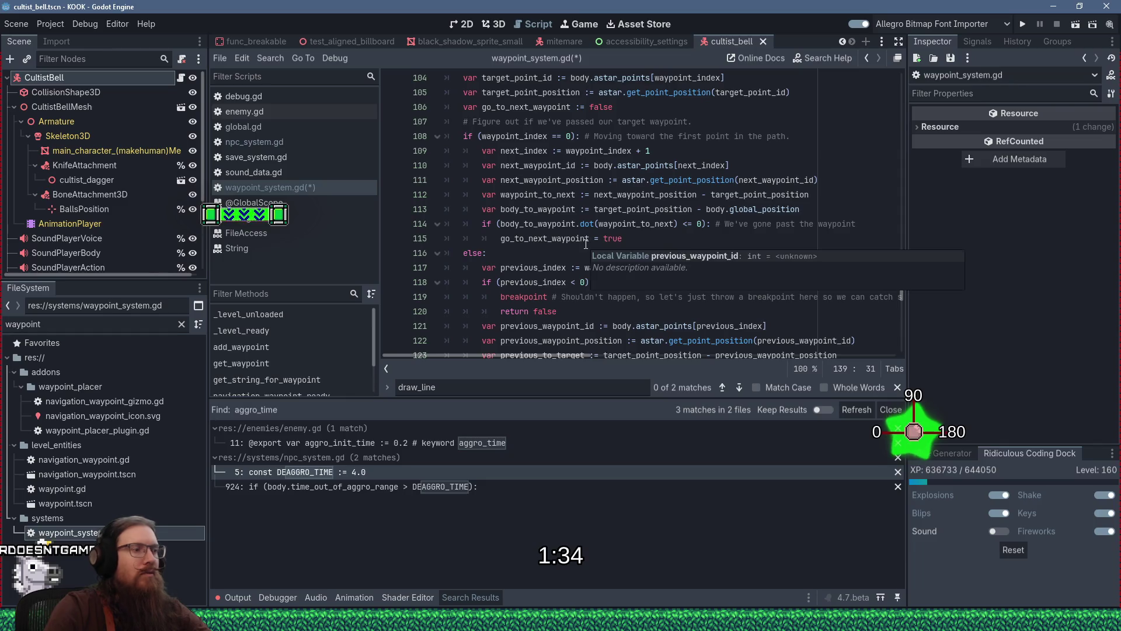
key("F3")
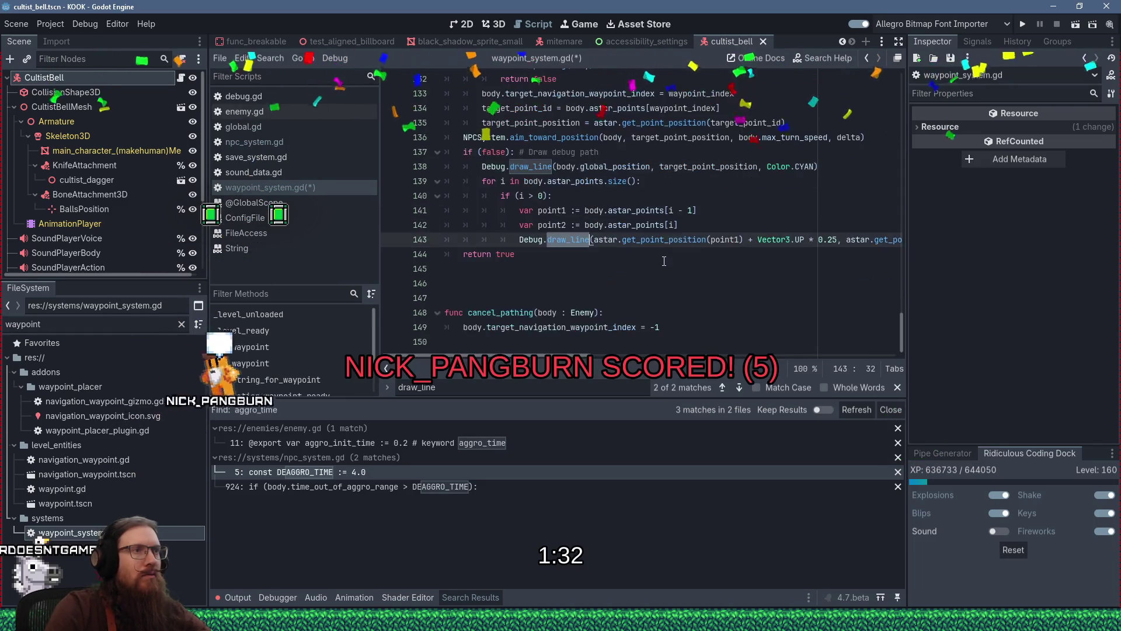
left_click(733, 210)
key("ctrl+s")
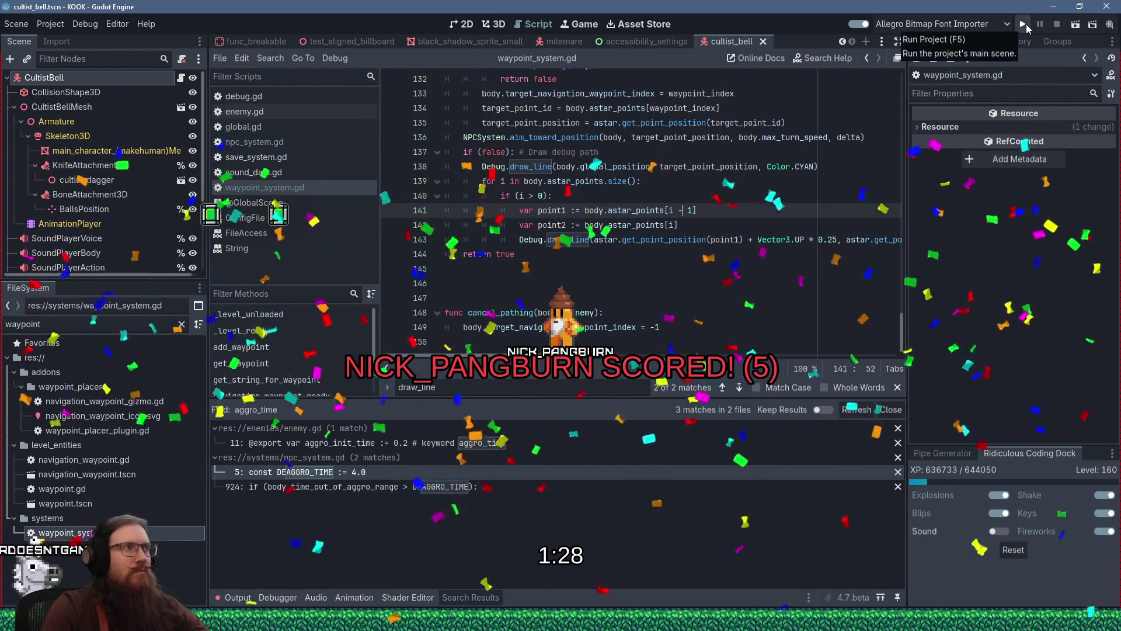
Export KOOK.pck over the existing file in the 20260618 playtest folder, then switch to Test Numdot.
left_click(50, 24)
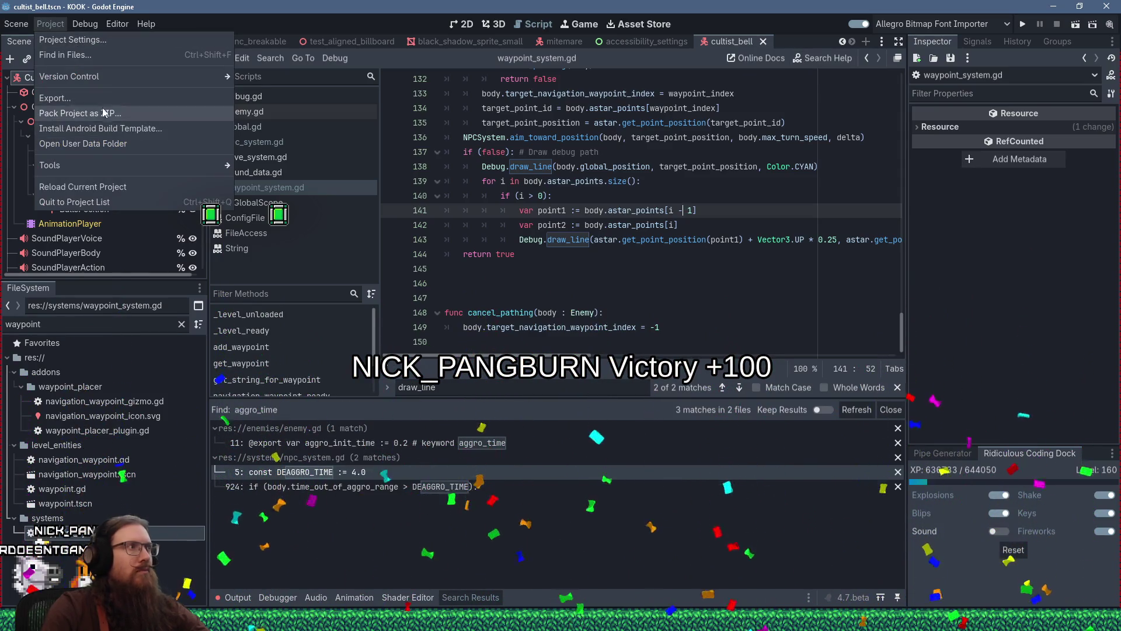
left_click(99, 98)
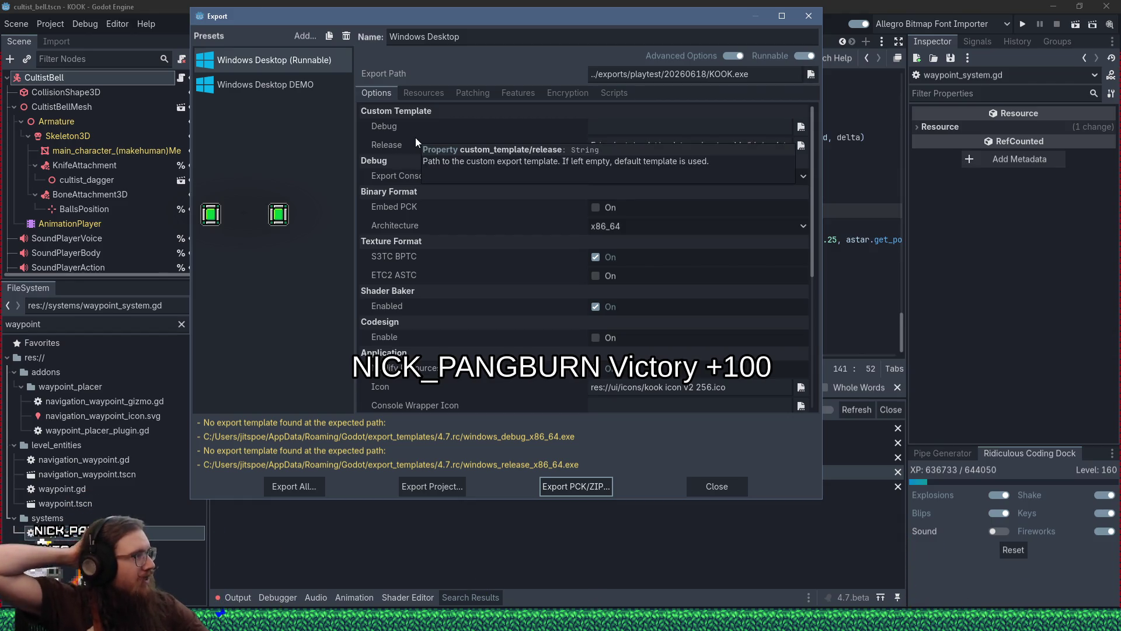
left_click(594, 487)
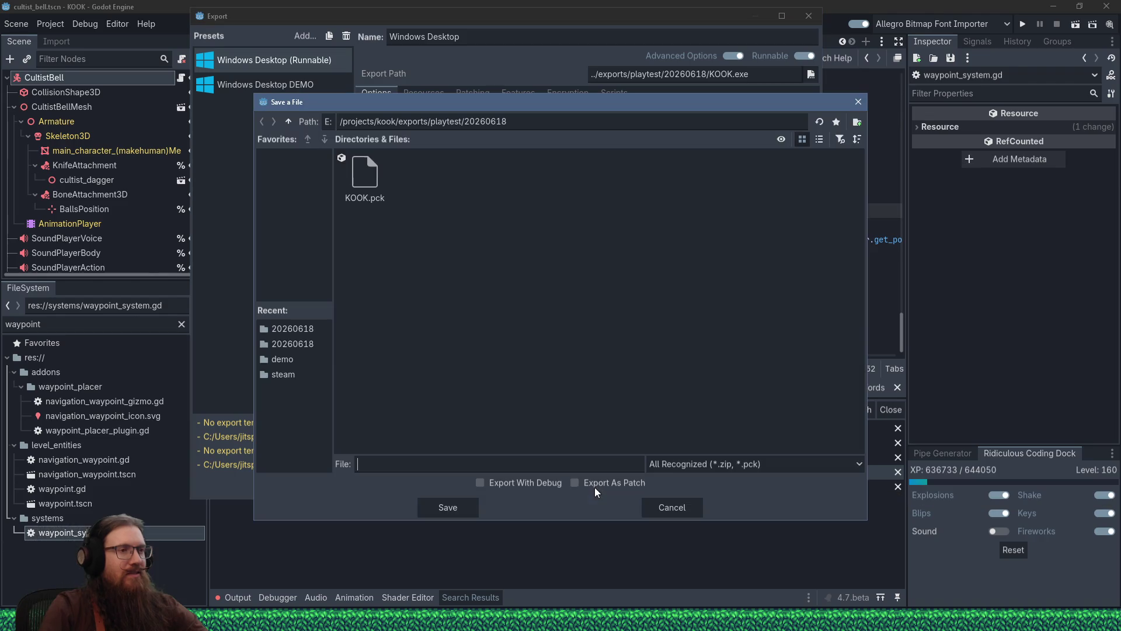
left_click(468, 506)
left_click(518, 330)
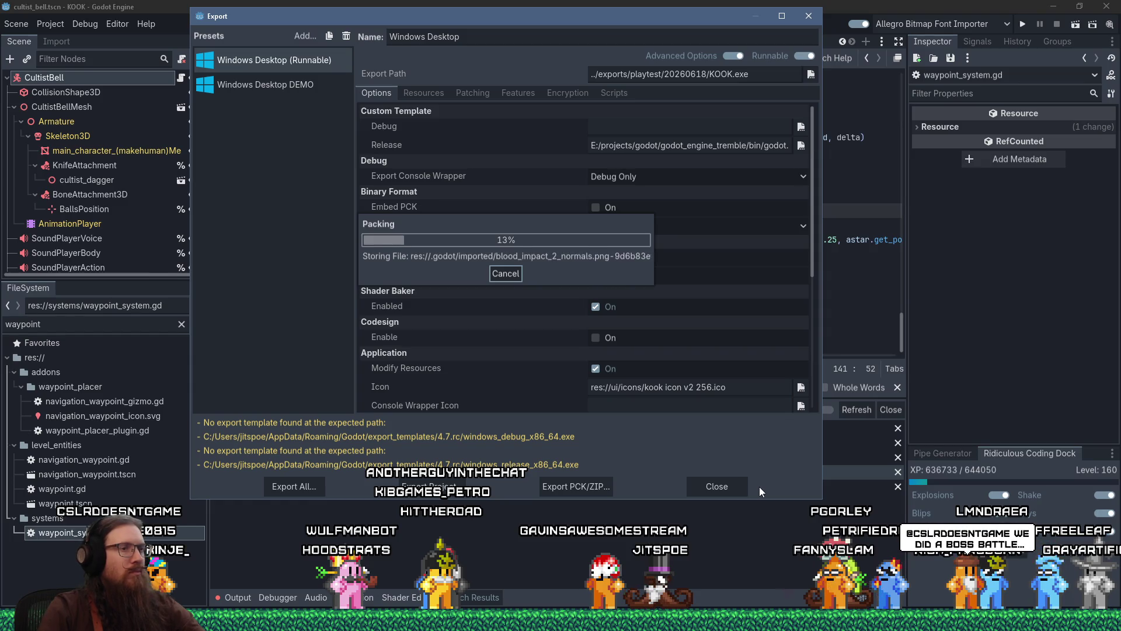
mouse_move(665, 627)
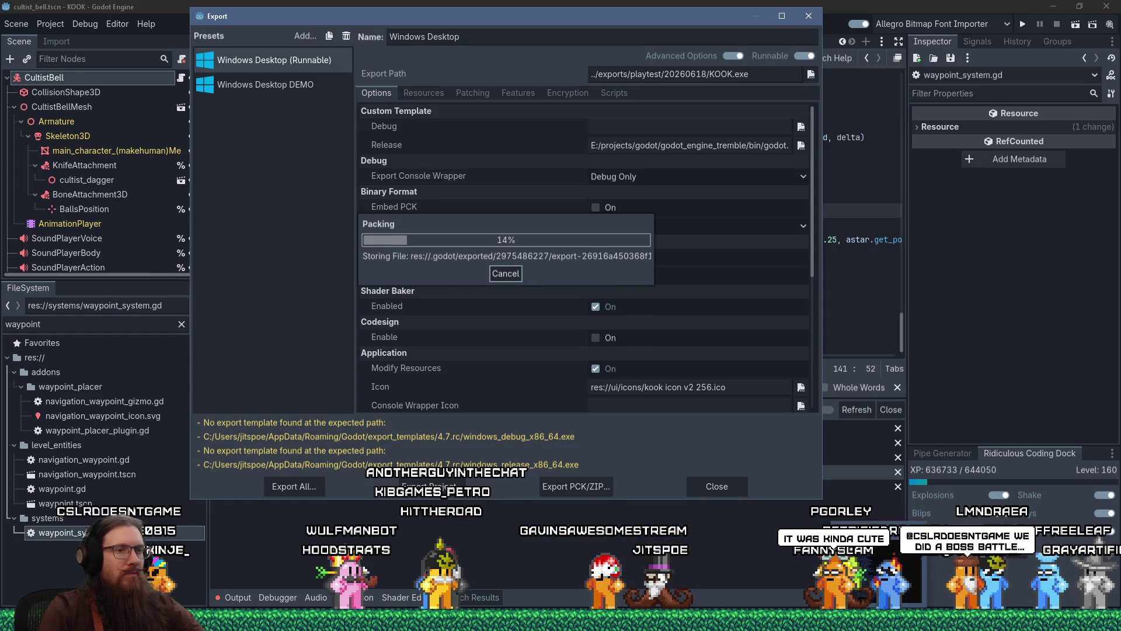
left_click(664, 549)
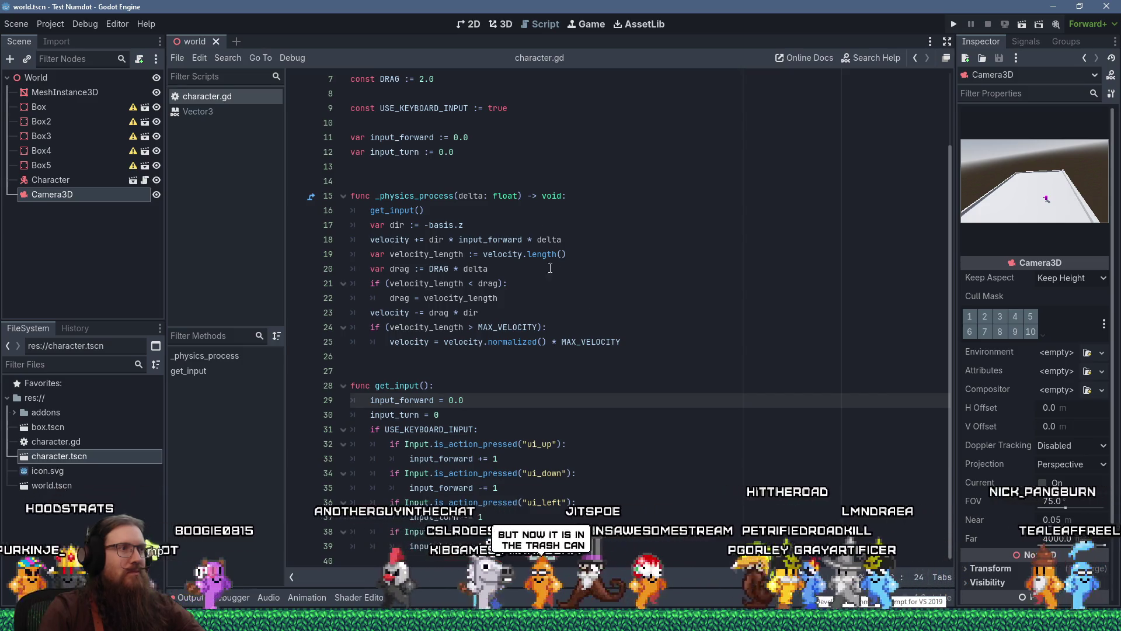
Step through the drag and direction lines of character.gd's physics process code.
left_click(672, 269)
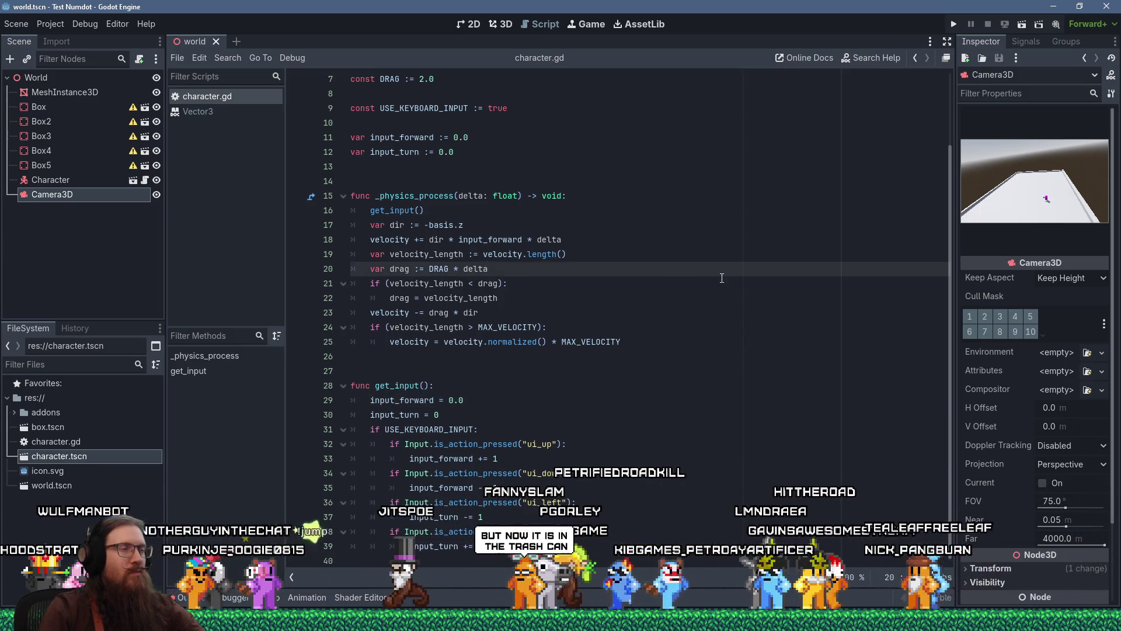
scroll(720, 275, "up", 2)
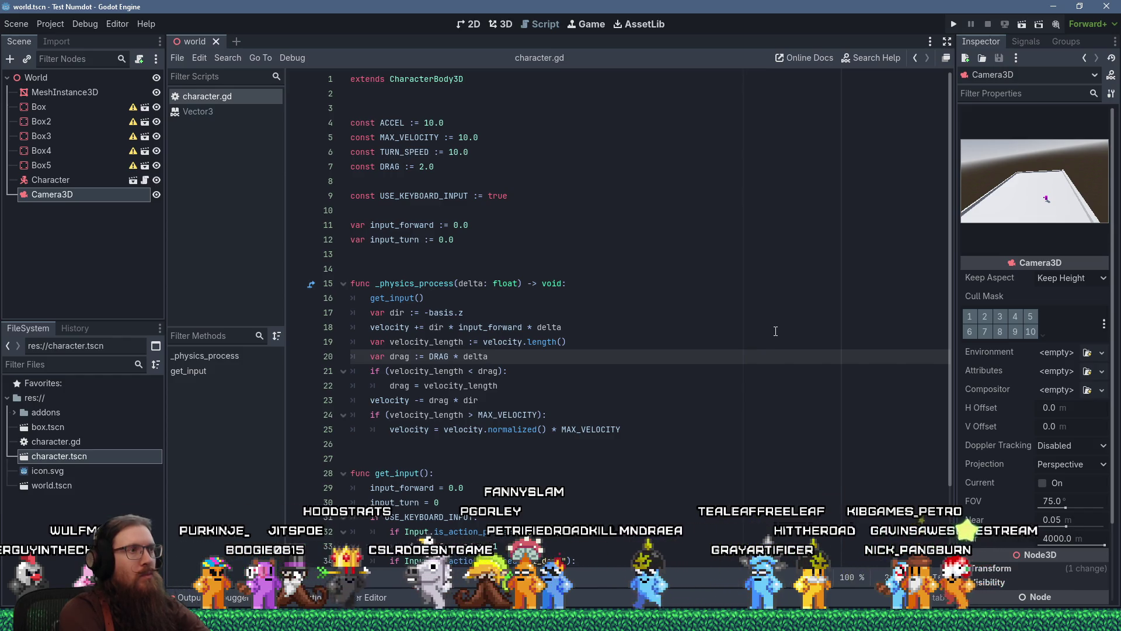
key("Up")
key("Up")
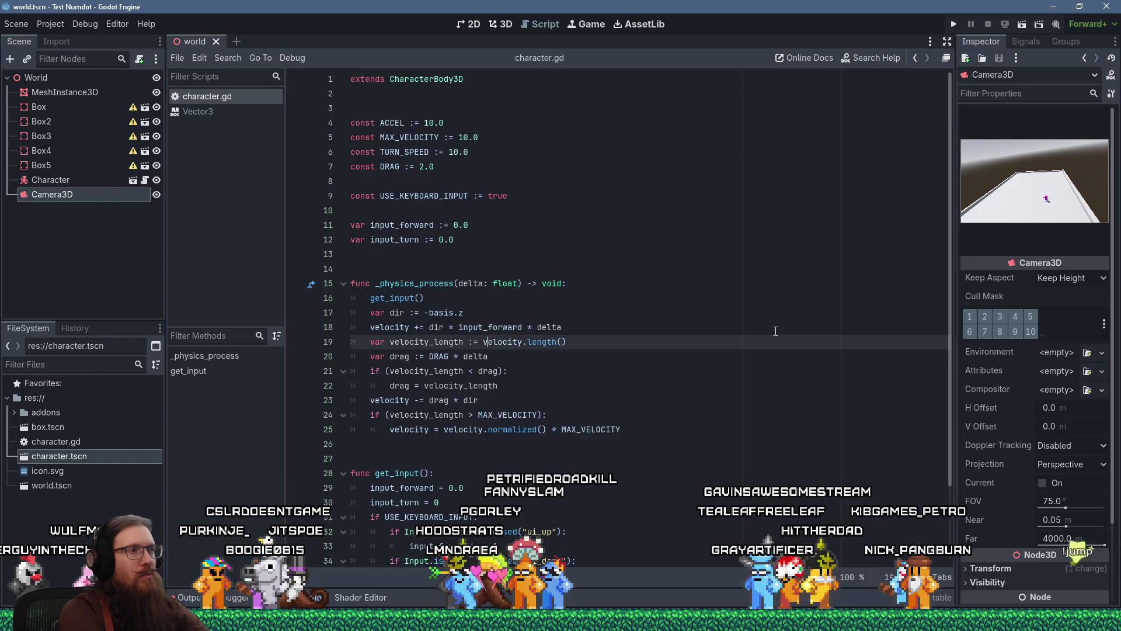
key("Up")
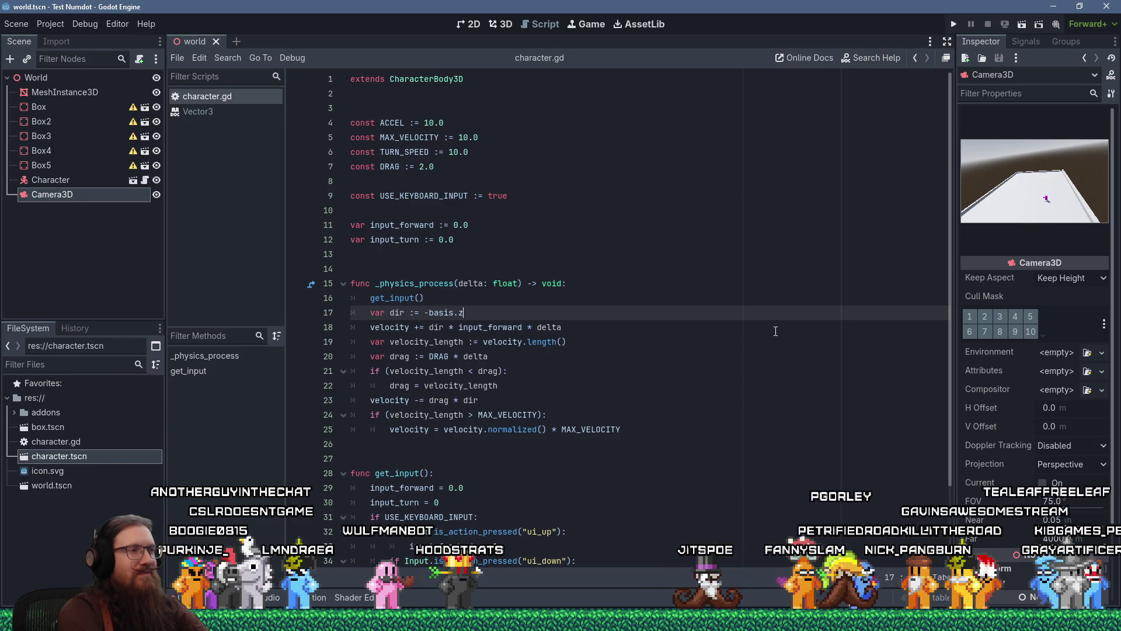
key("Down")
key("Down")
key("Down")
key("End")
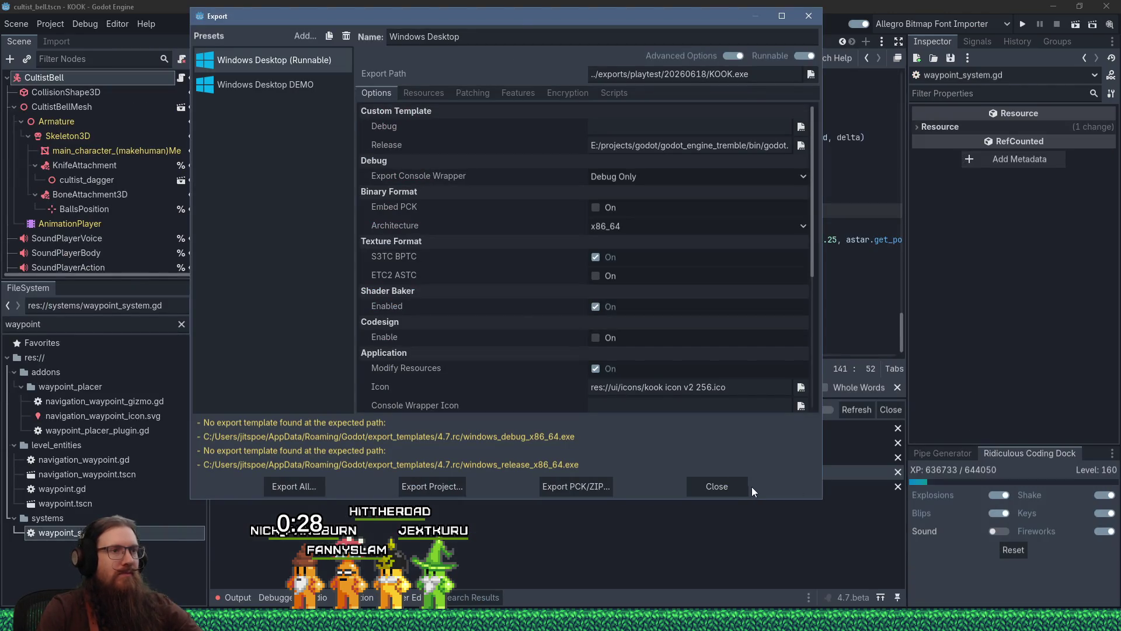
Close the Export dialog and run KOOK.exe from the 20260618 playtest folder.
left_click(737, 483)
key("alt+Tab")
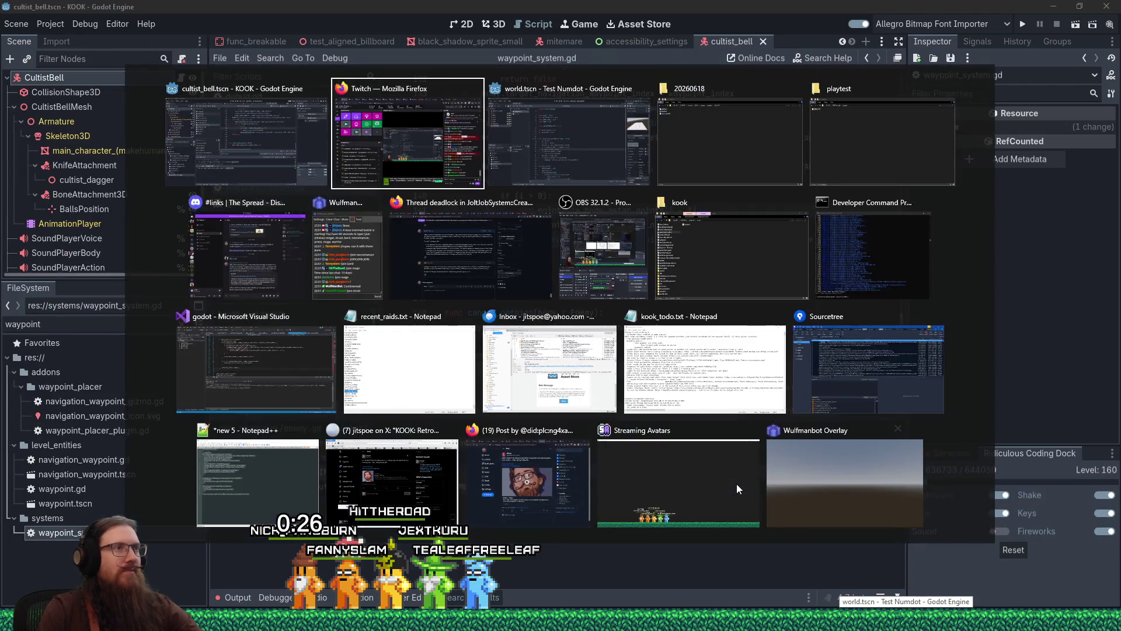
key("Tab")
key("Tab")
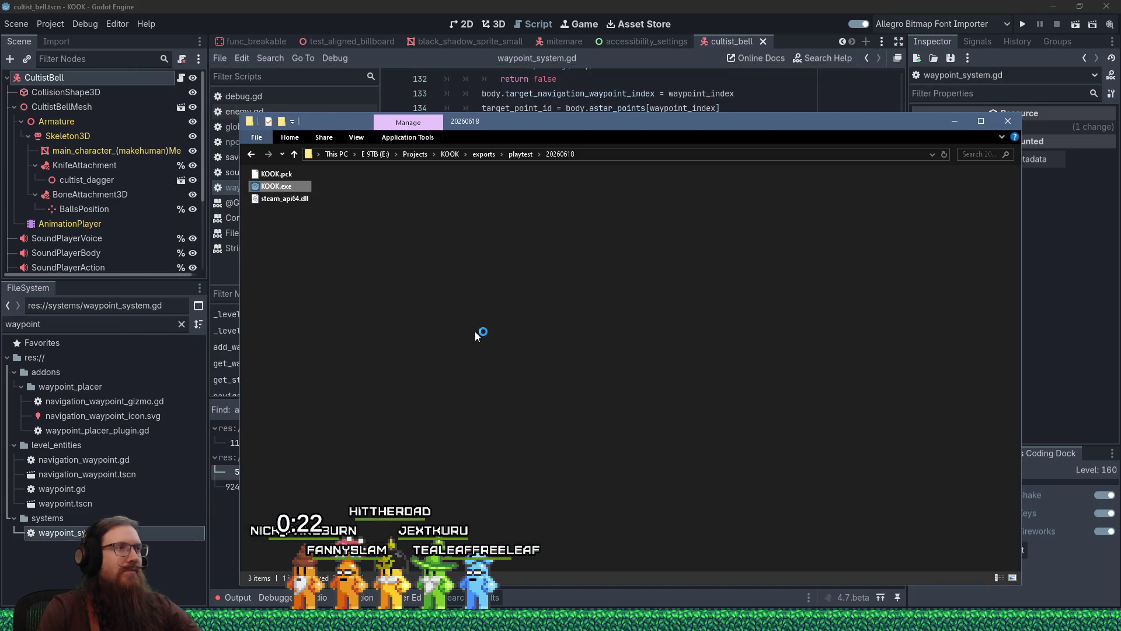
key("Return")
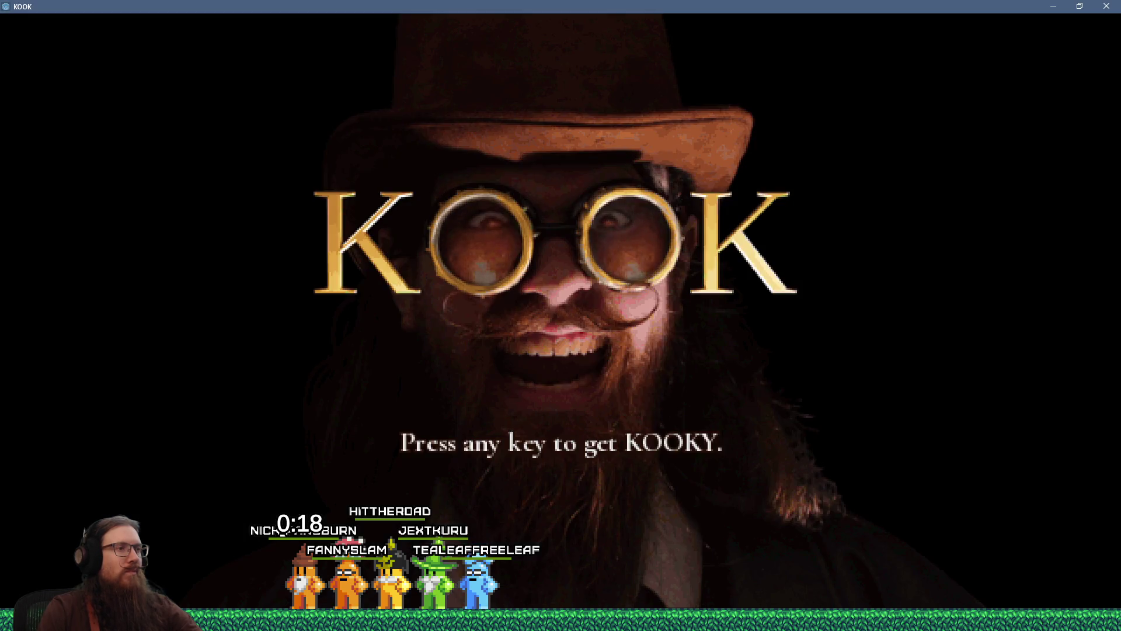
Get past the title screen and load the london1 level.
key("Return")
left_click(573, 398)
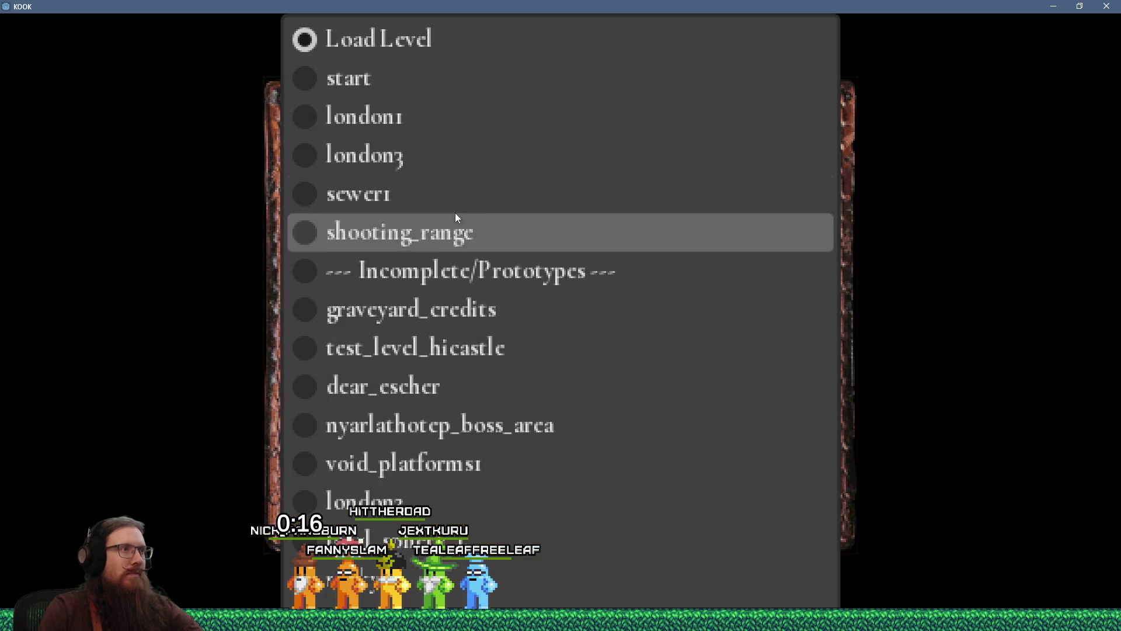
left_click(420, 120)
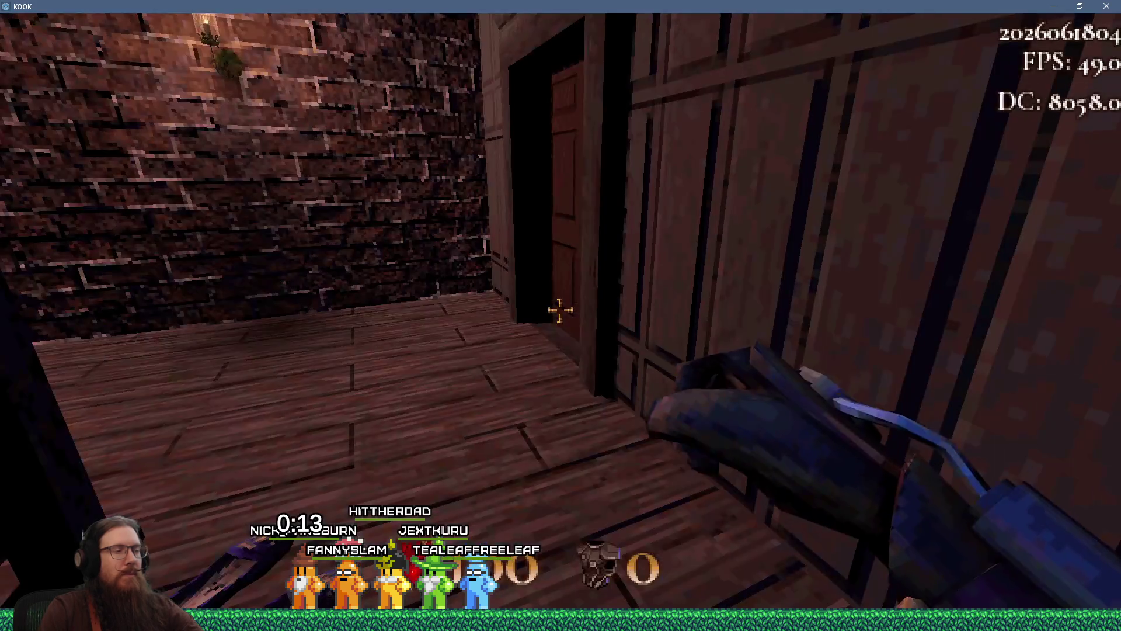
Grab the revolver, head into the street firing, and restart after being shot.
key("w")
key("w")
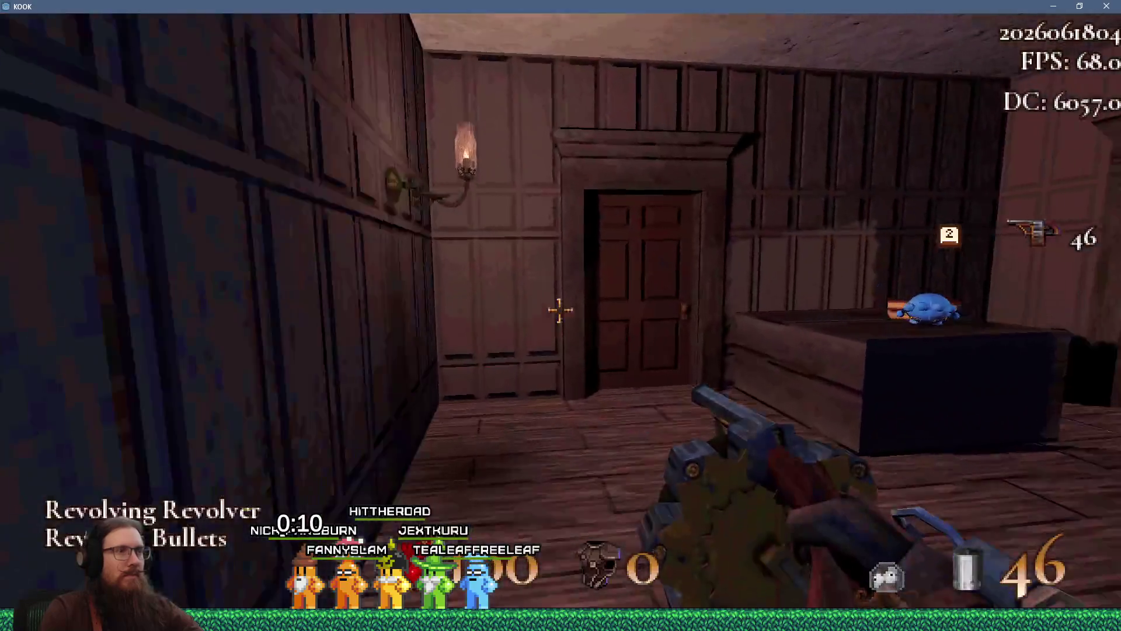
key("f")
left_click(559, 310)
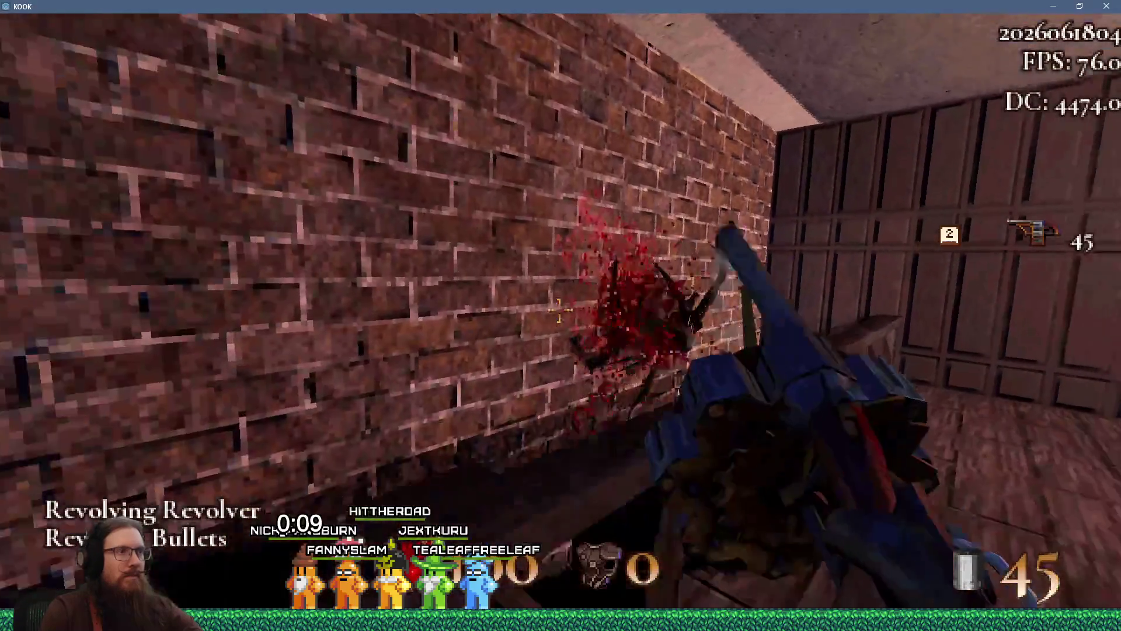
key("w")
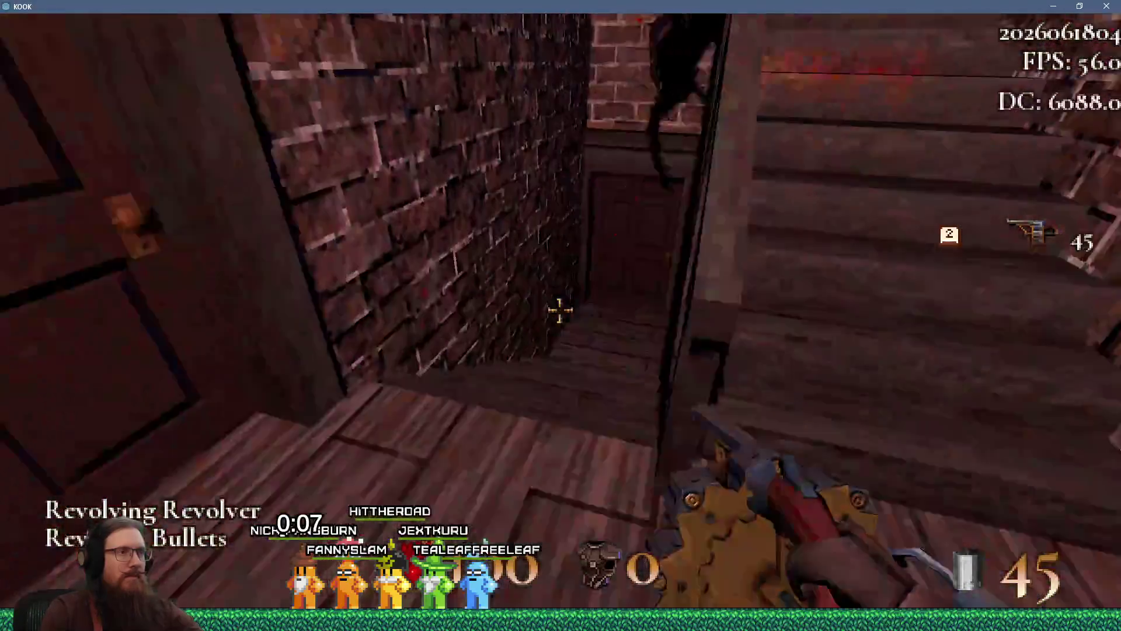
key("w")
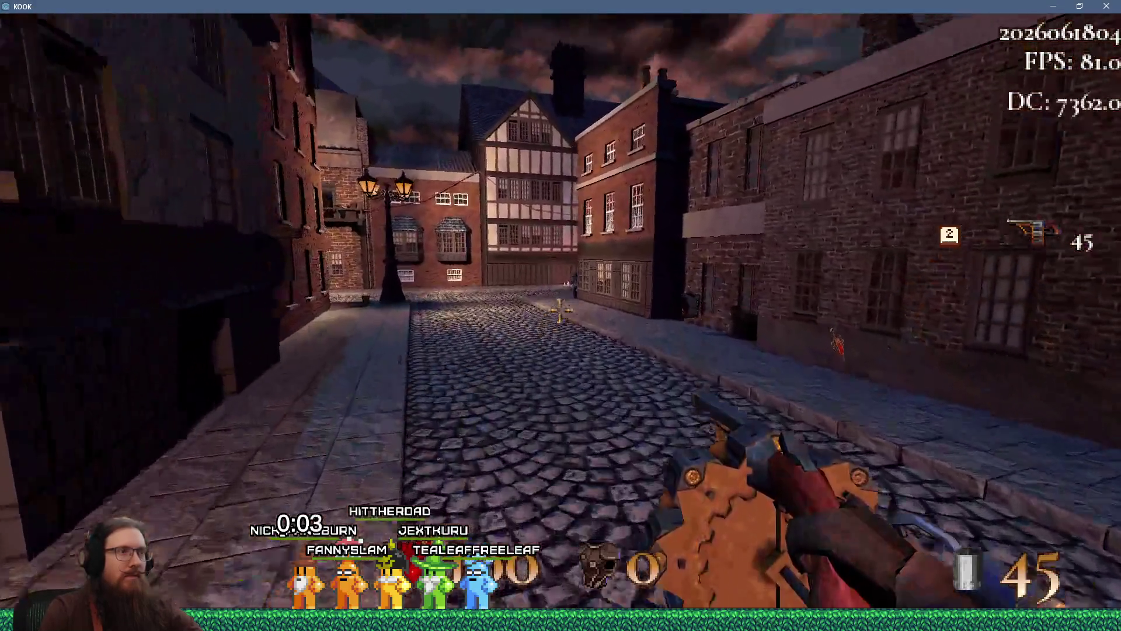
left_click(560, 310)
key("w")
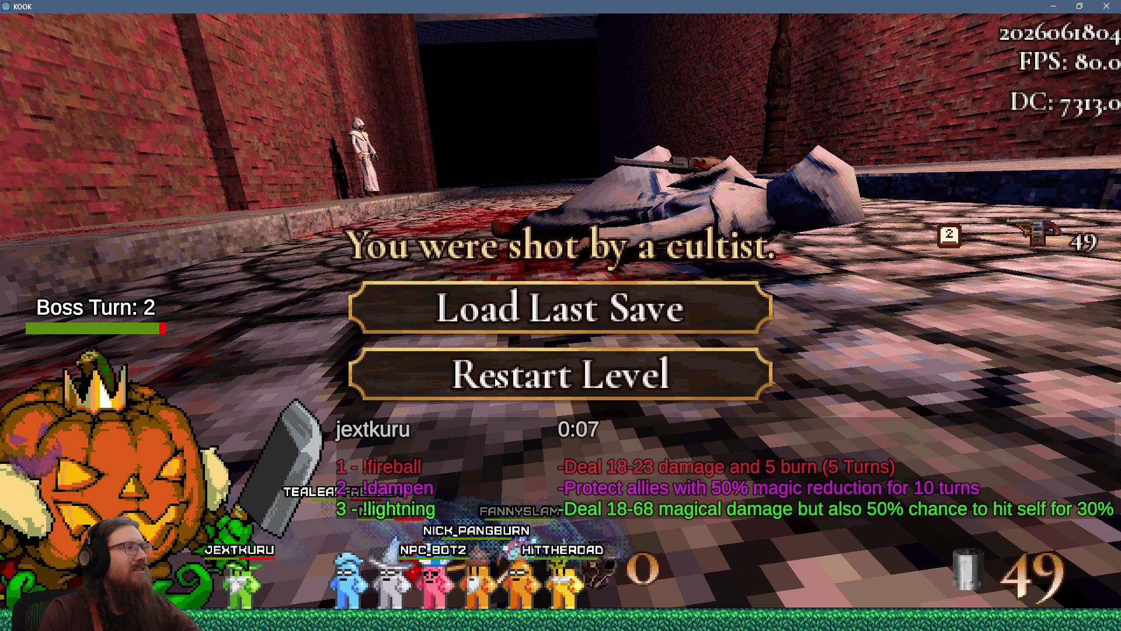
left_click(474, 390)
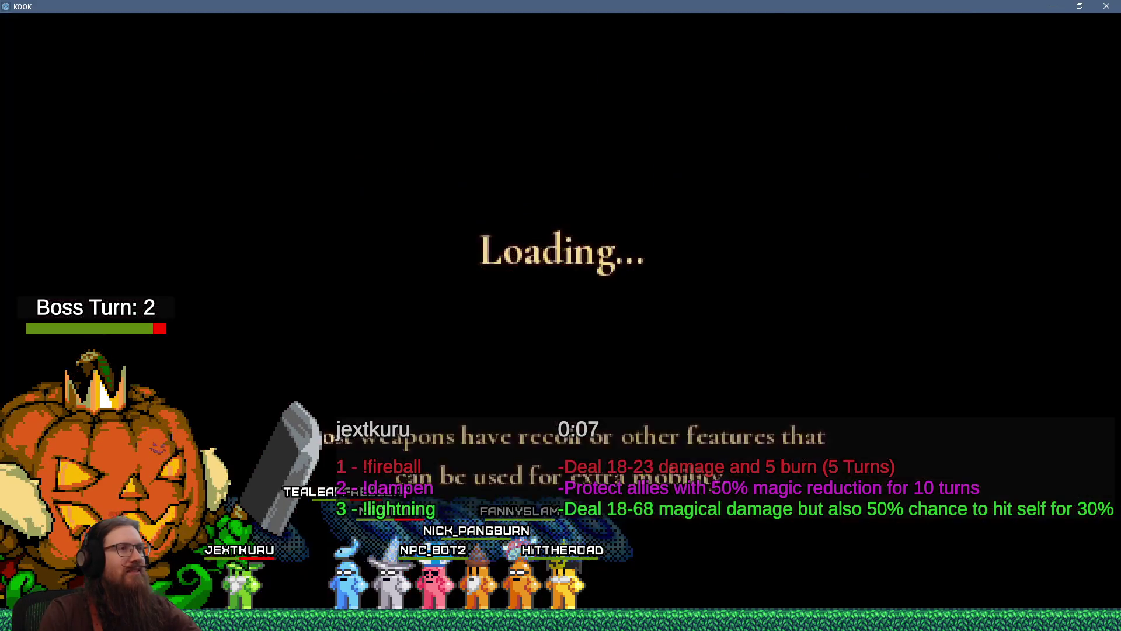
Walk through the kicked door, shoot the ceiling spider, and descend into the brick corridor.
key("w")
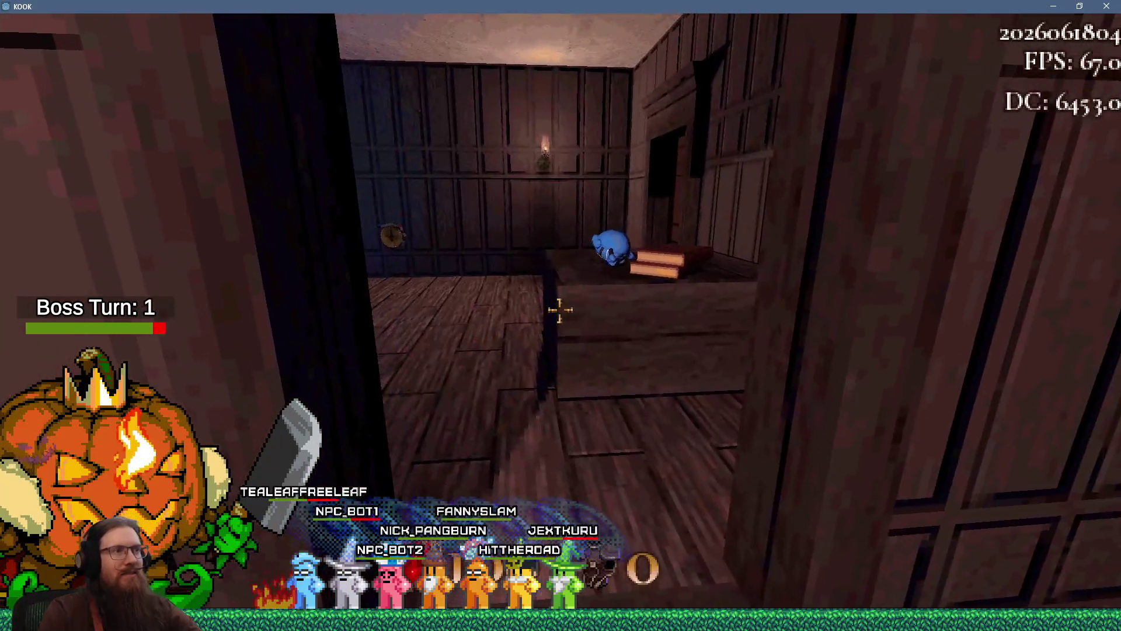
key("w")
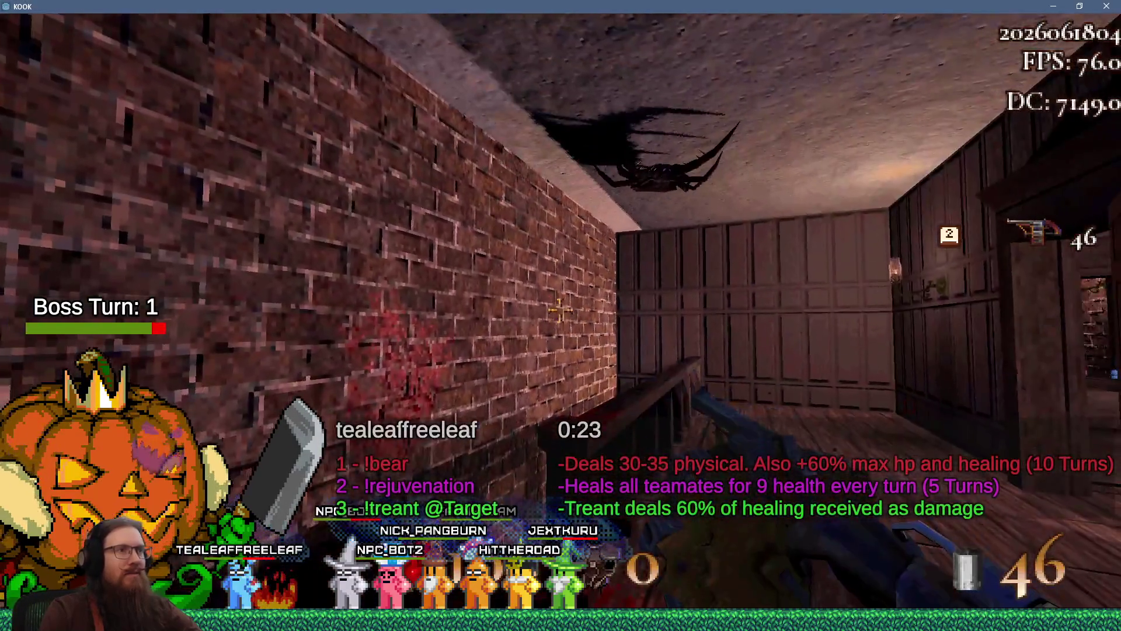
left_click(559, 309)
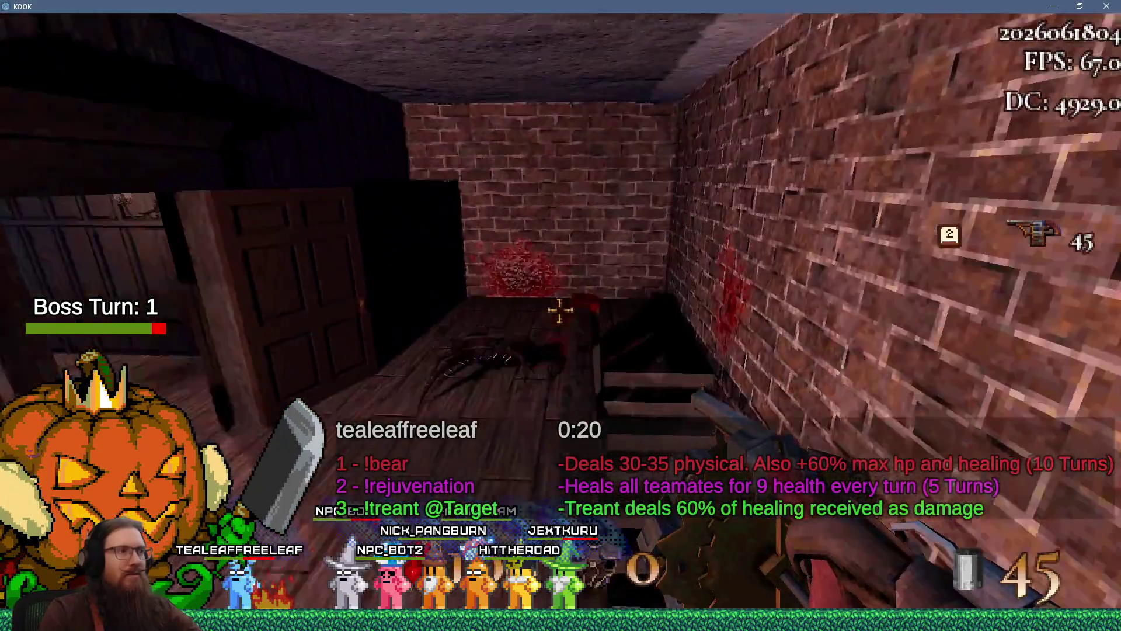
left_click(560, 309)
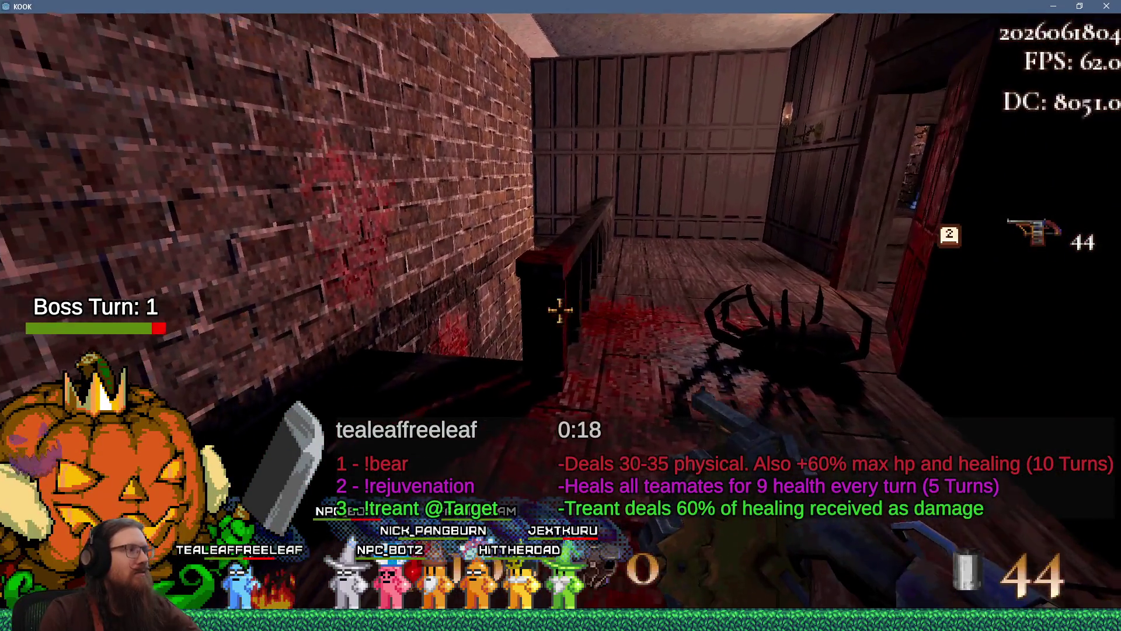
key("w")
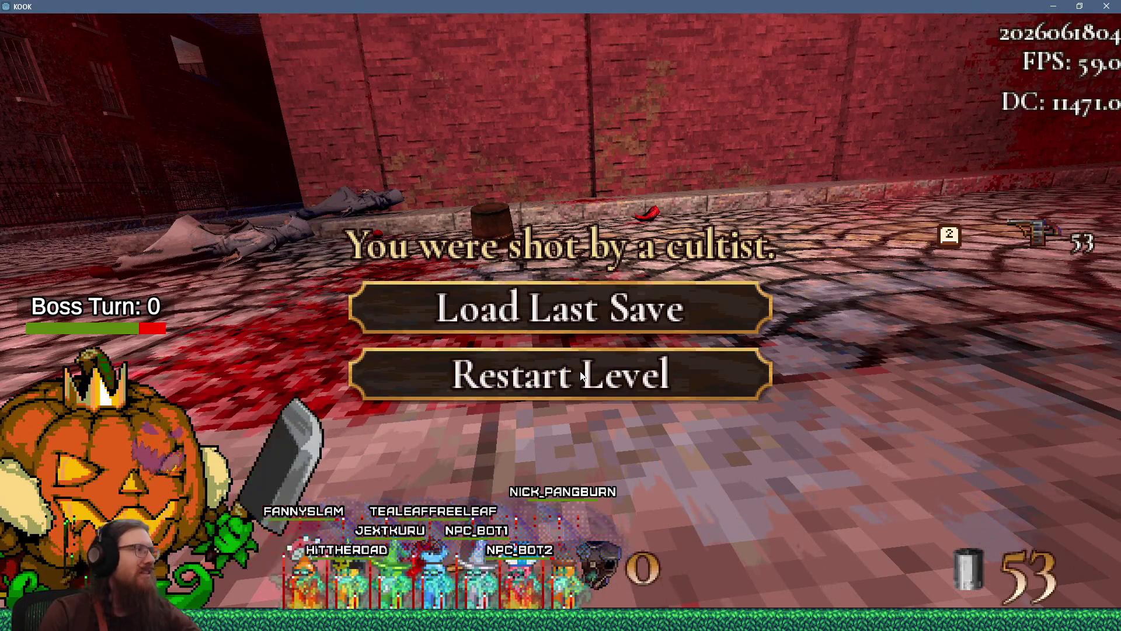
Load the last save and advance down the street past the body.
left_click(605, 321)
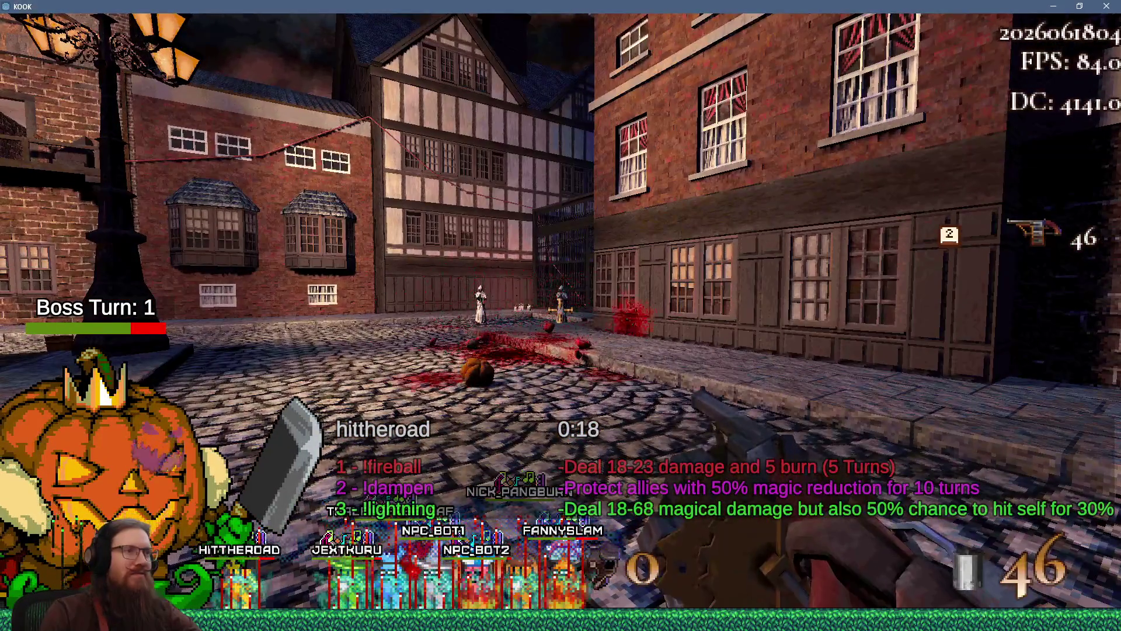
key("w")
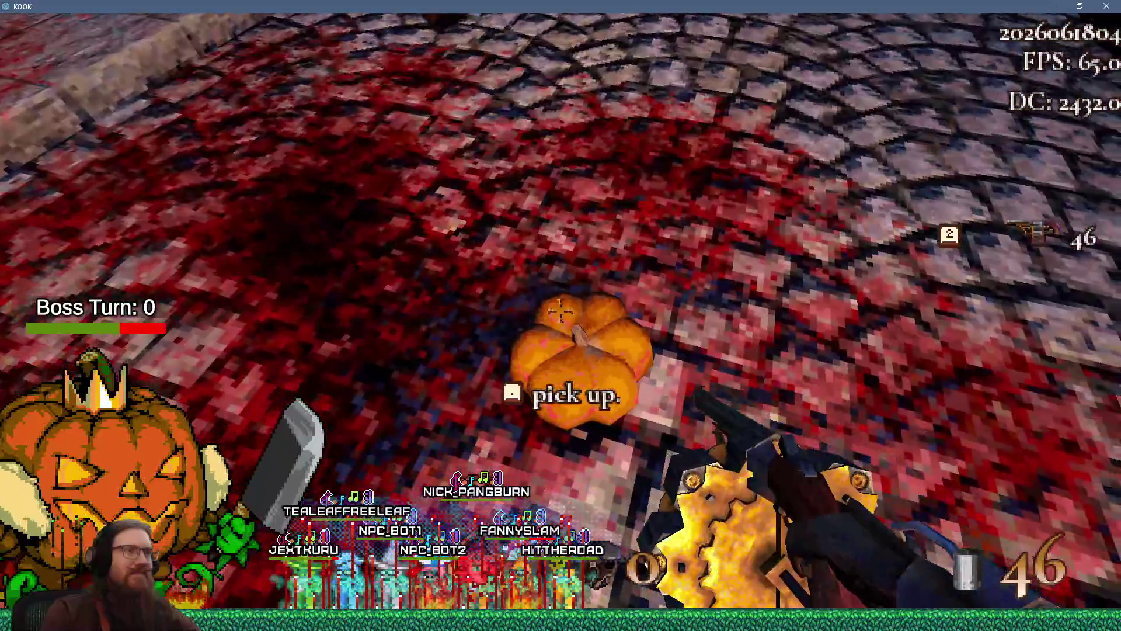
scroll(561, 316, "down", 1)
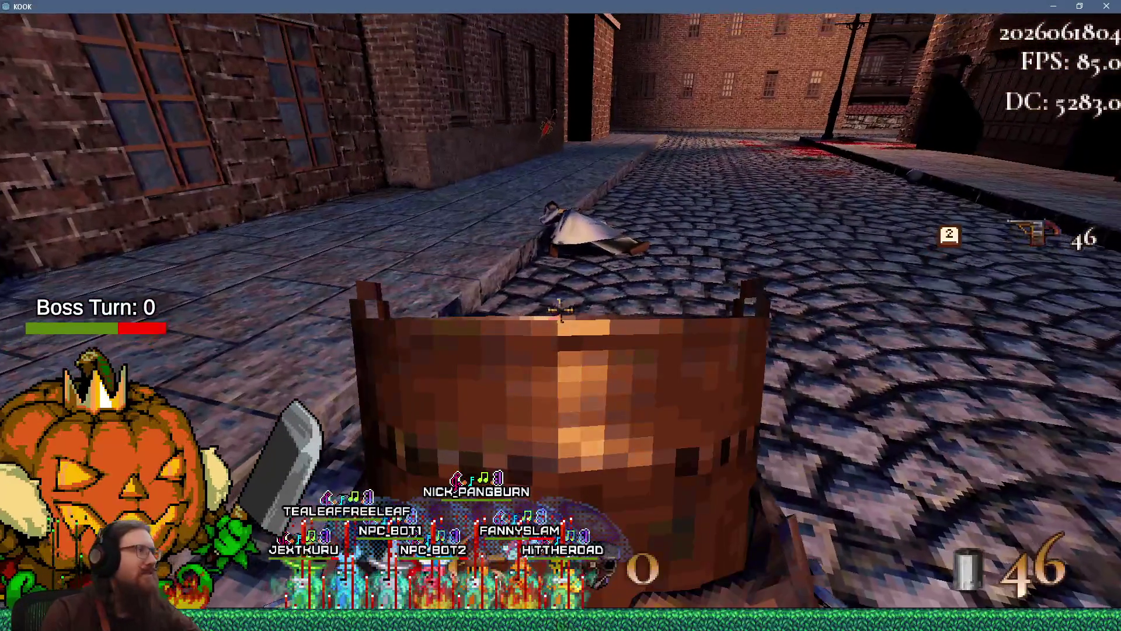
key("w")
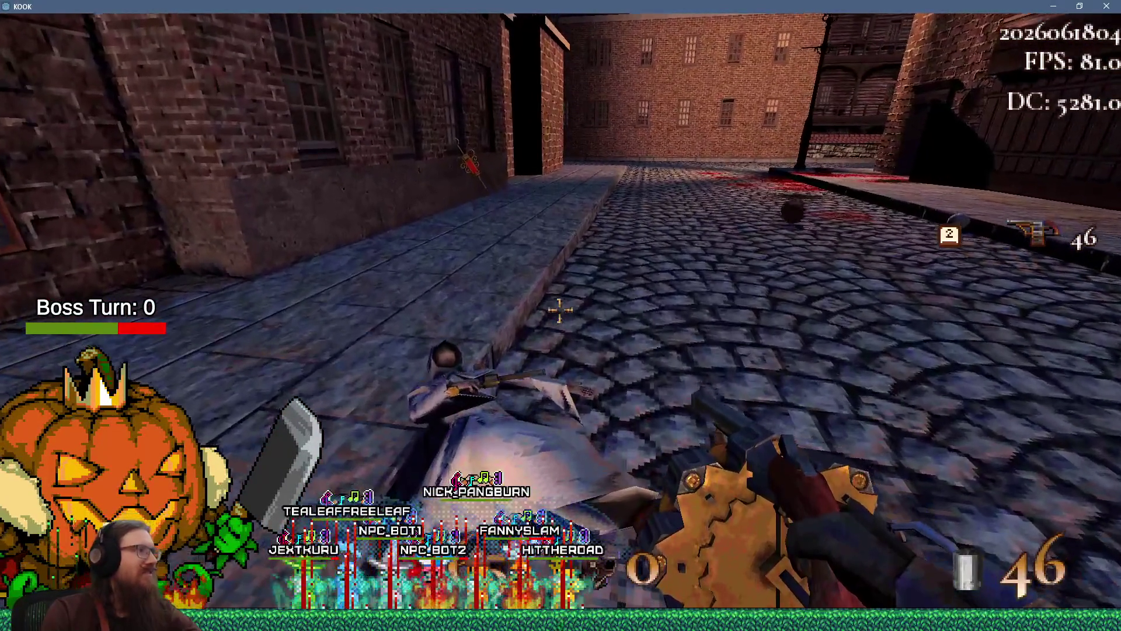
key("w")
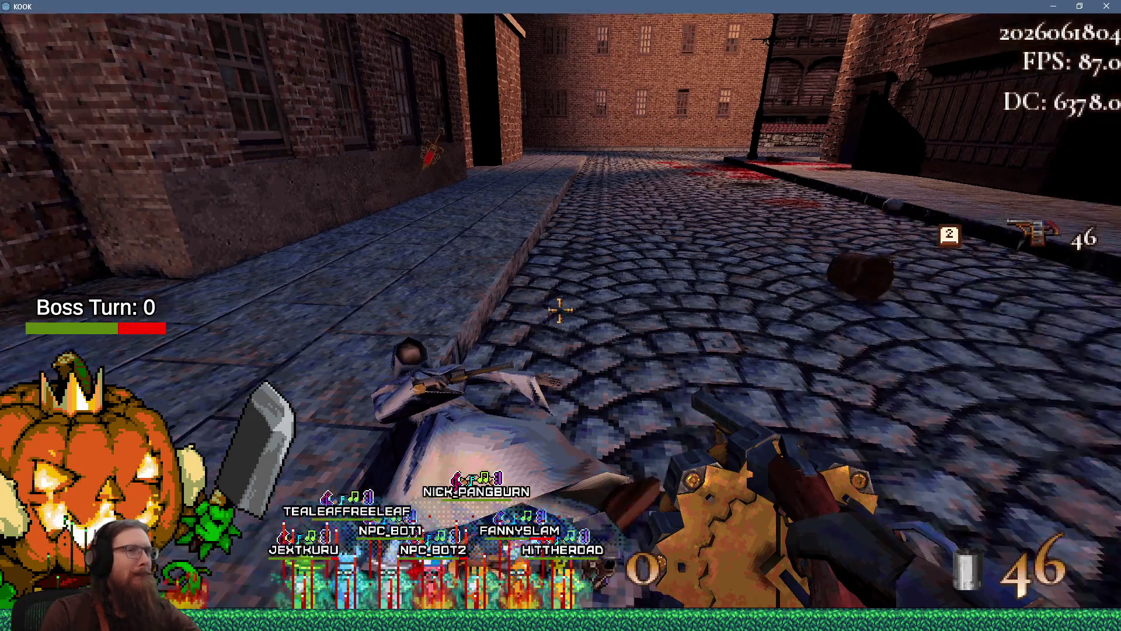
Pick up the bucket, set it down in the street, then close the game.
key("e")
scroll(558, 311, "down", 1)
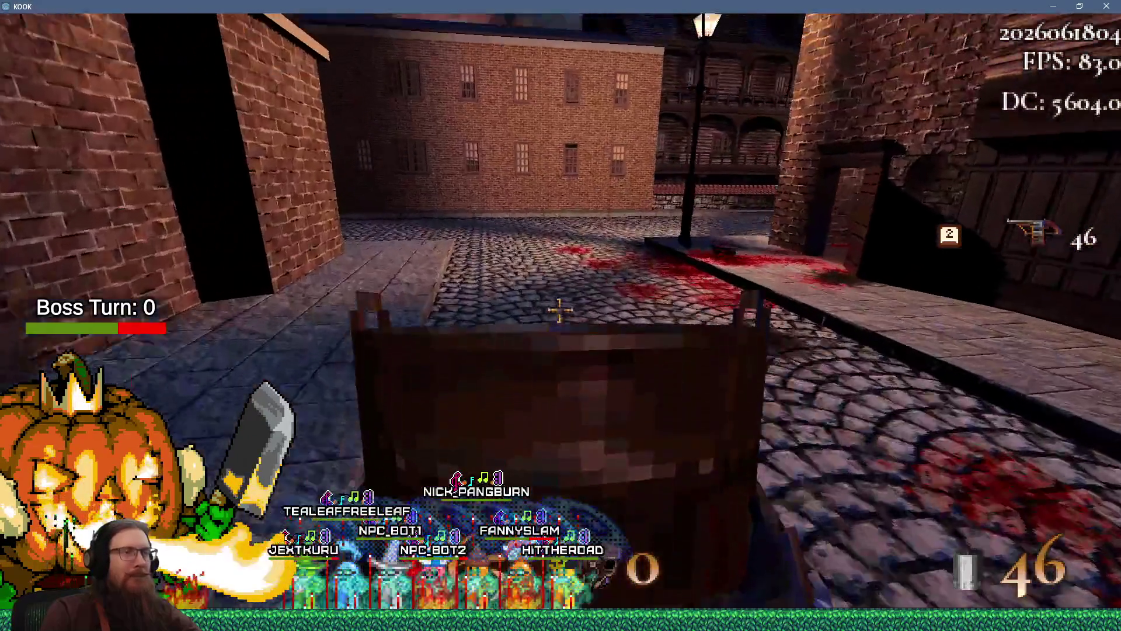
key("w")
key("w")
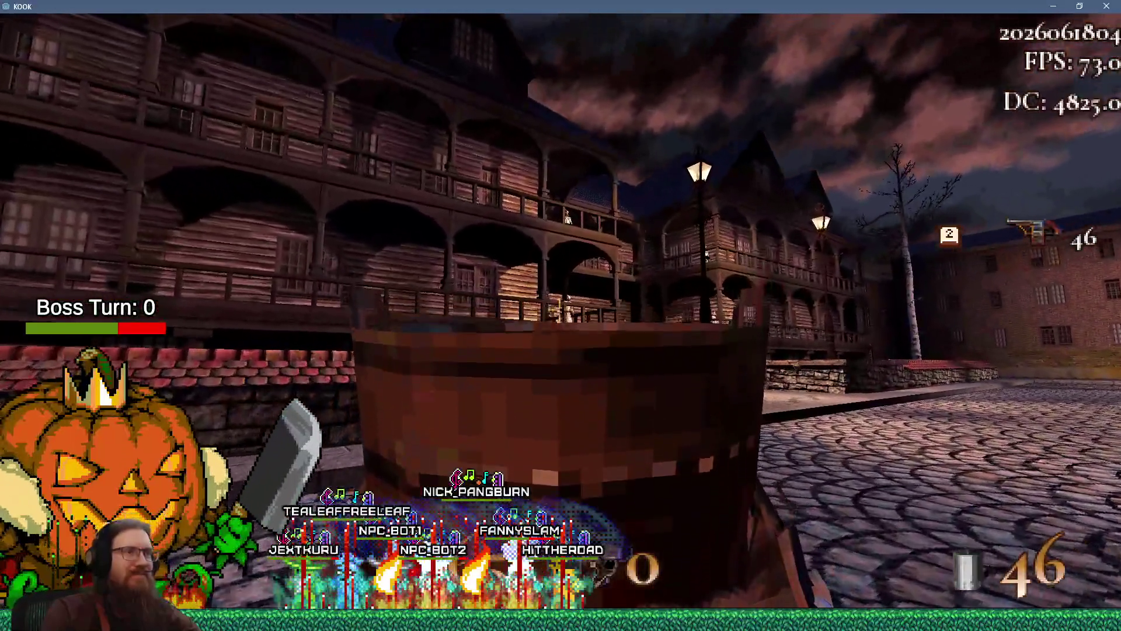
left_click(559, 311)
scroll(559, 310, "up", 1)
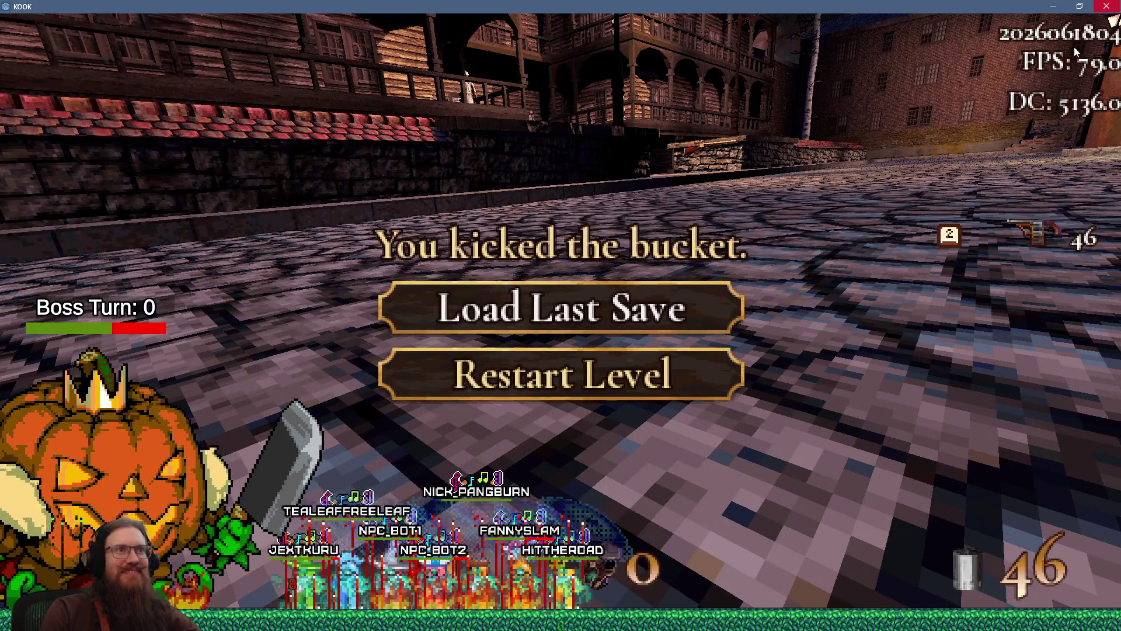
left_click(1107, 6)
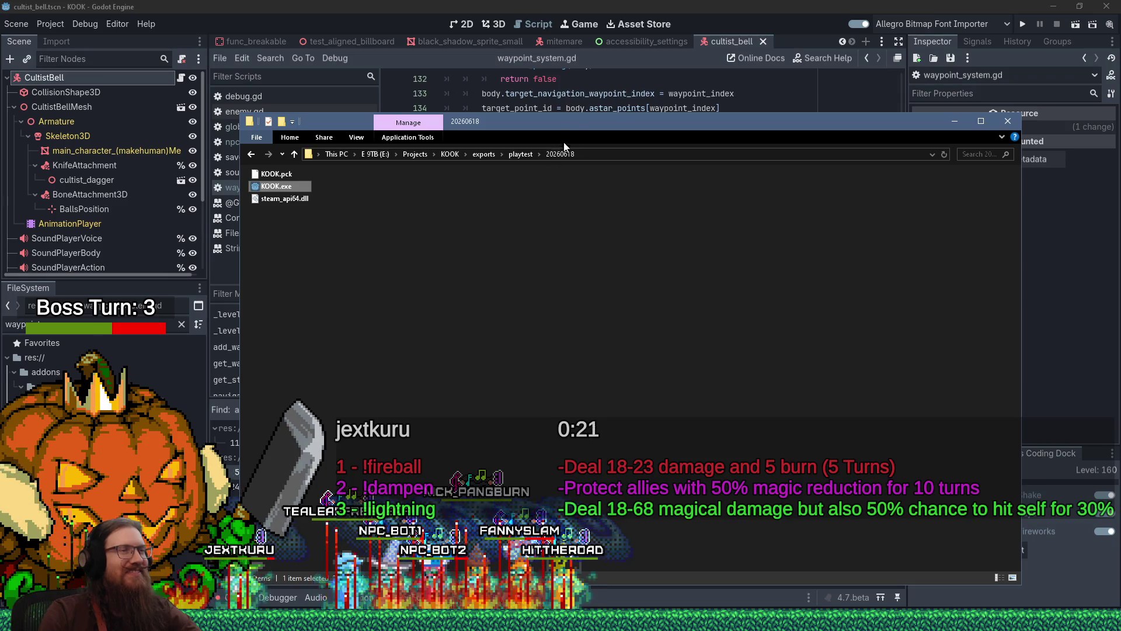
Copy KOOK.pck, KOOK.exe and steam_api64.dll from the 20260618 export folder.
mouse_move(580, 124)
left_mouse_down()
mouse_move(628, 136)
mouse_move(469, 94)
left_mouse_up()
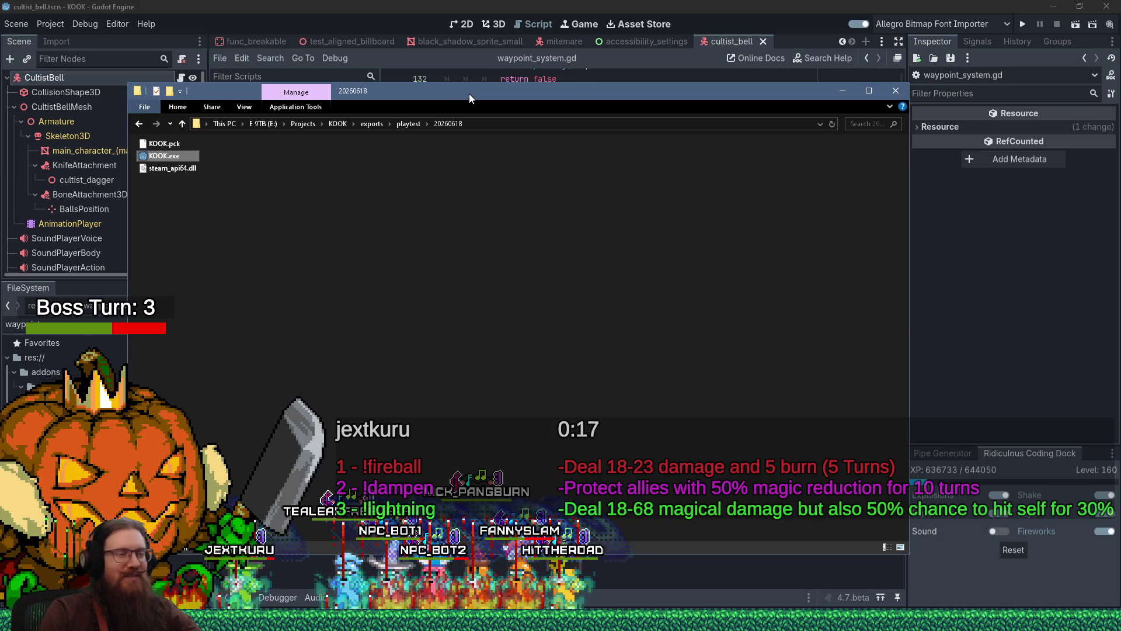
mouse_move(273, 243)
left_mouse_down()
mouse_move(116, 143)
mouse_move(120, 125)
left_mouse_up()
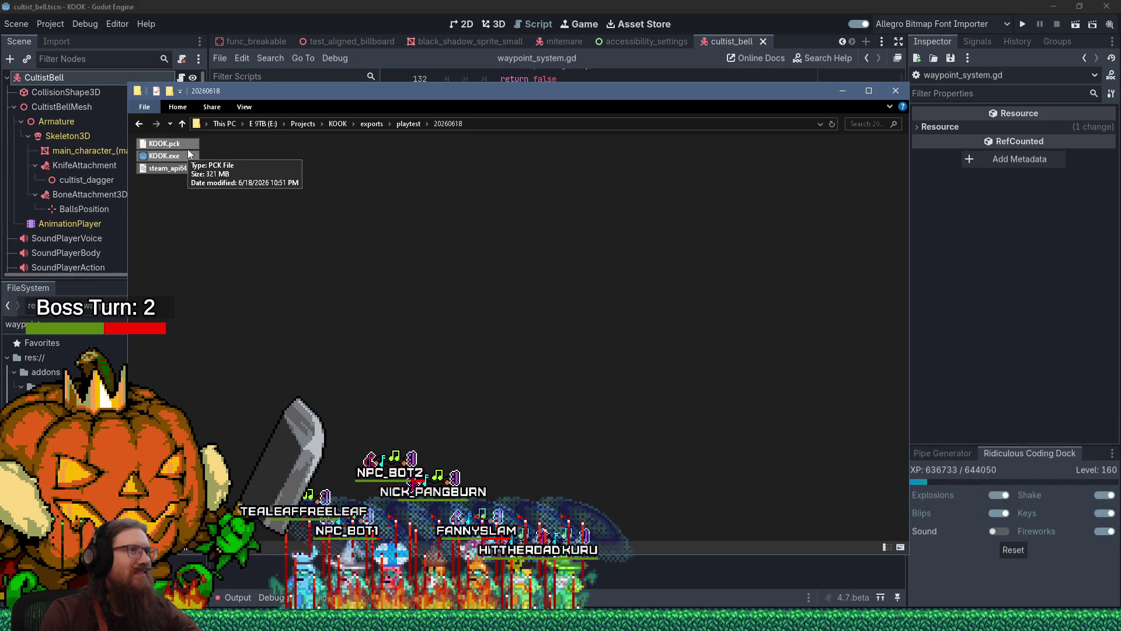
right_click(188, 151)
left_click(261, 356)
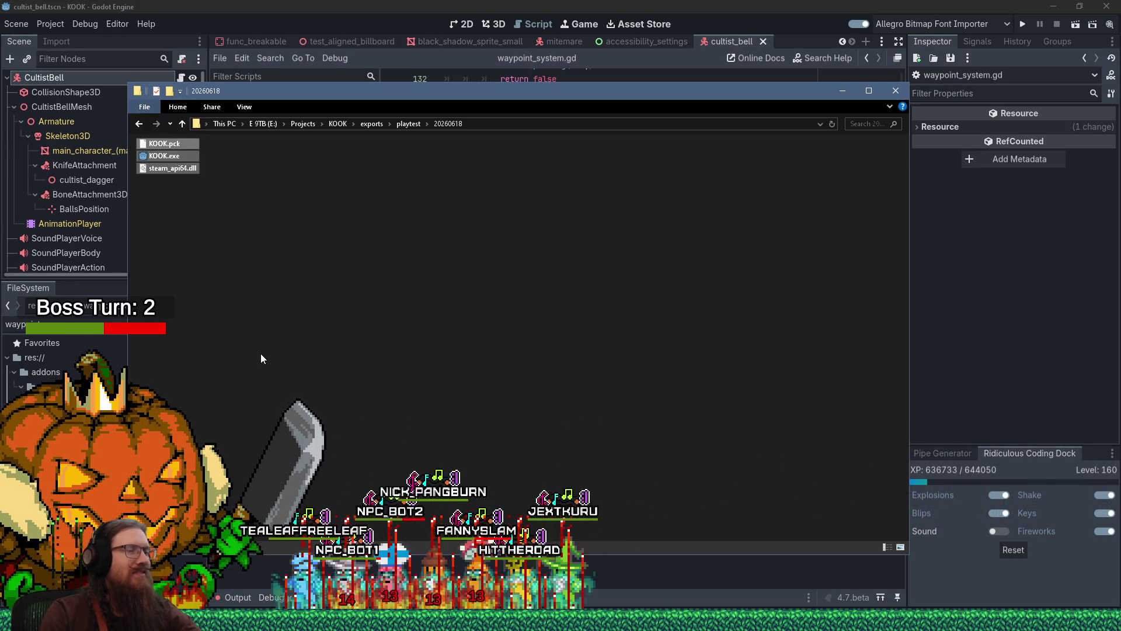
key("alt+Tab")
key("alt+Tab")
key("alt+Tab")
key("alt+Tab")
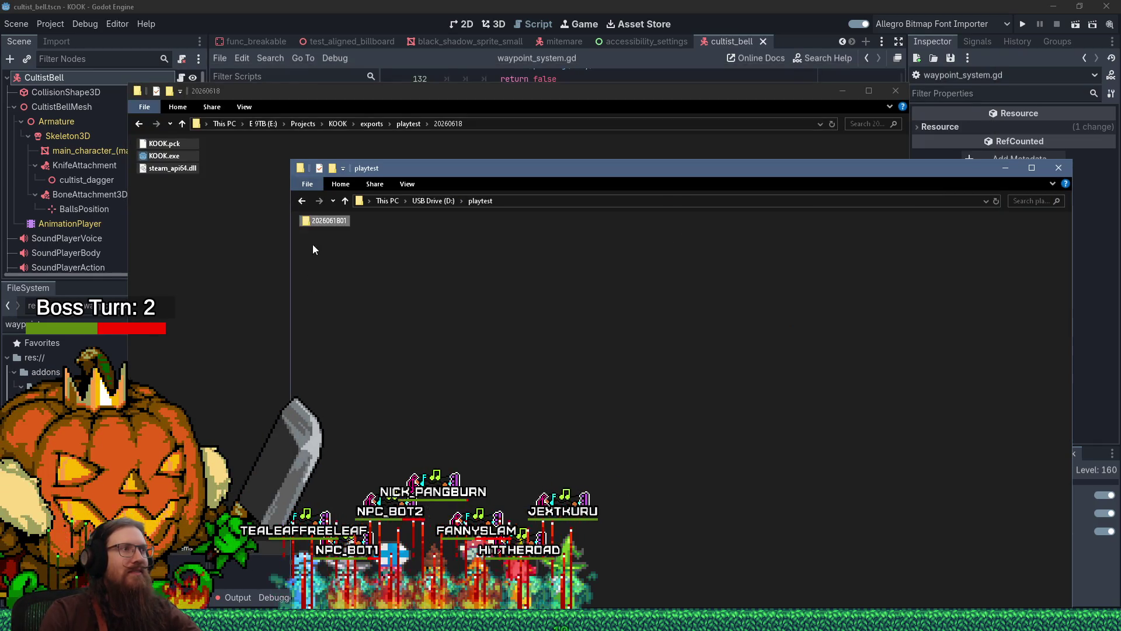
double_click(328, 222)
key("ctrl+v")
right_click(327, 233)
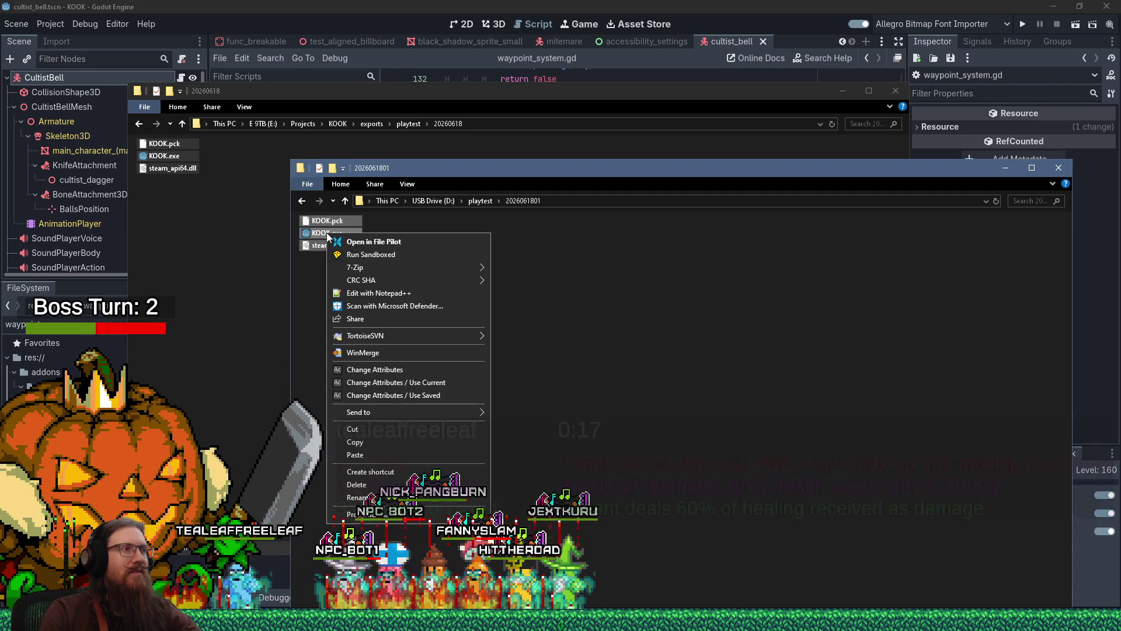
left_click(629, 306)
right_click(628, 306)
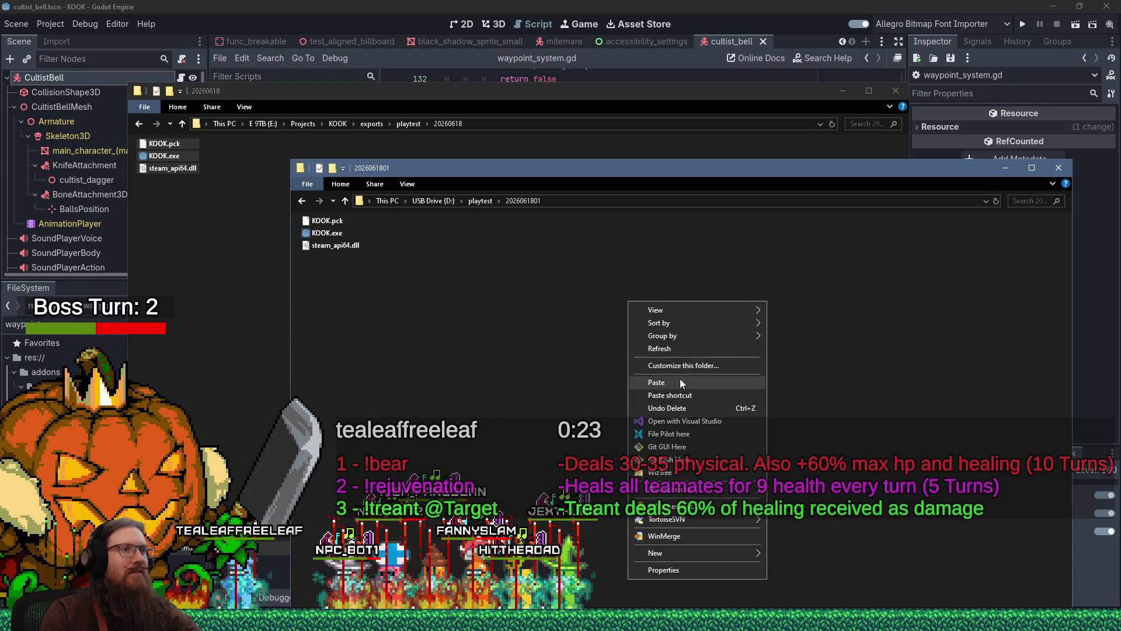
left_click(680, 378)
left_click(558, 222)
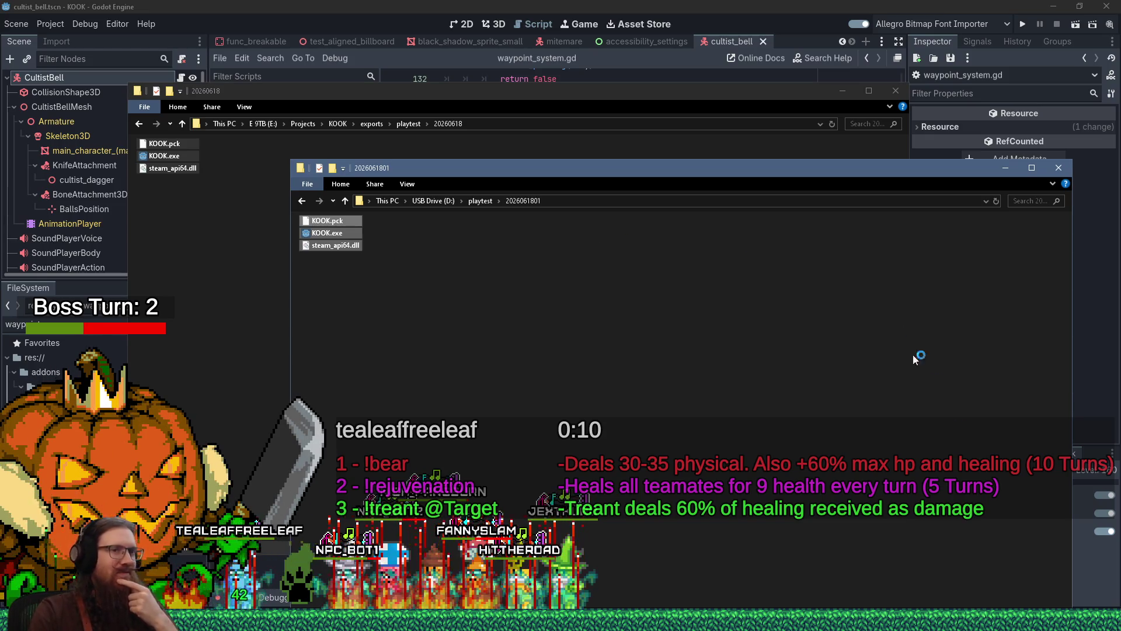
Safely eject the USB drive and dismiss the safe-to-remove notice.
right_click(970, 619)
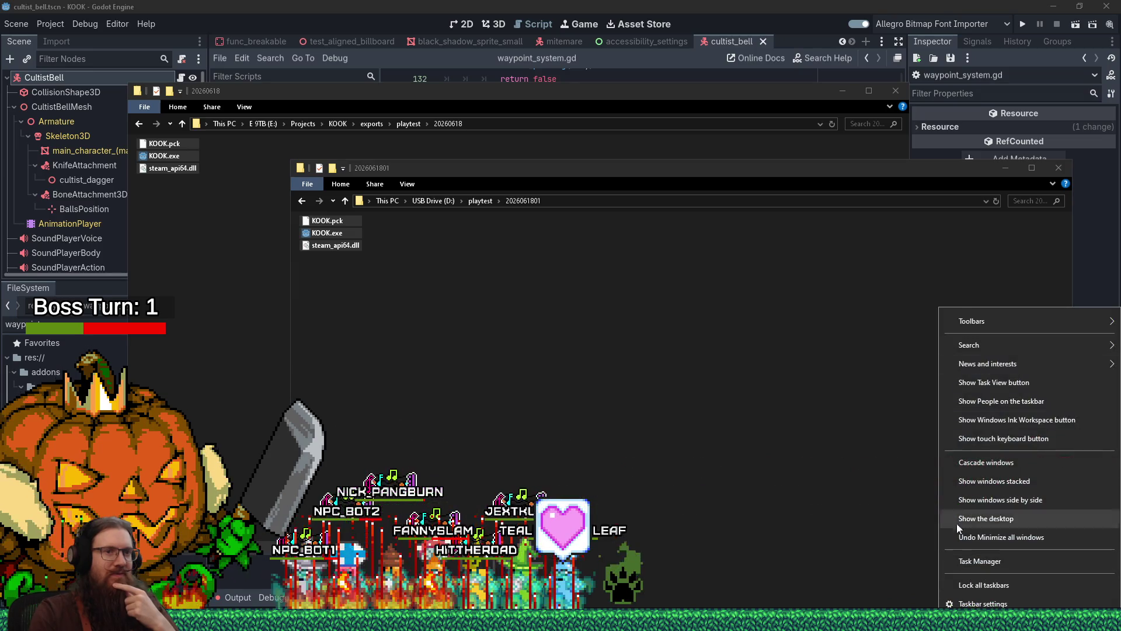
left_click(941, 588)
left_click(941, 619)
left_click(920, 552)
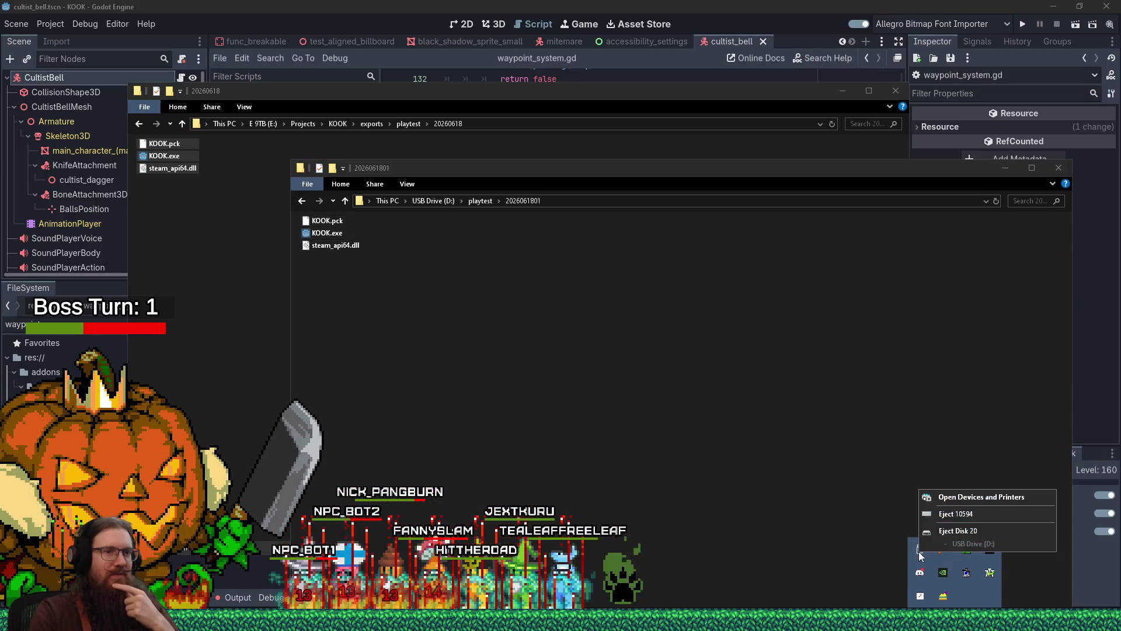
left_click(941, 531)
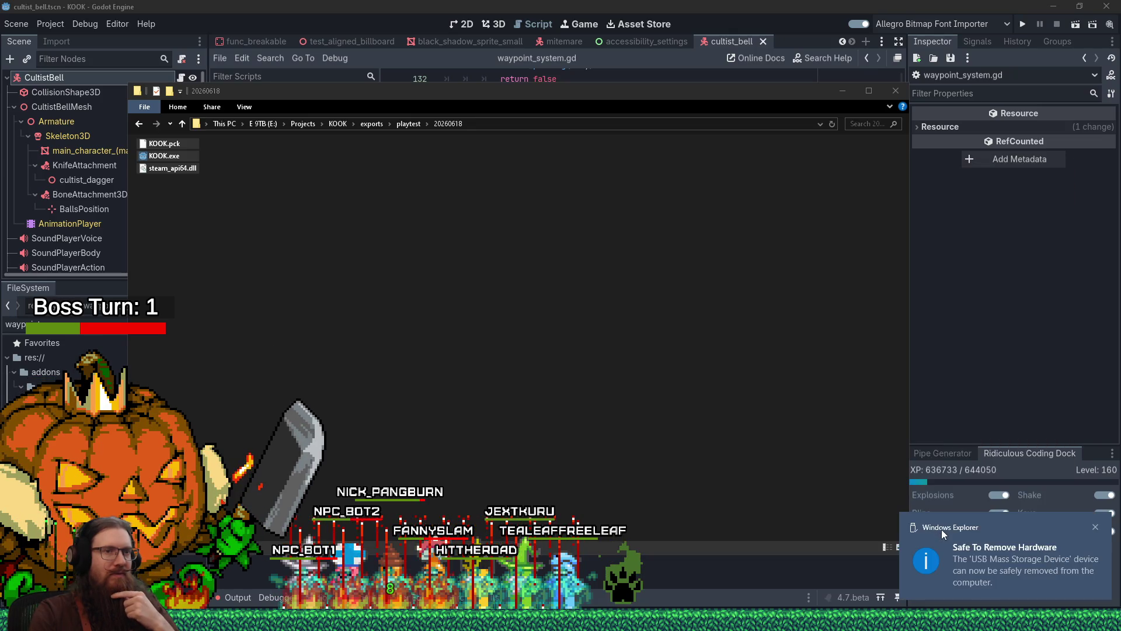
left_click(1095, 530)
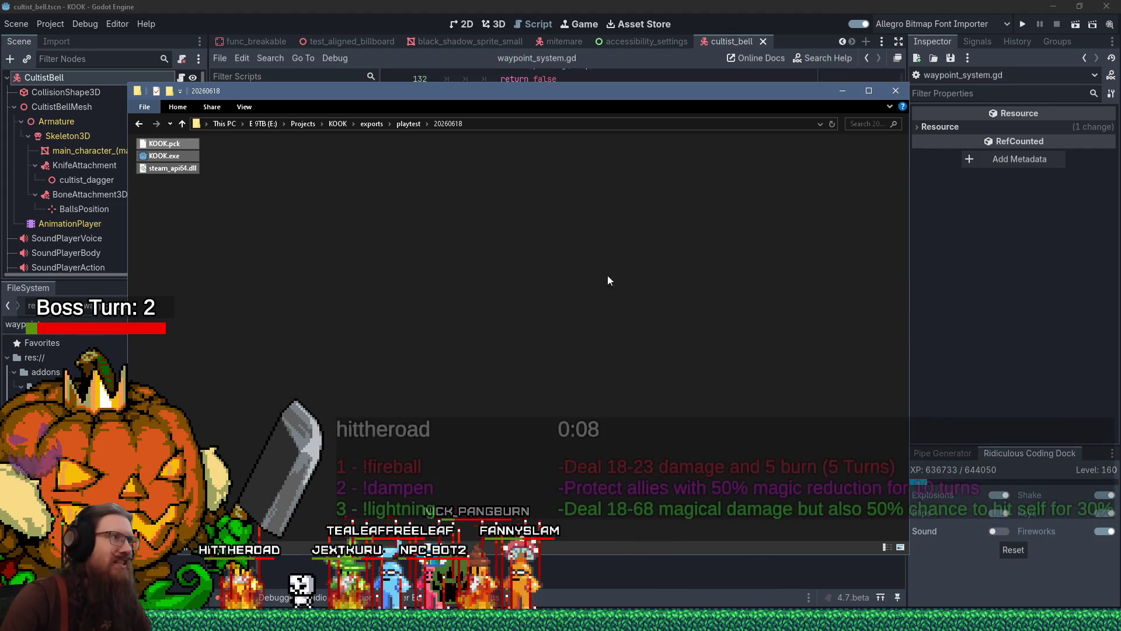
Switch to Firefox and bring up Fab's Limited-Time Free page.
left_click(592, 286)
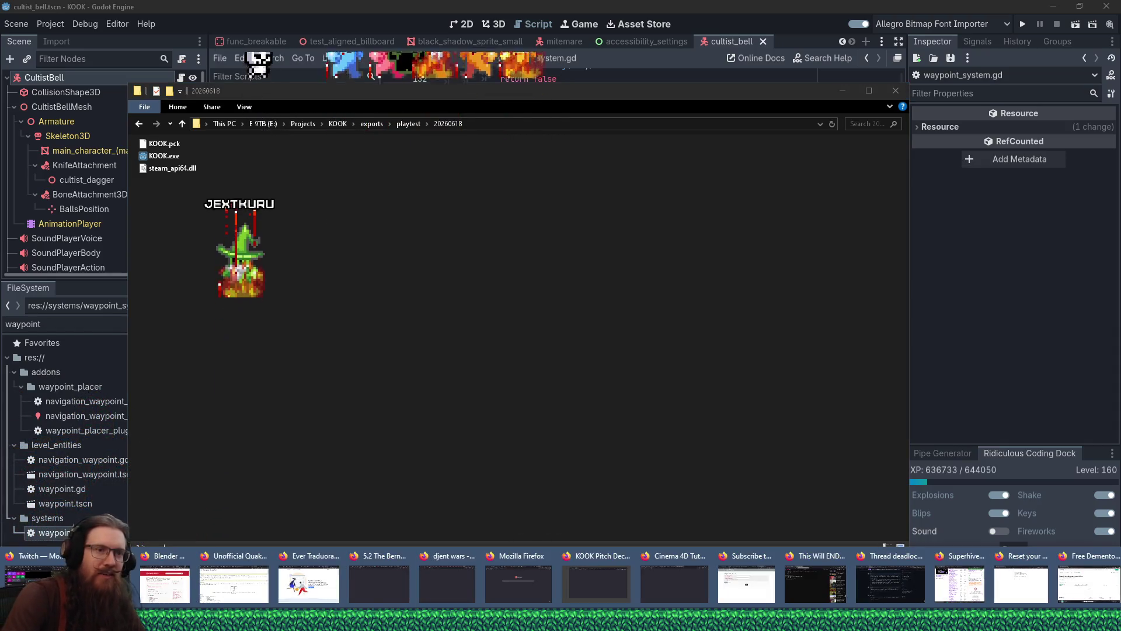
left_click(898, 573)
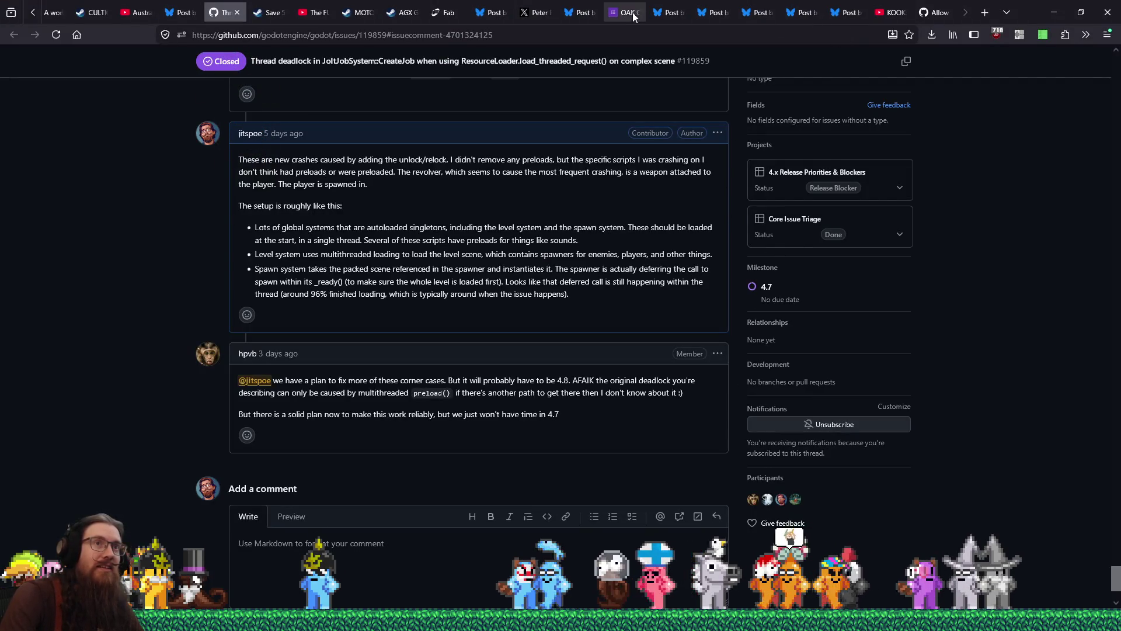
left_click(448, 12)
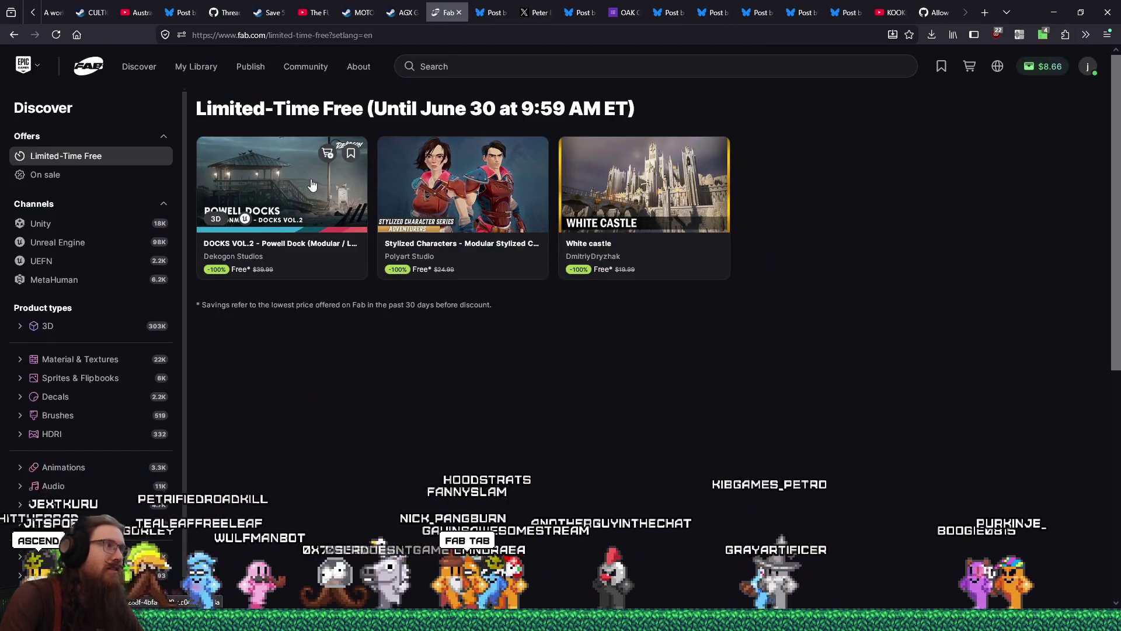
Open the DOCKS VOL.2 - Powell Dock listing, free from $39.99.
left_click(478, 243)
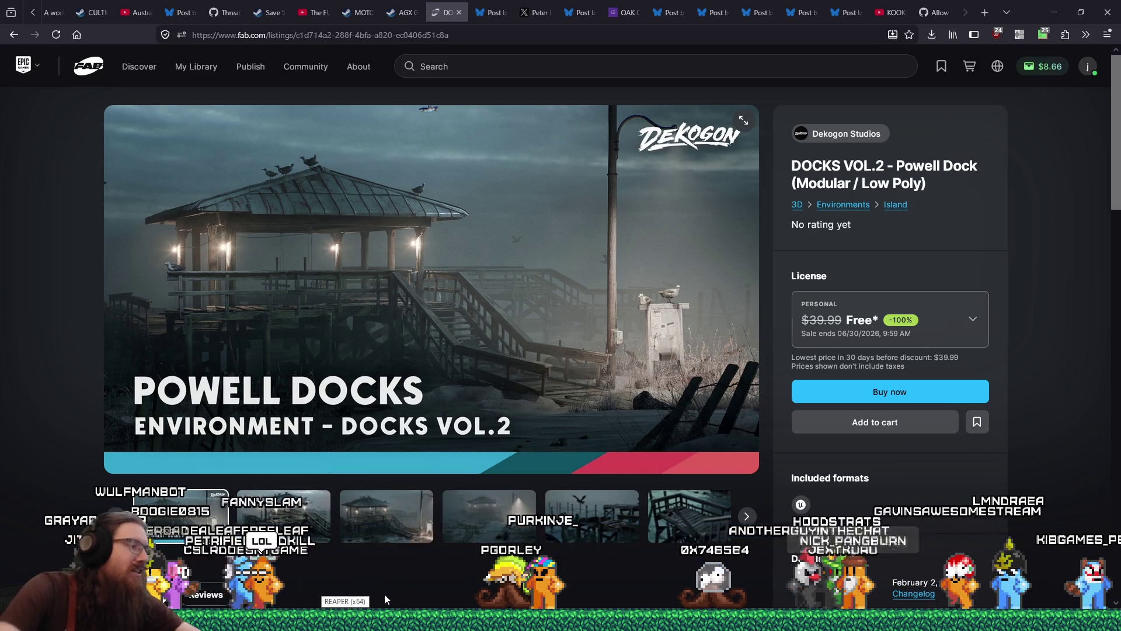
key("super+r")
Open e:\projects\fotf from the Run prompt and open event_submissions.ods.
type("e:\\p")
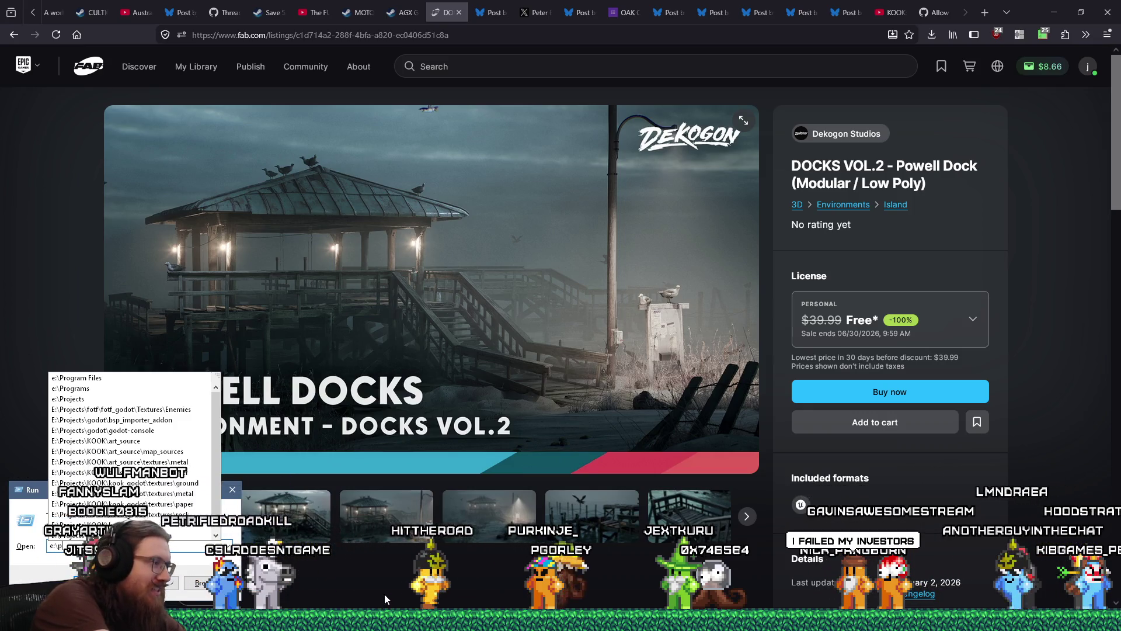
type("roj")
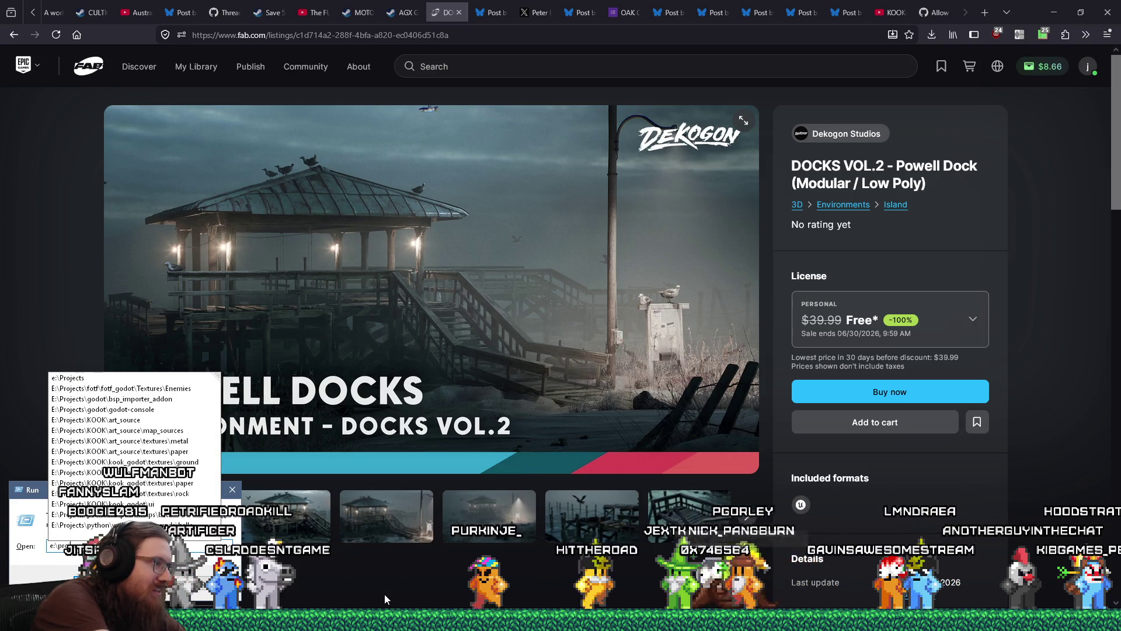
type("ects\fotf")
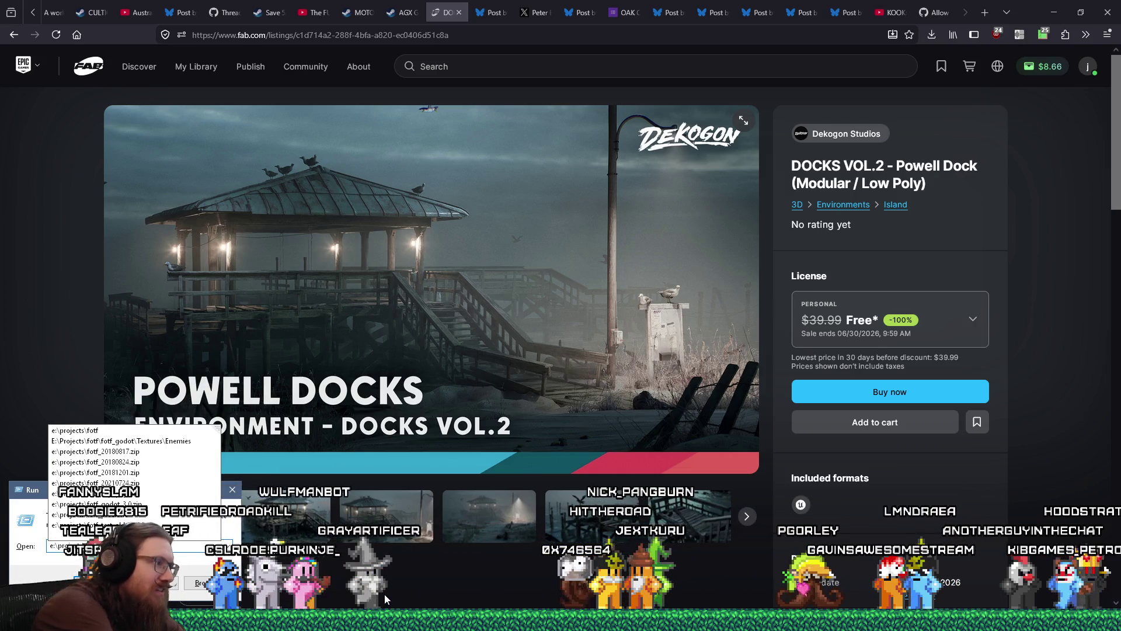
key("Return")
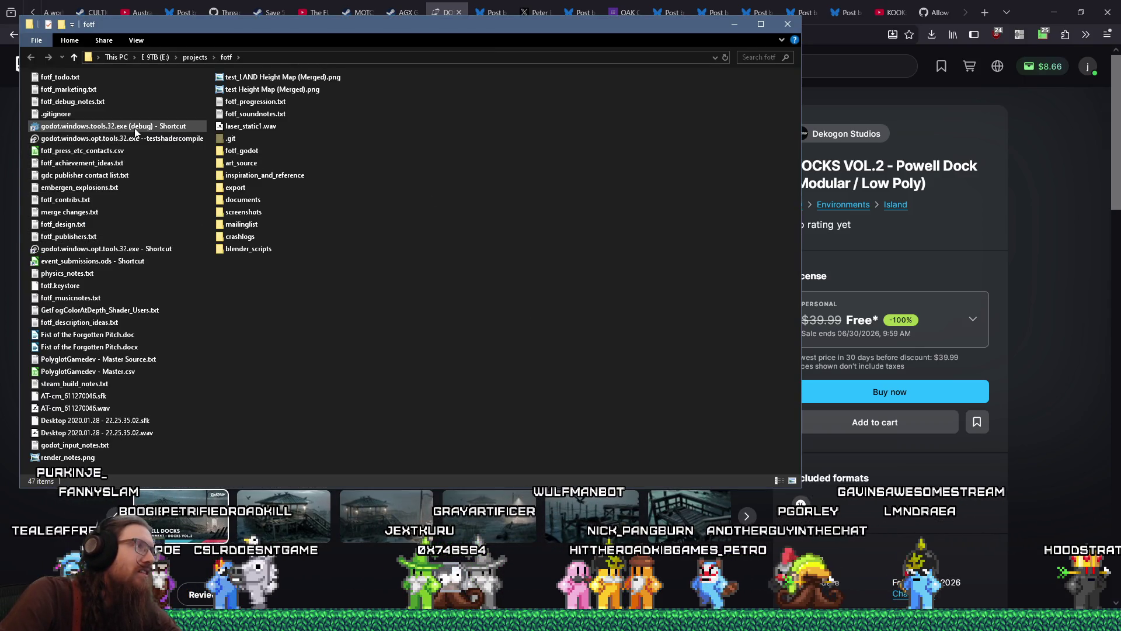
double_click(70, 263)
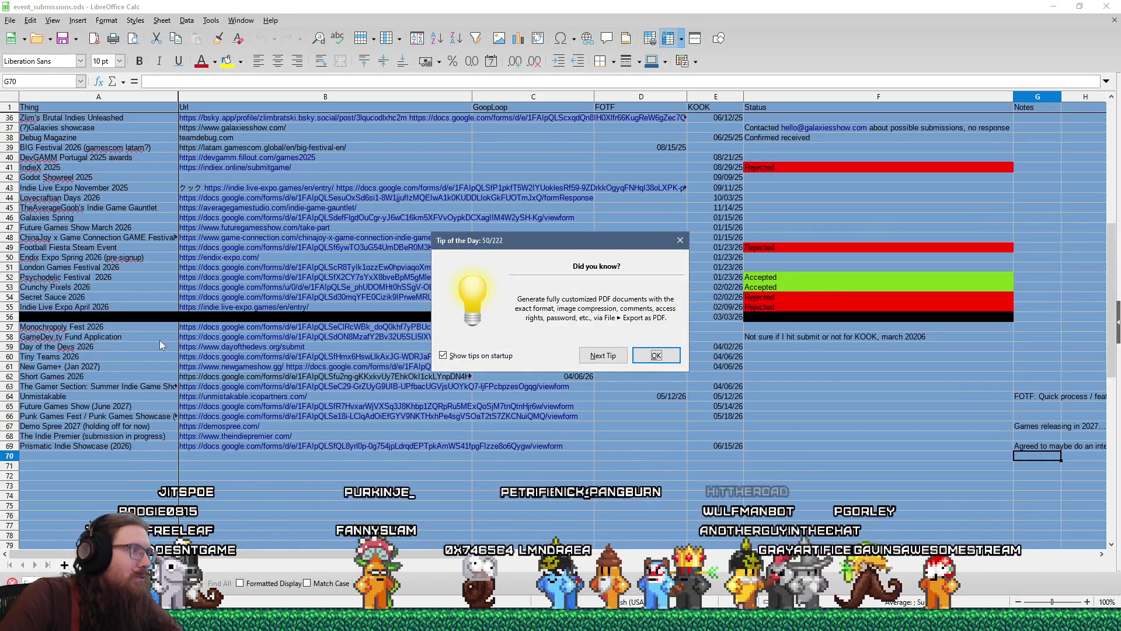
Enter 'Rejected' as the Monochropoly Fest 2026 status in cell F57.
key("Return")
left_click(130, 328)
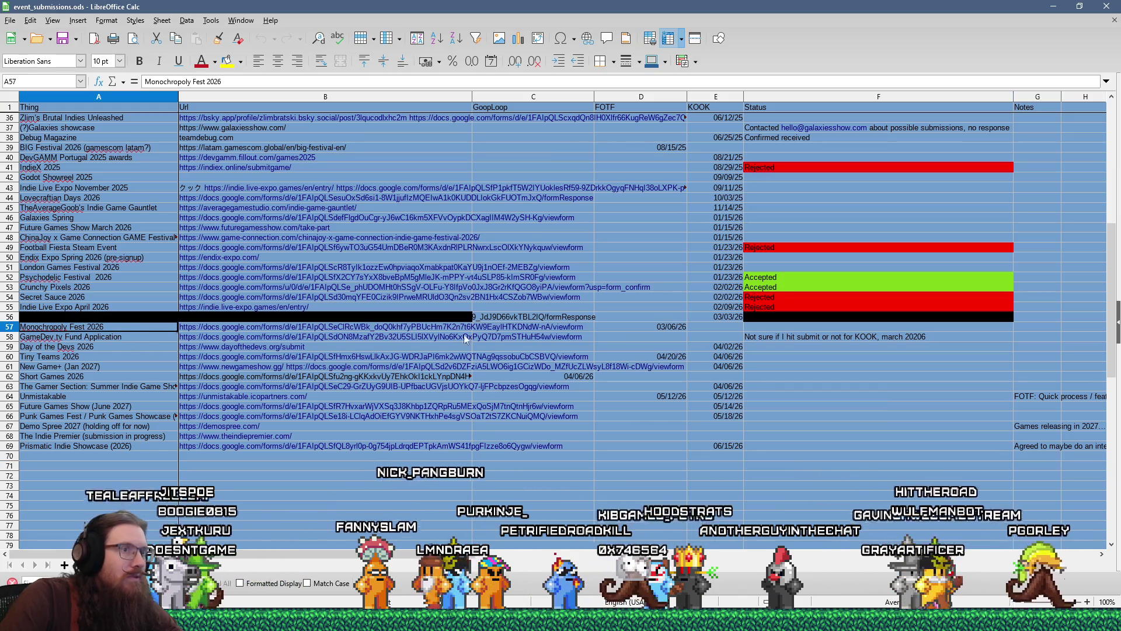
left_click(752, 328)
type("Reje")
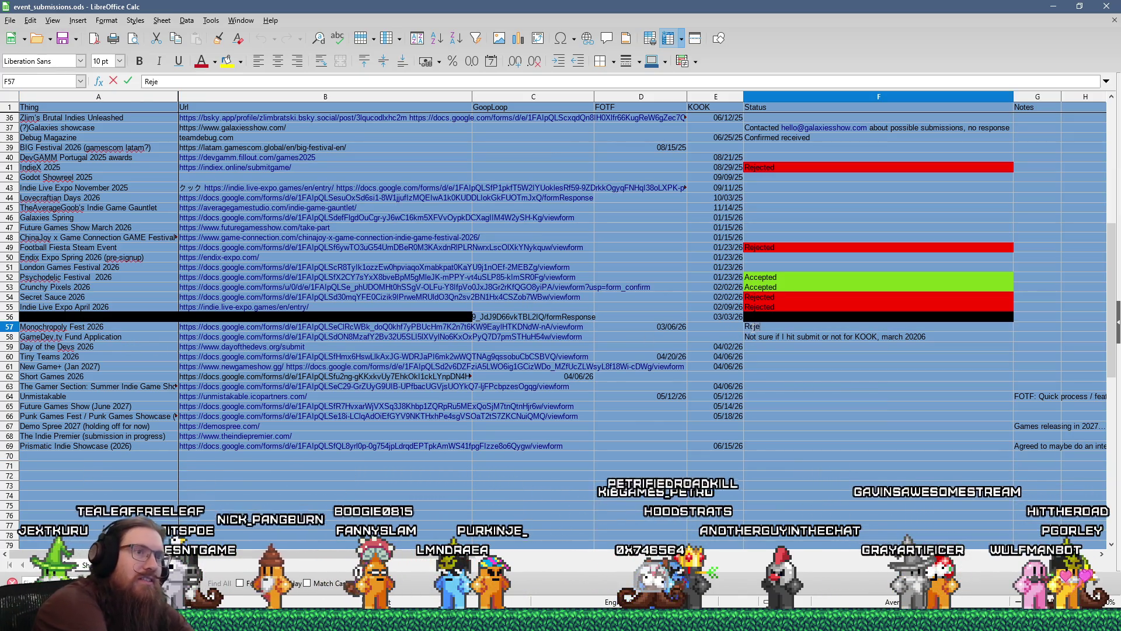
type("cted")
key("Return")
Fill the Rejected status cell with red, then close Calc.
left_click(753, 328)
left_click(240, 61)
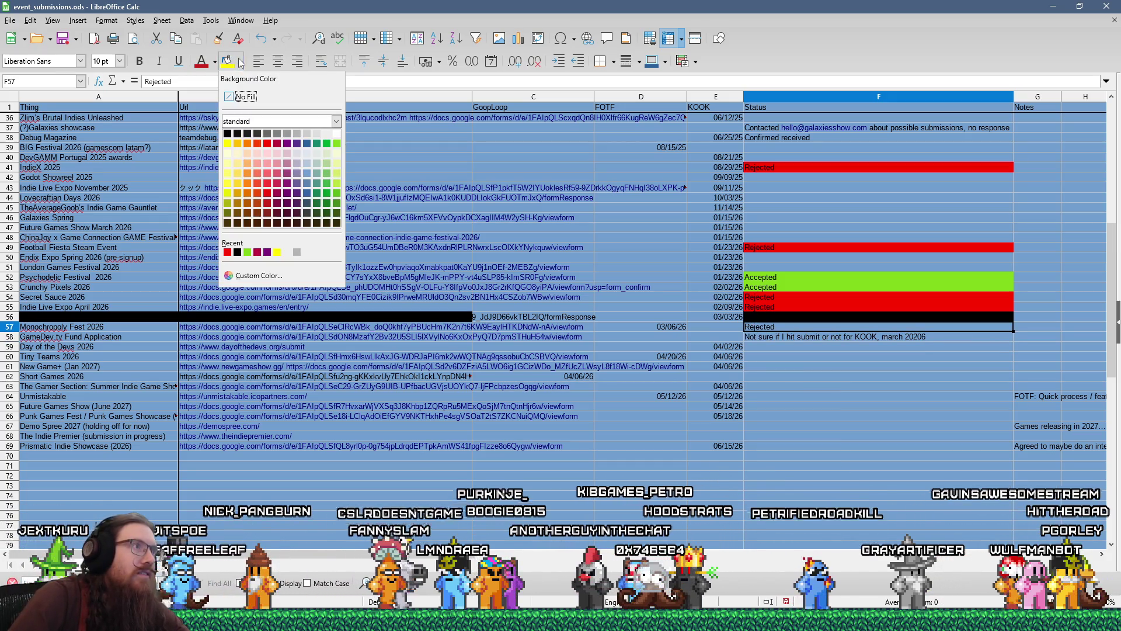
left_click(257, 143)
key("Left")
key("Left")
key("Left")
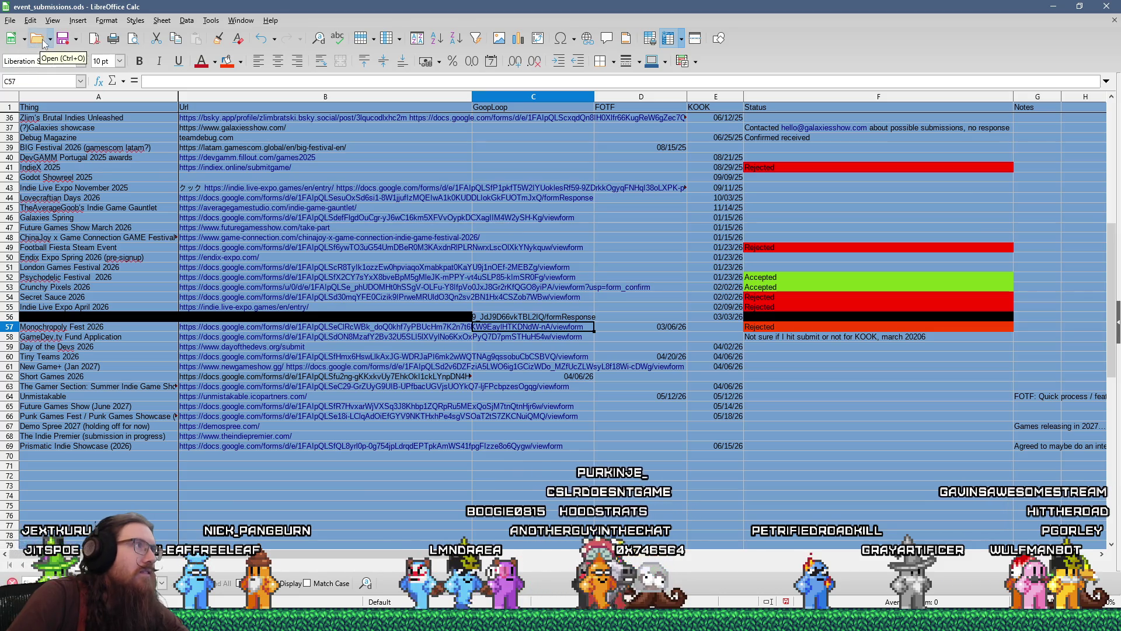
key("ctrl+q")
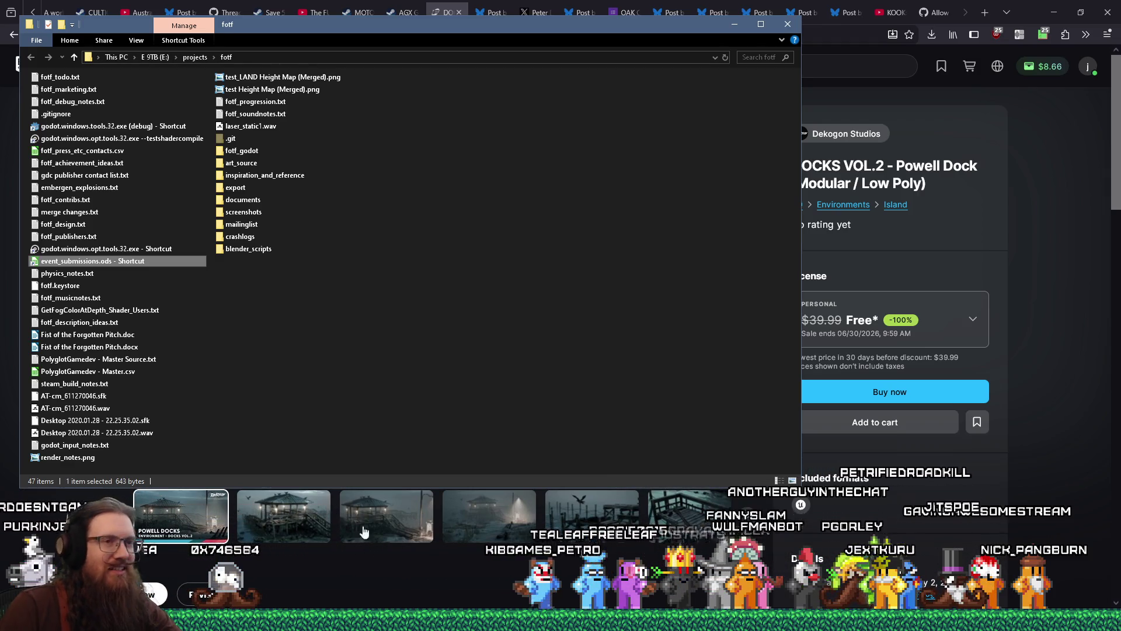
Bring the Powell Dock listing forward and page its gallery to the pier-with-seagulls image.
left_click(1060, 459)
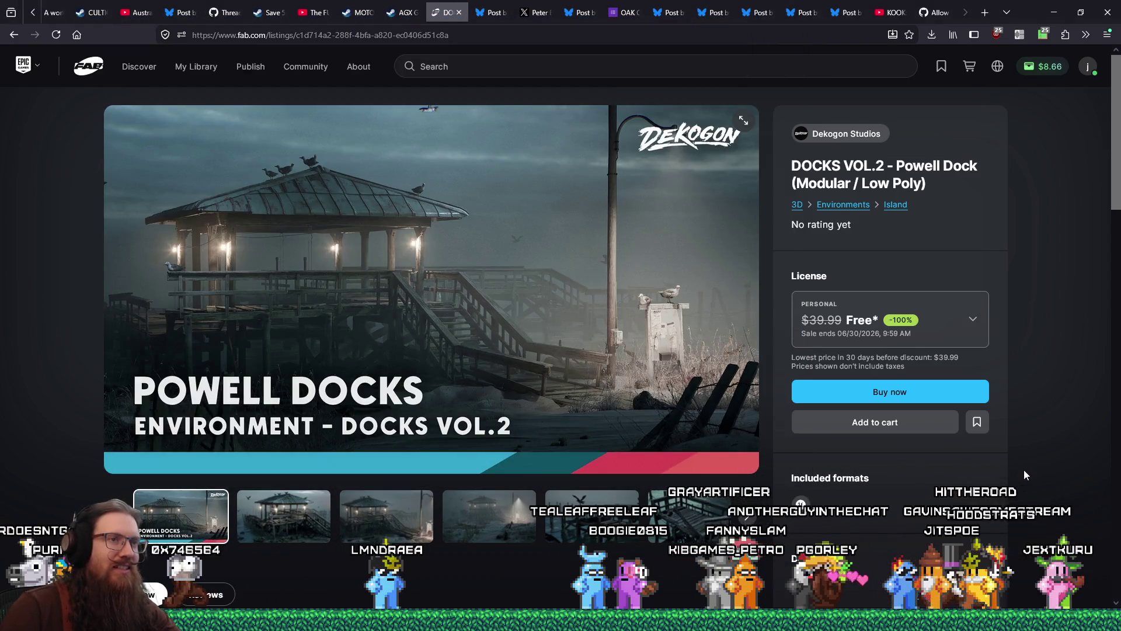
left_click(437, 451)
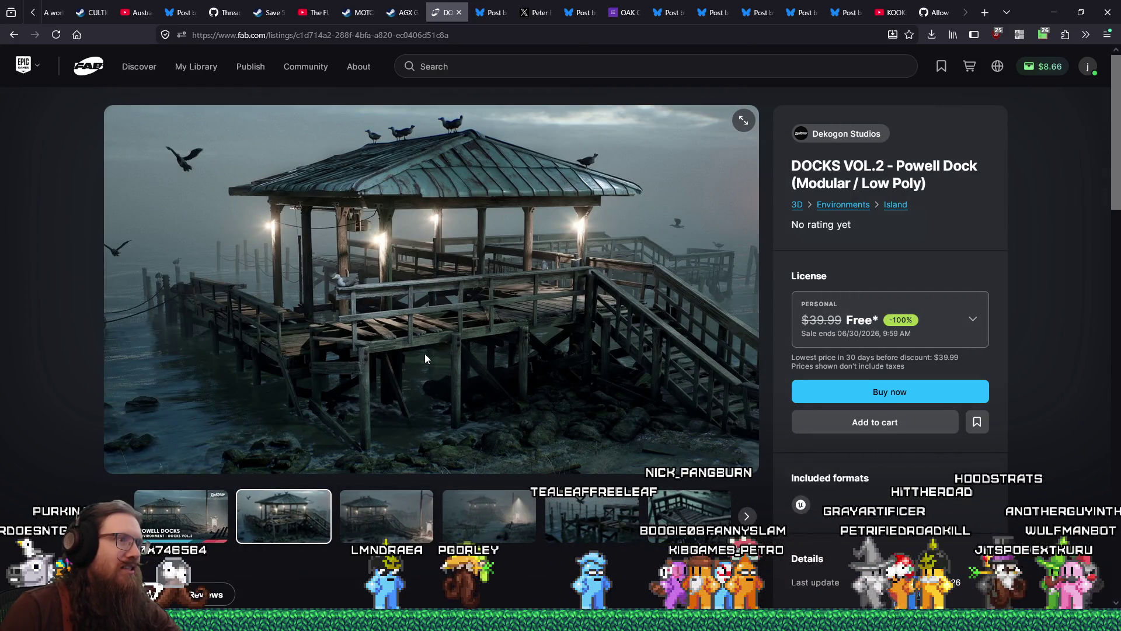
left_click(413, 518)
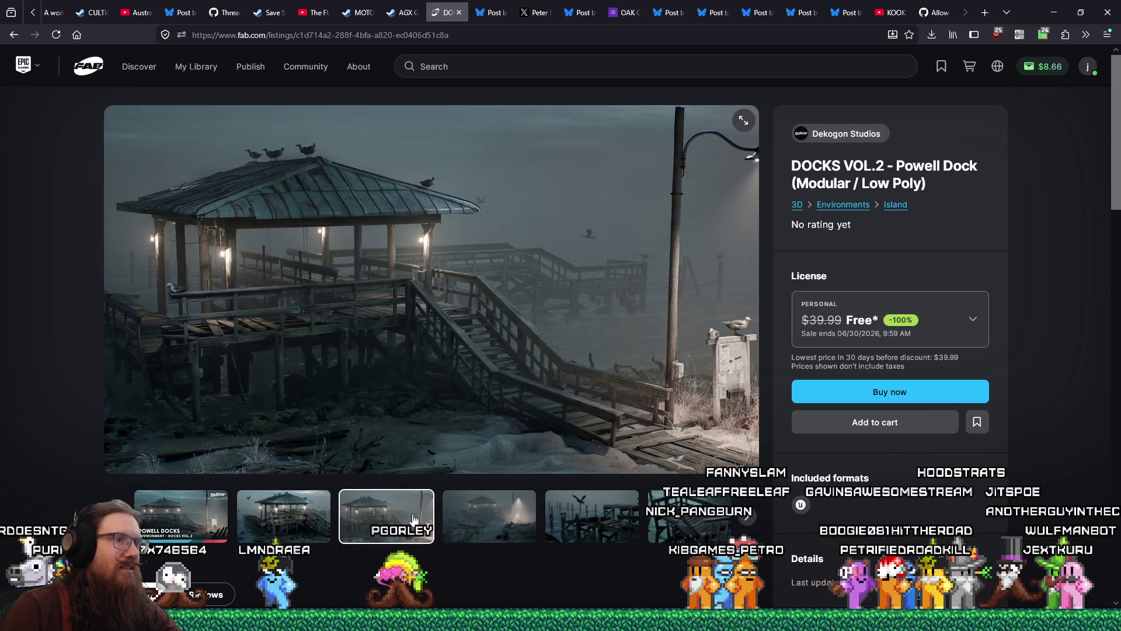
left_click(497, 517)
left_click(560, 519)
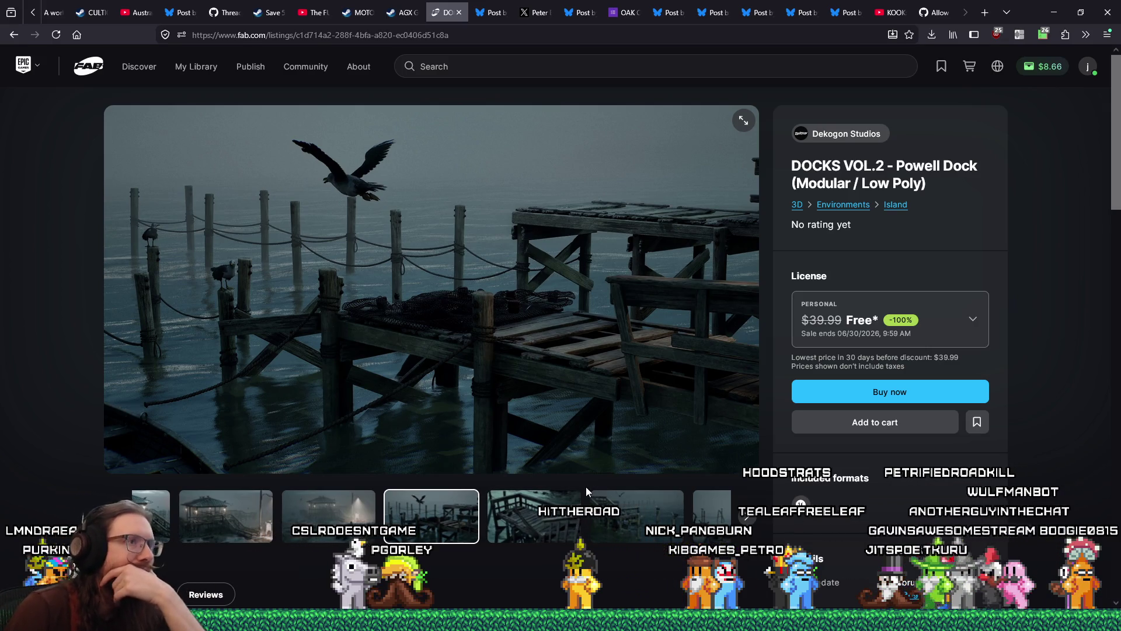
left_click(506, 529)
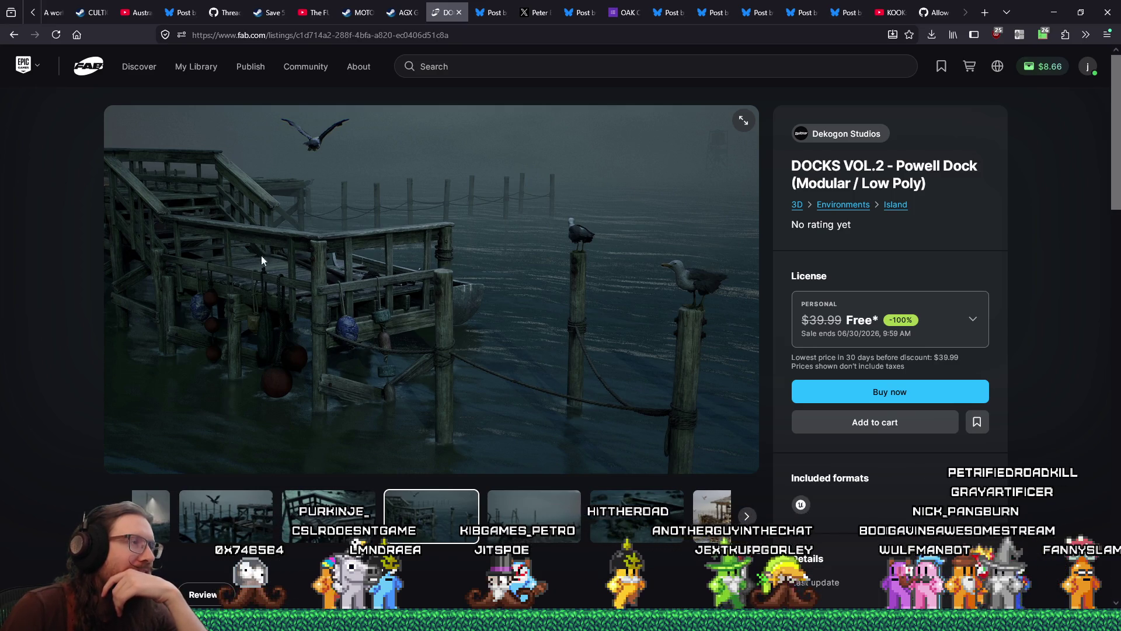
Show the dock-stairs close-up and open it full-size in a new tab.
left_click(329, 515)
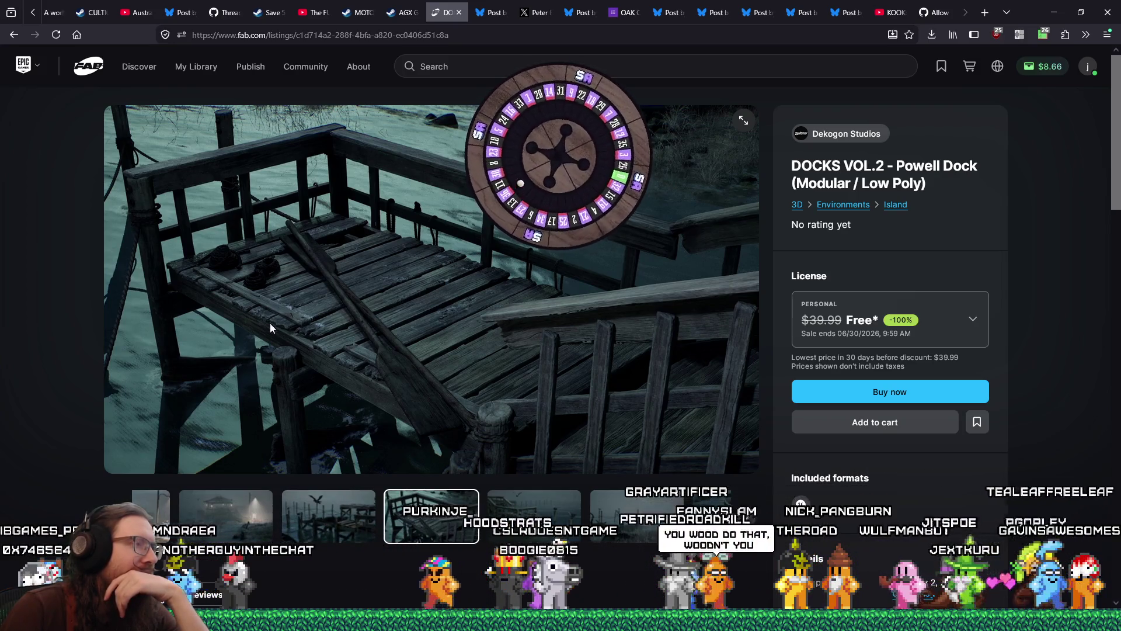
right_click(258, 296)
left_click(286, 307)
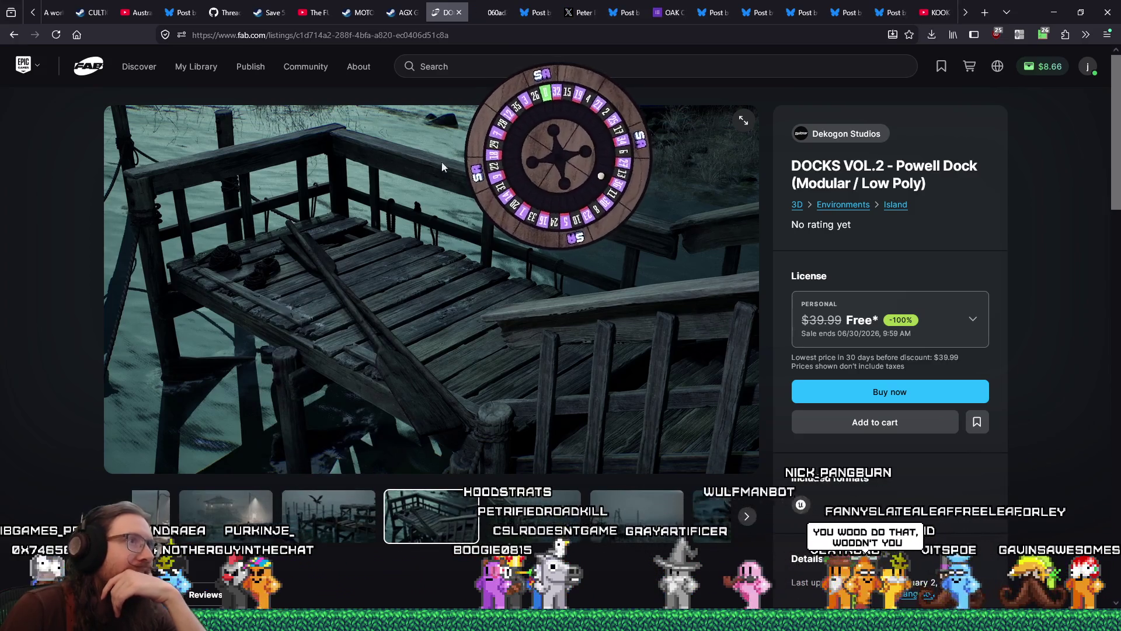
left_click(487, 12)
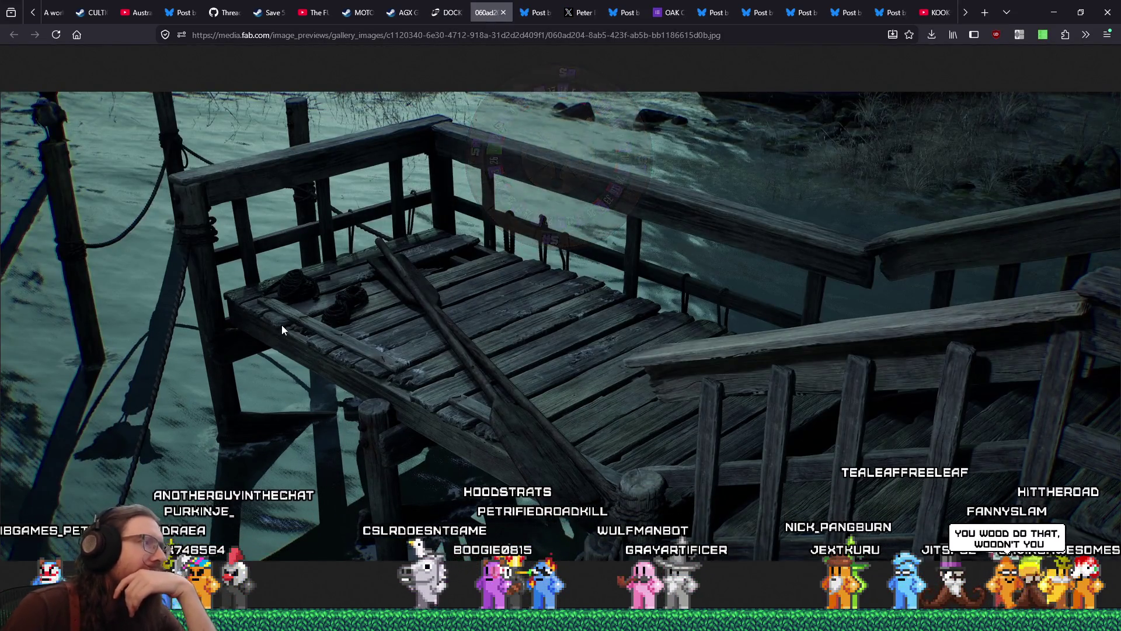
scroll(329, 320, "up", 3)
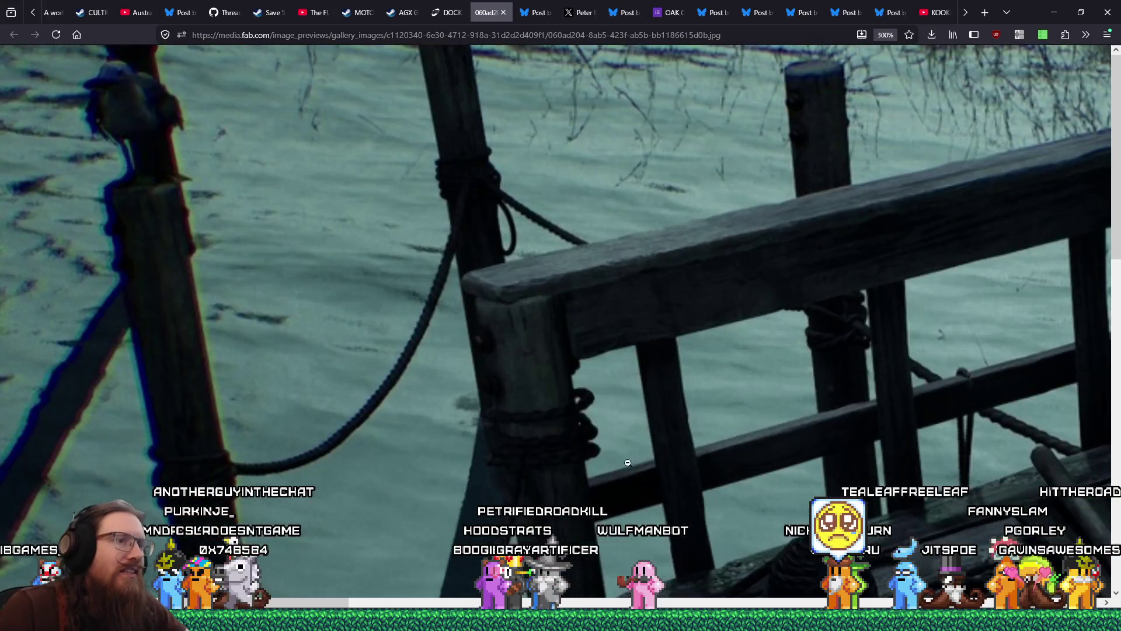
scroll(329, 320, "down", 1)
scroll(328, 320, "up", 1)
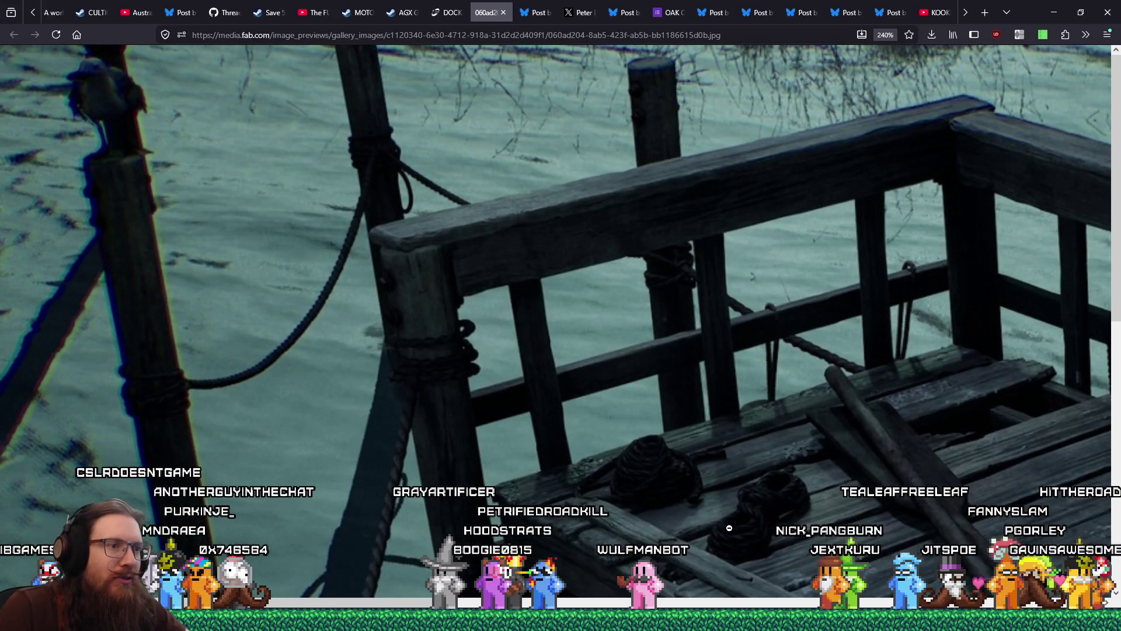
scroll(709, 496, "down", 7)
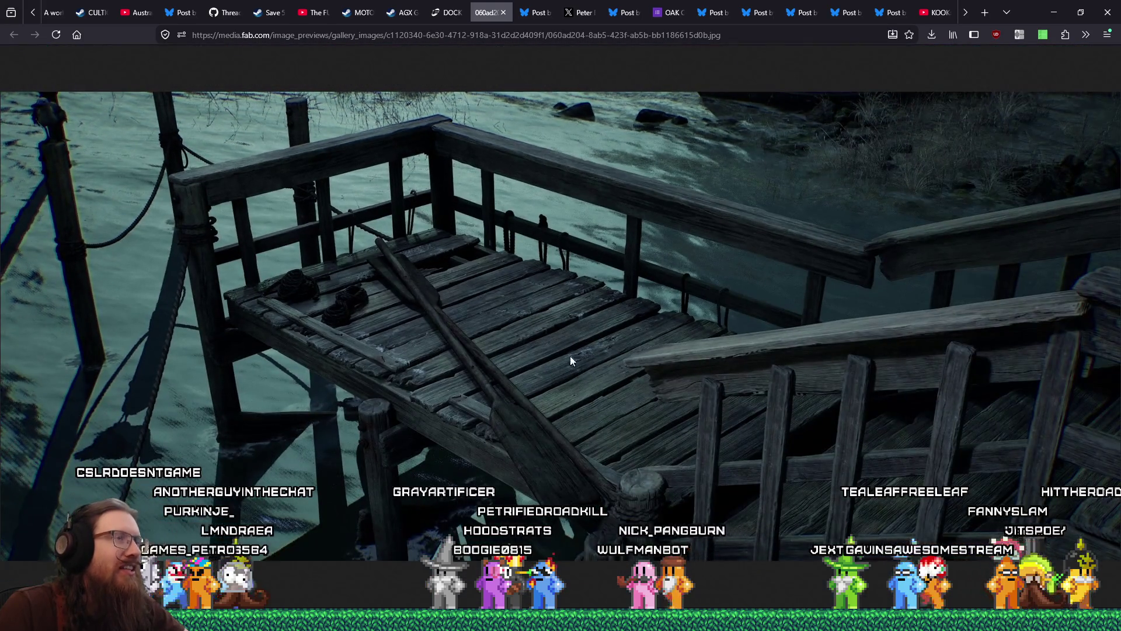
left_click(503, 13)
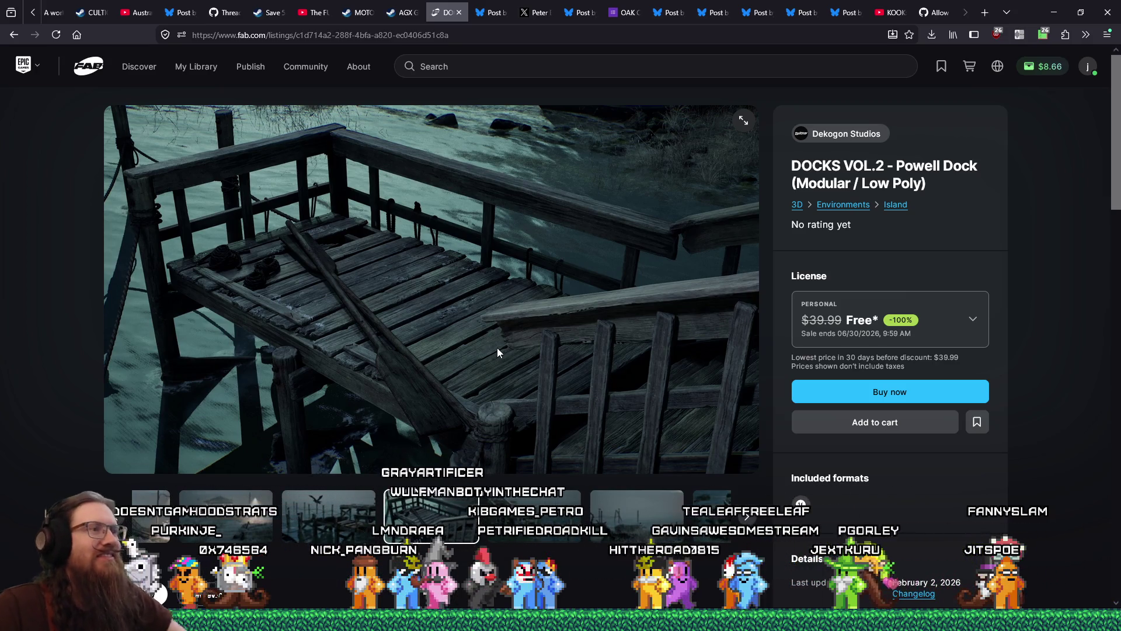
Browse the Powell Dock previews: foggy pier, grassy shore, gazebo pier and boat close-up.
left_click(519, 517)
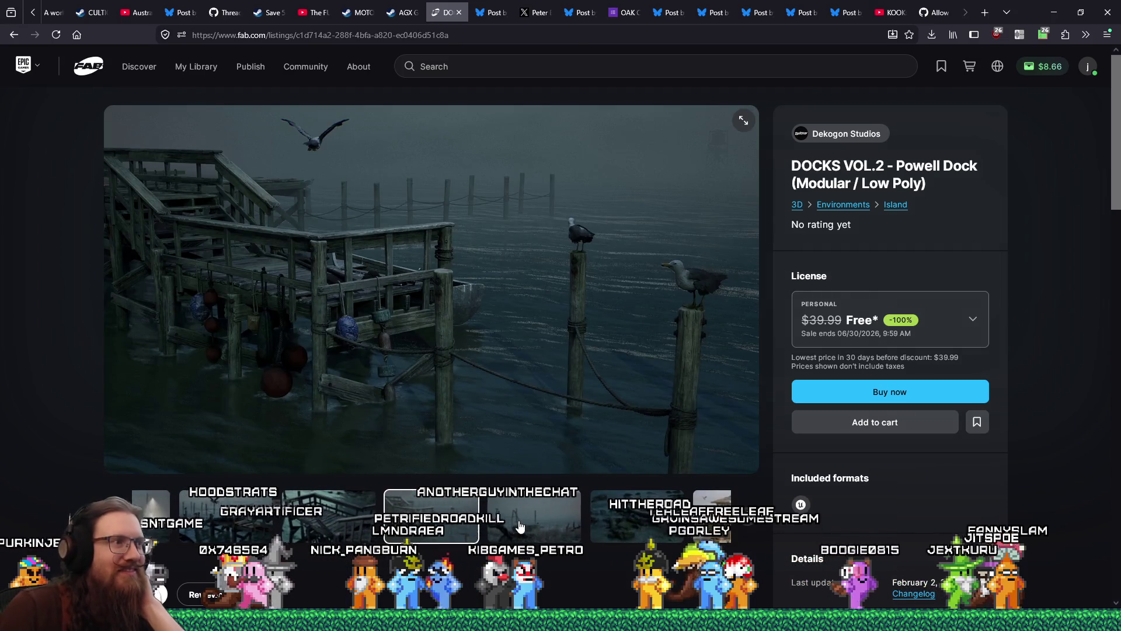
left_click(520, 526)
left_click(529, 525)
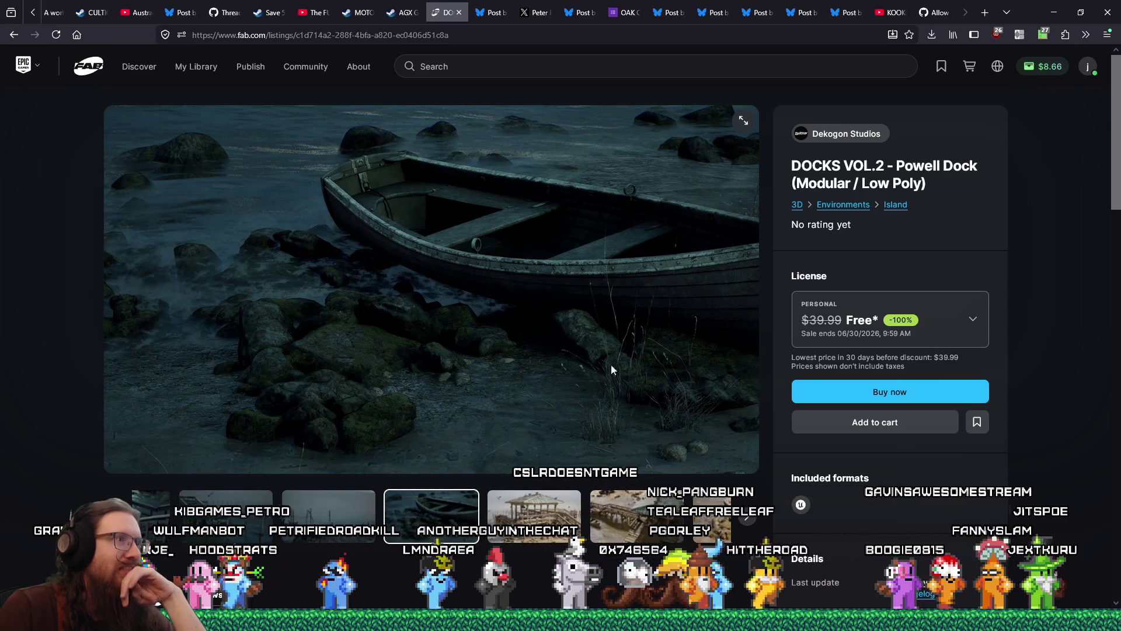
left_click(522, 526)
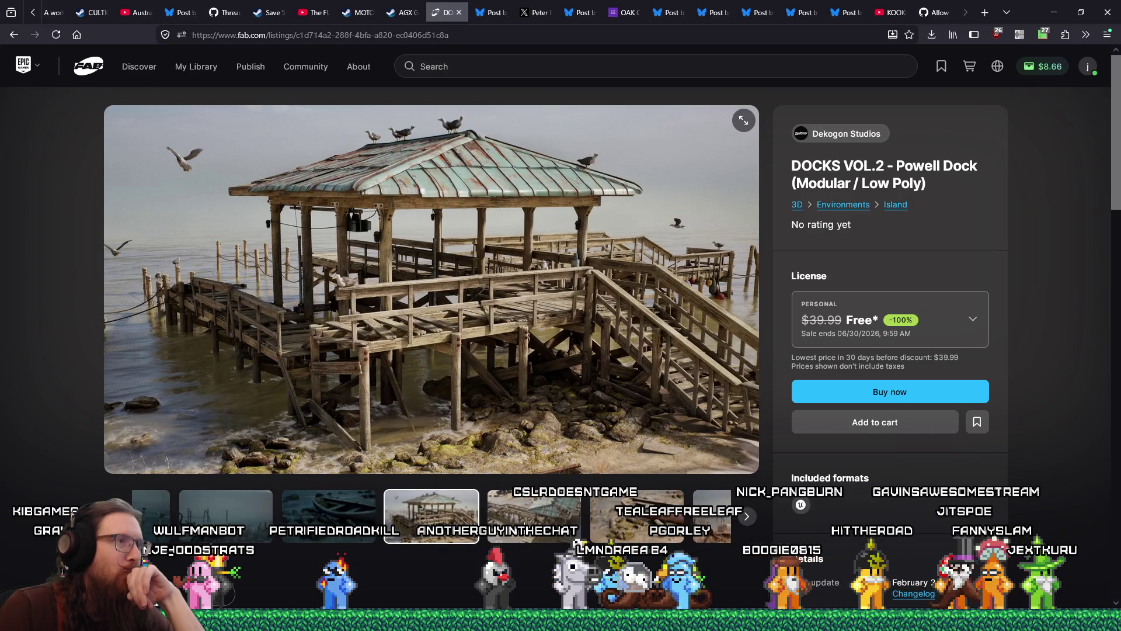
left_click(526, 525)
left_click(549, 523)
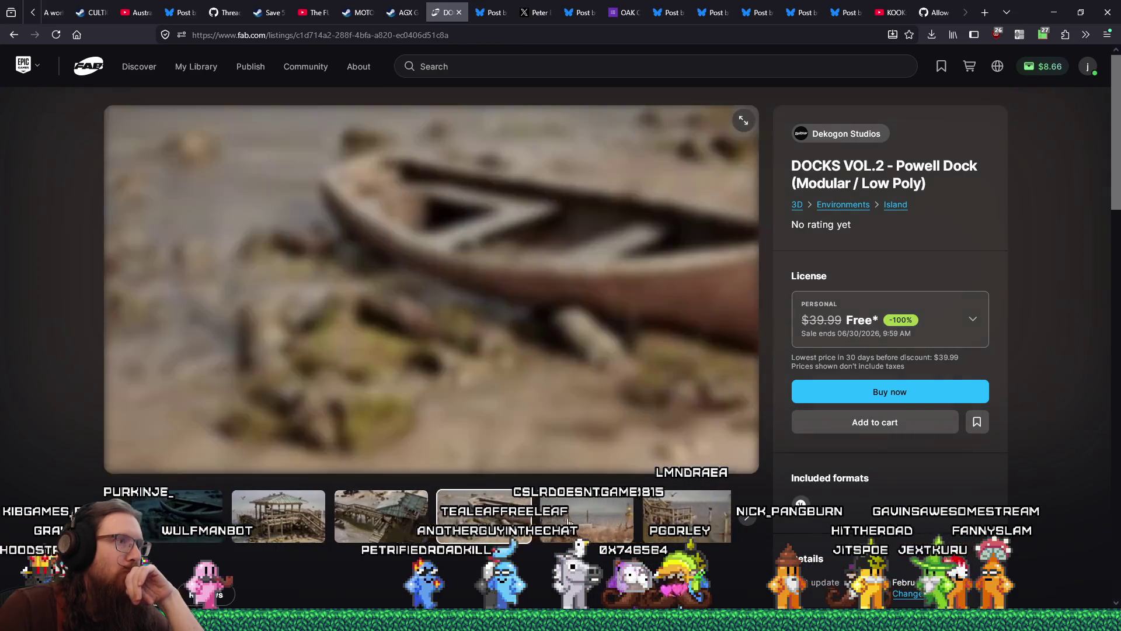
Choose the Professional licence for Powell Dock and start checkout.
left_click(978, 319)
left_click(895, 452)
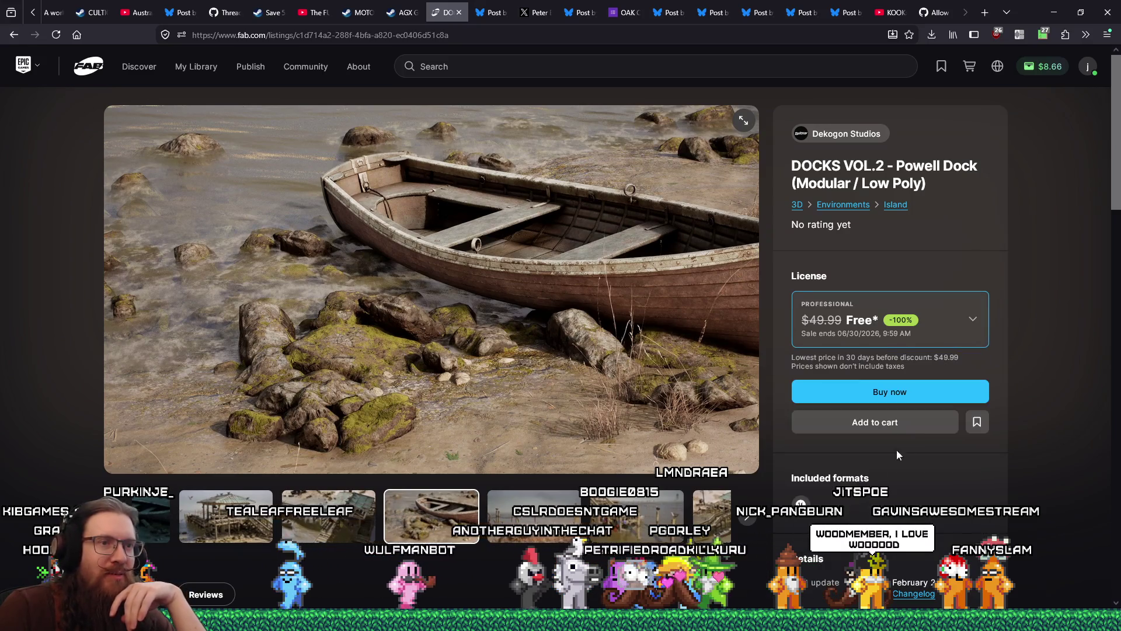
left_click(910, 399)
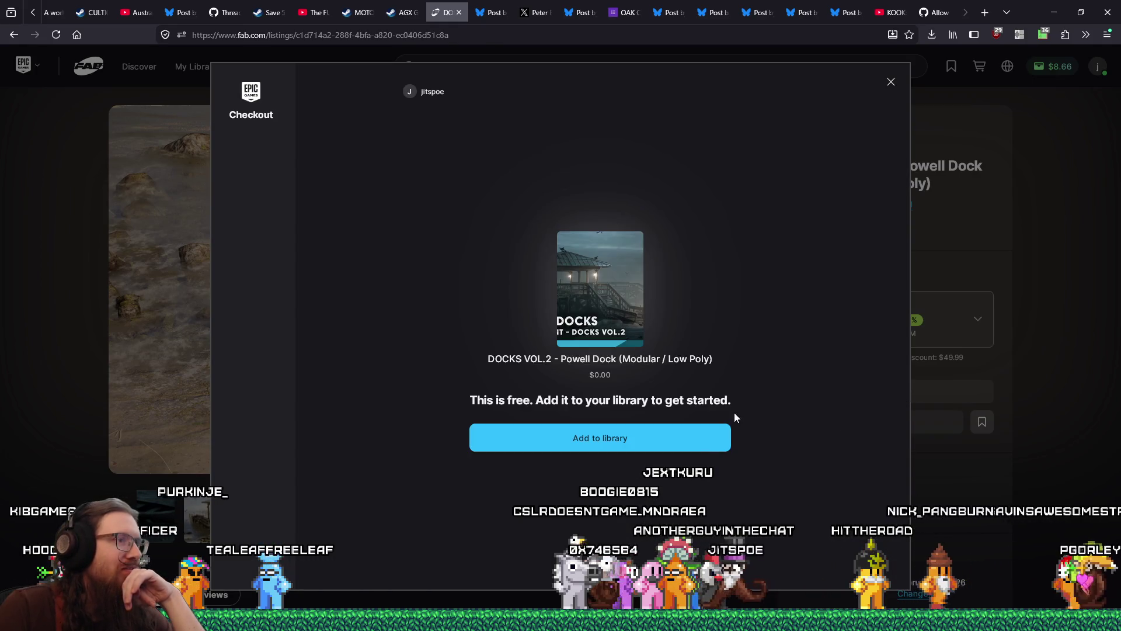
Add Powell Dock to the library at $0.00, close the confirmation, and go back to Fab's home page.
left_click(698, 448)
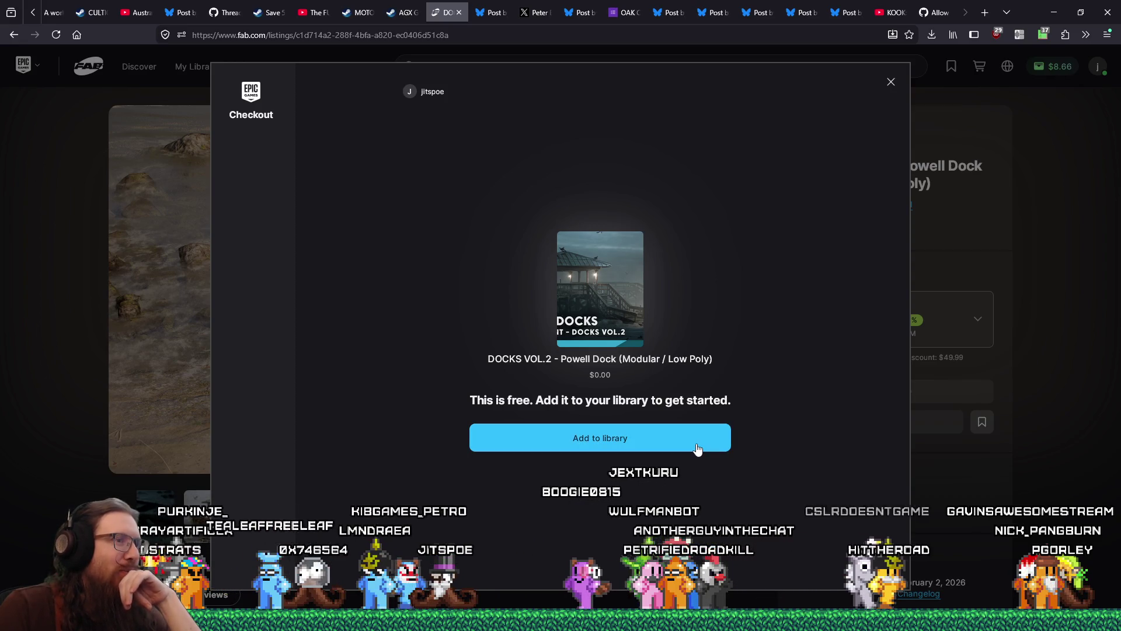
left_click(698, 449)
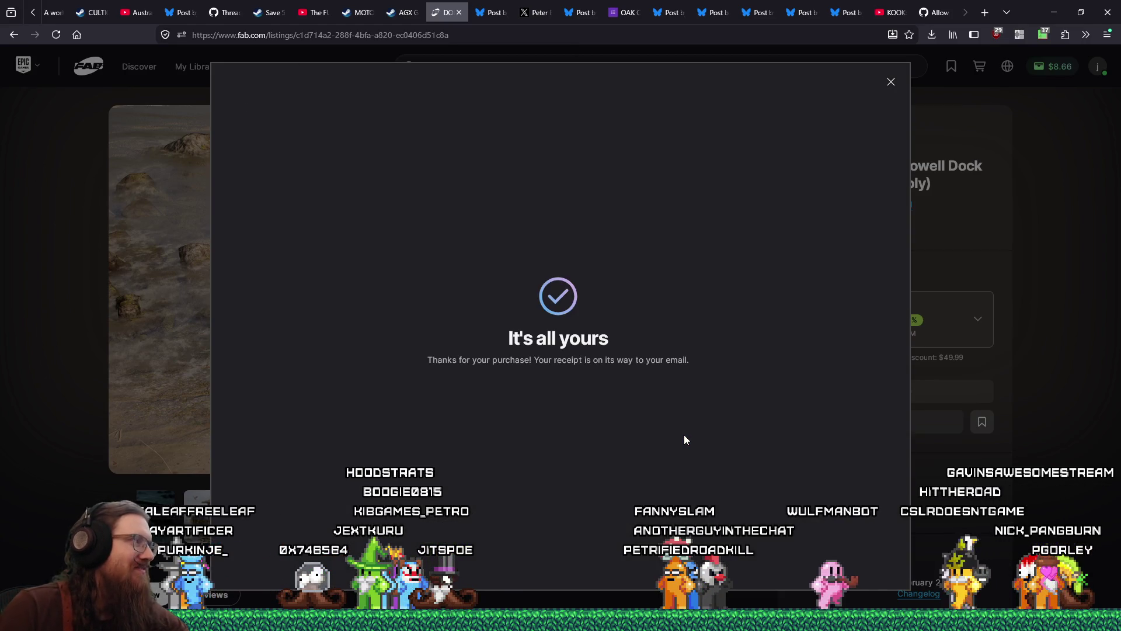
left_click(891, 82)
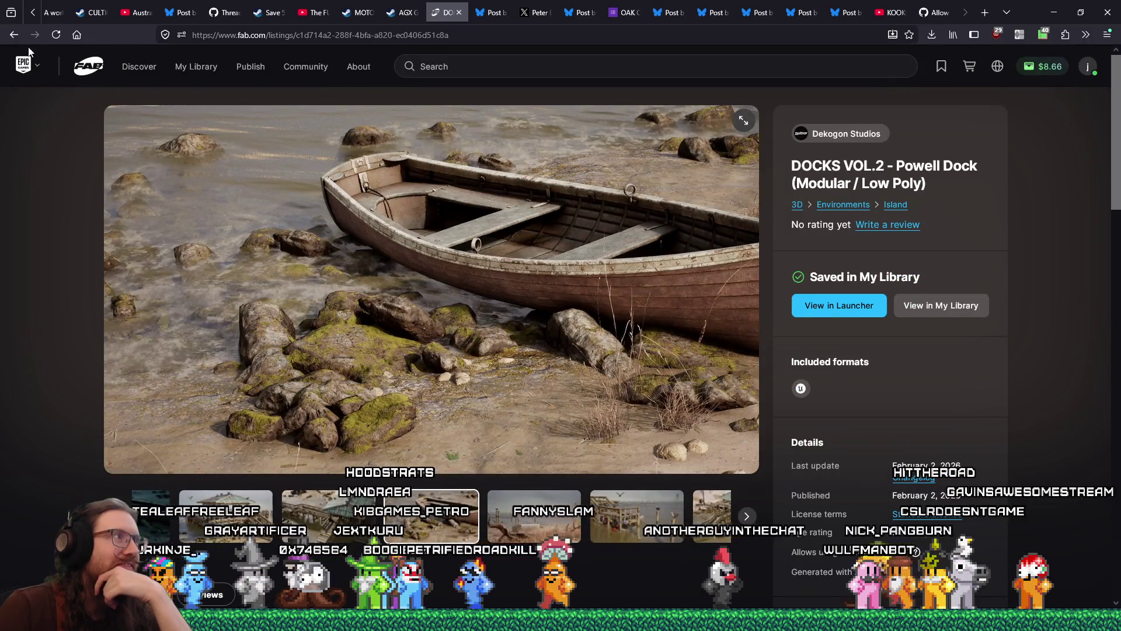
right_click(14, 38)
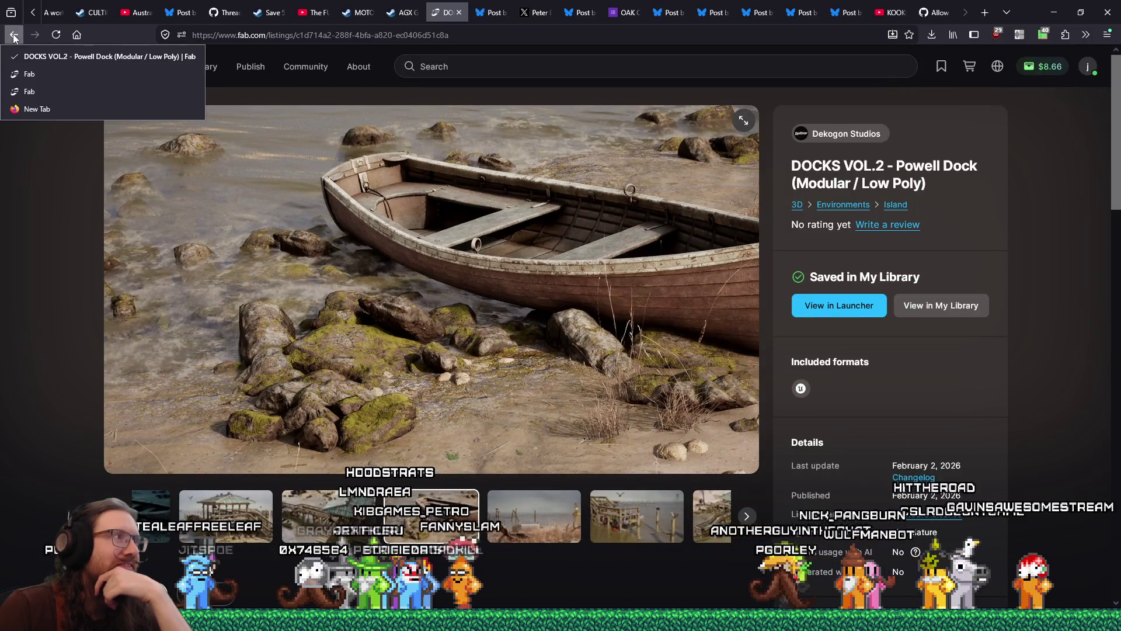
left_click(37, 89)
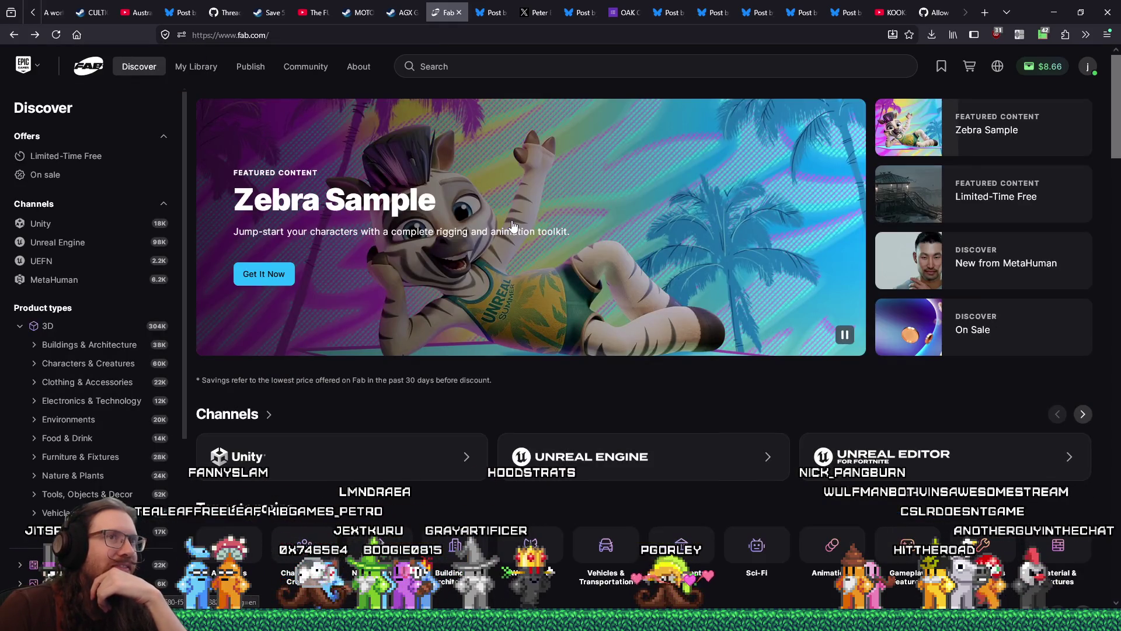
Open Stylized Characters from Limited-Time Free and view its Runtime and Endless Skin Customization previews.
left_click(66, 156)
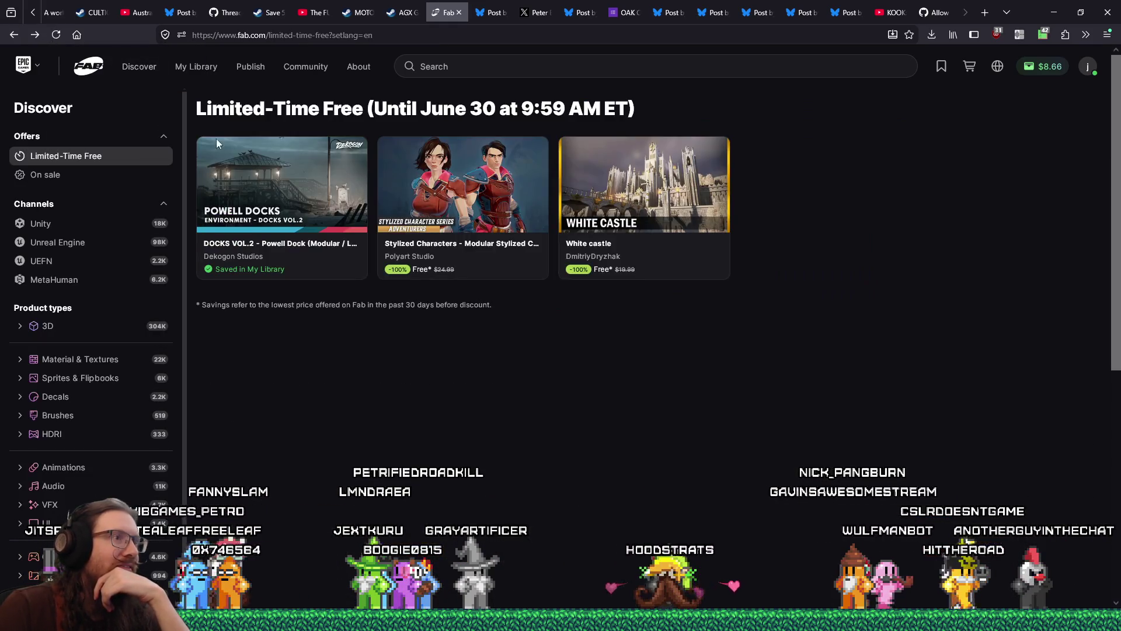
left_click(517, 275)
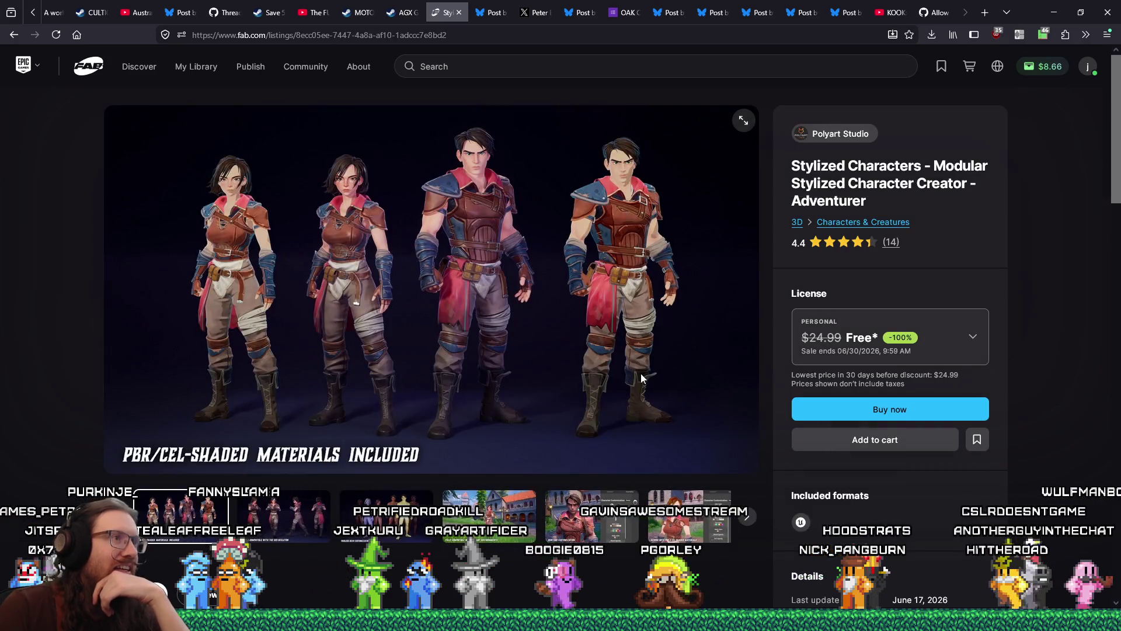
left_click(591, 516)
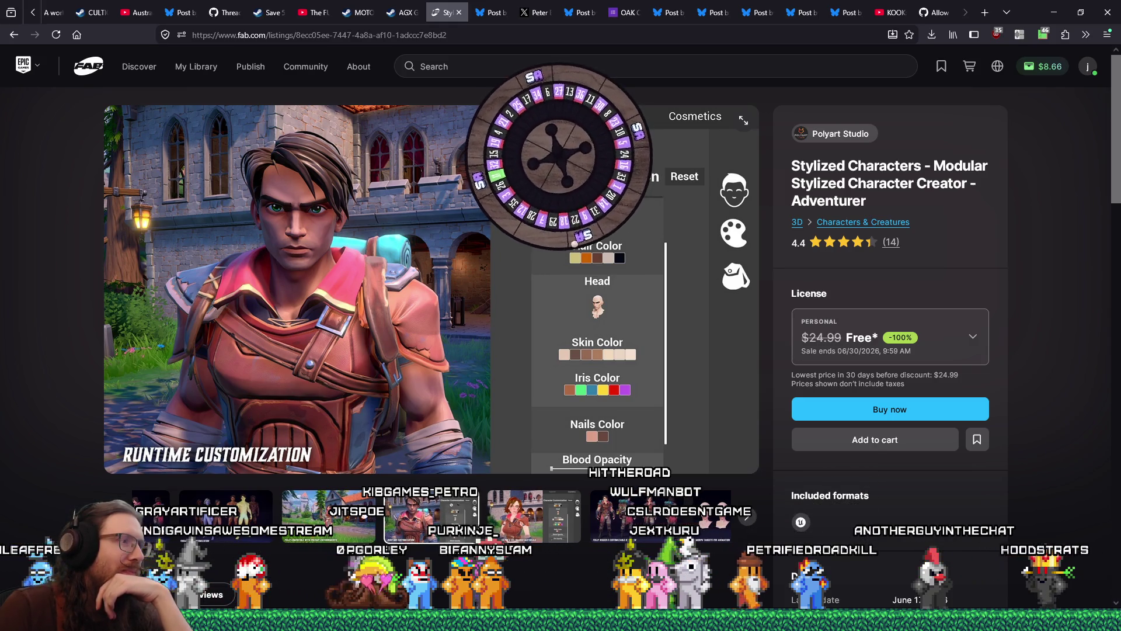
left_click(327, 517)
left_click(357, 535)
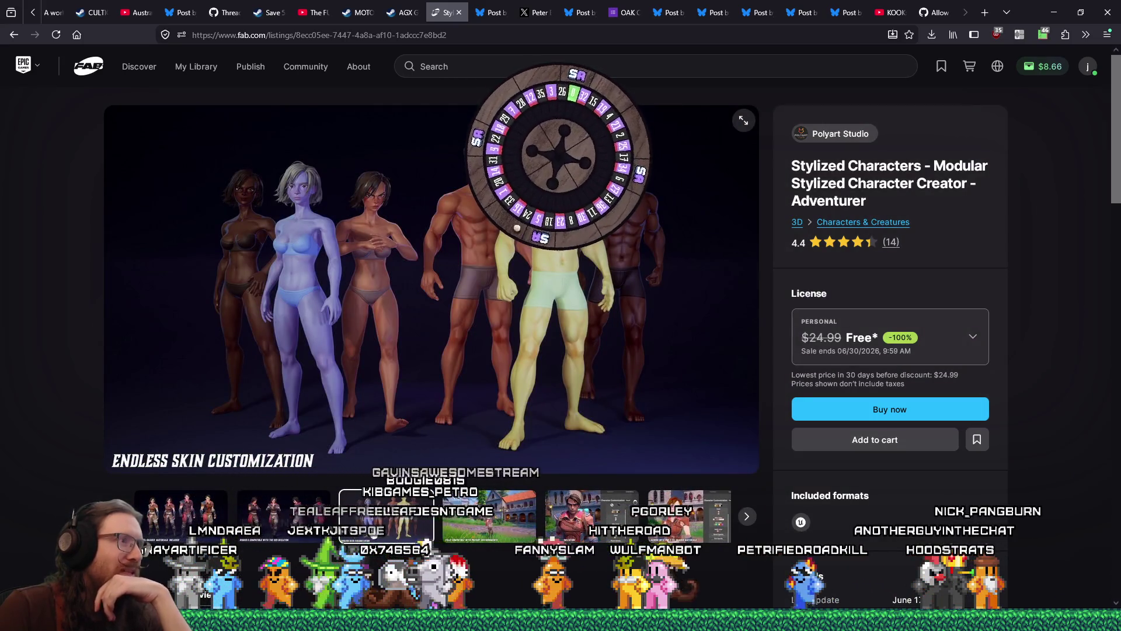
left_click(567, 524)
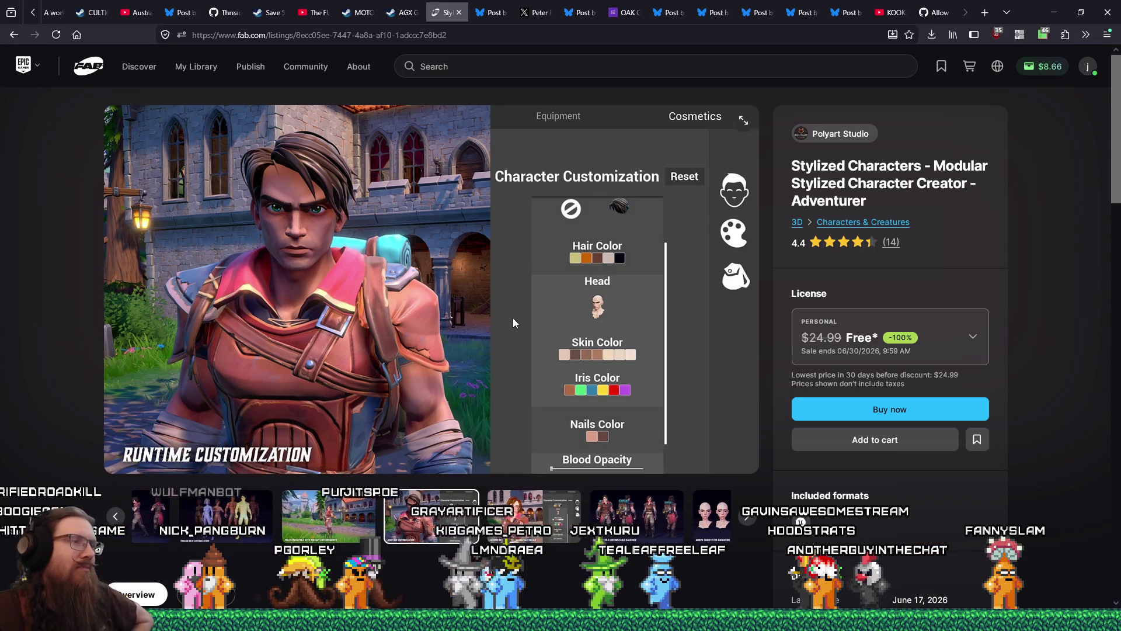
View the backpack and morph-target previews, then pick the Professional licence, still free from $49.99.
left_click(664, 519)
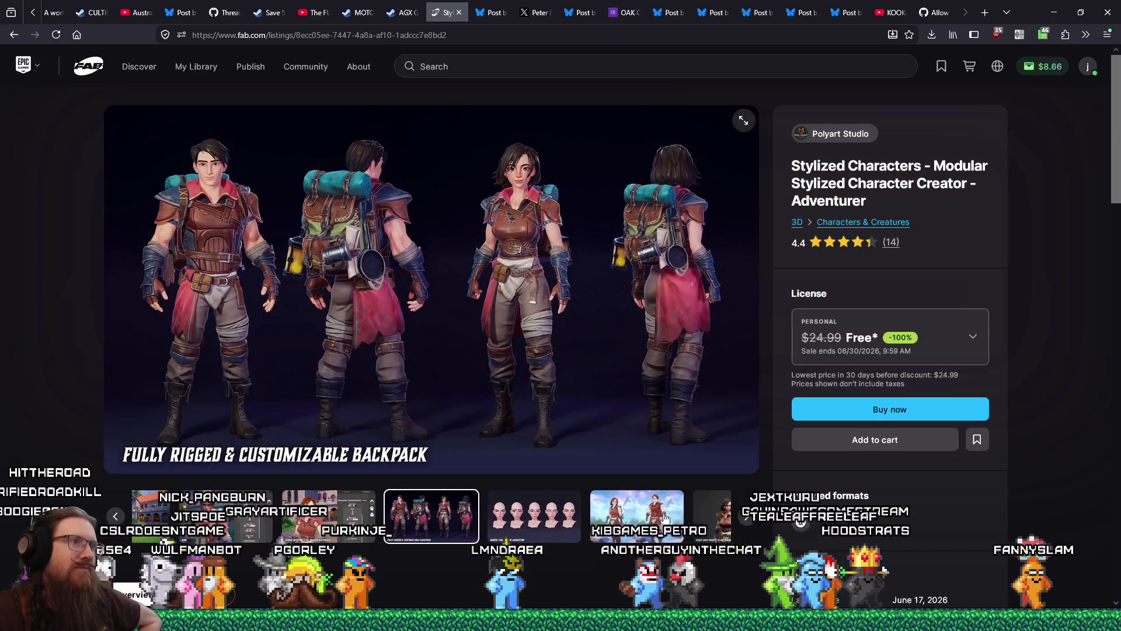
left_click(502, 510)
left_click(502, 510)
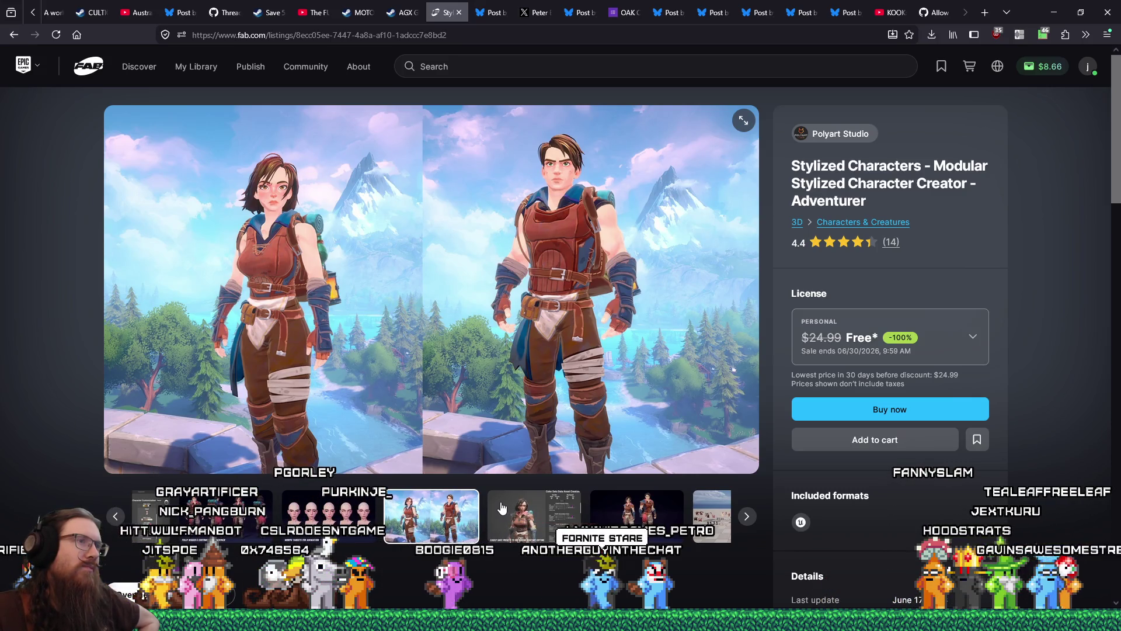
left_click(961, 337)
left_click(874, 501)
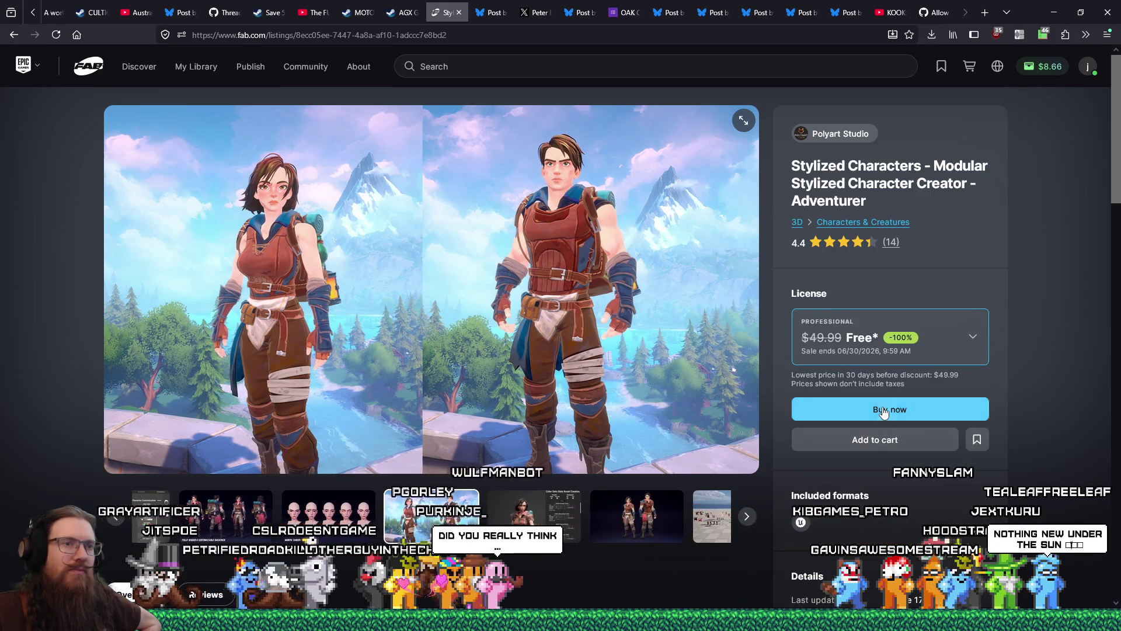
Check out Stylized Characters, add it to the library, and close the confirmation.
left_click(882, 406)
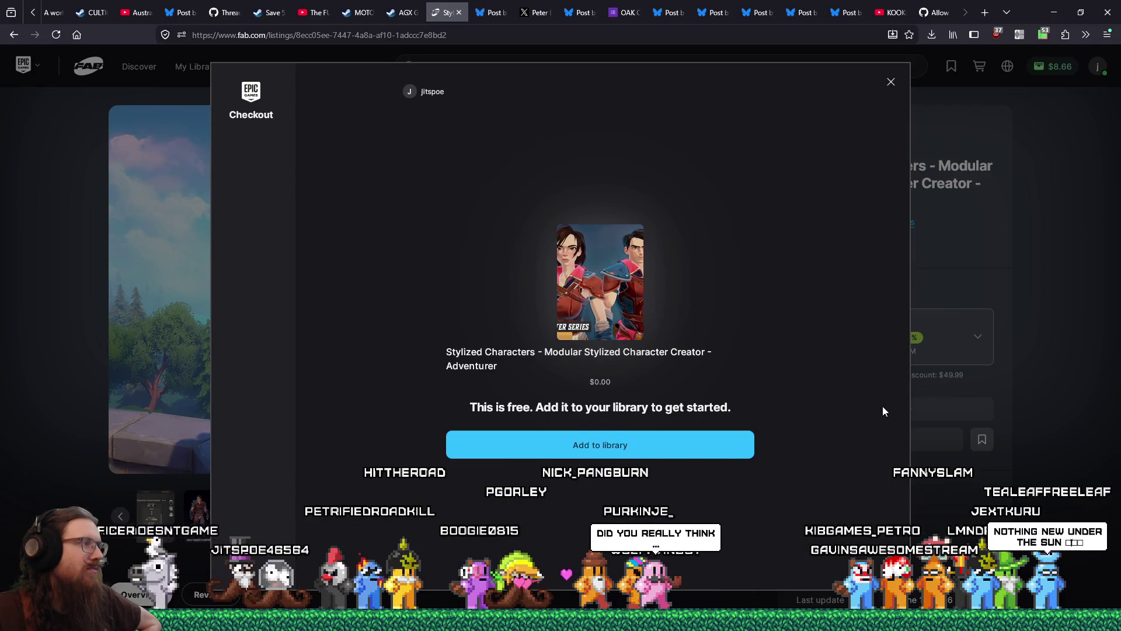
left_click(678, 453)
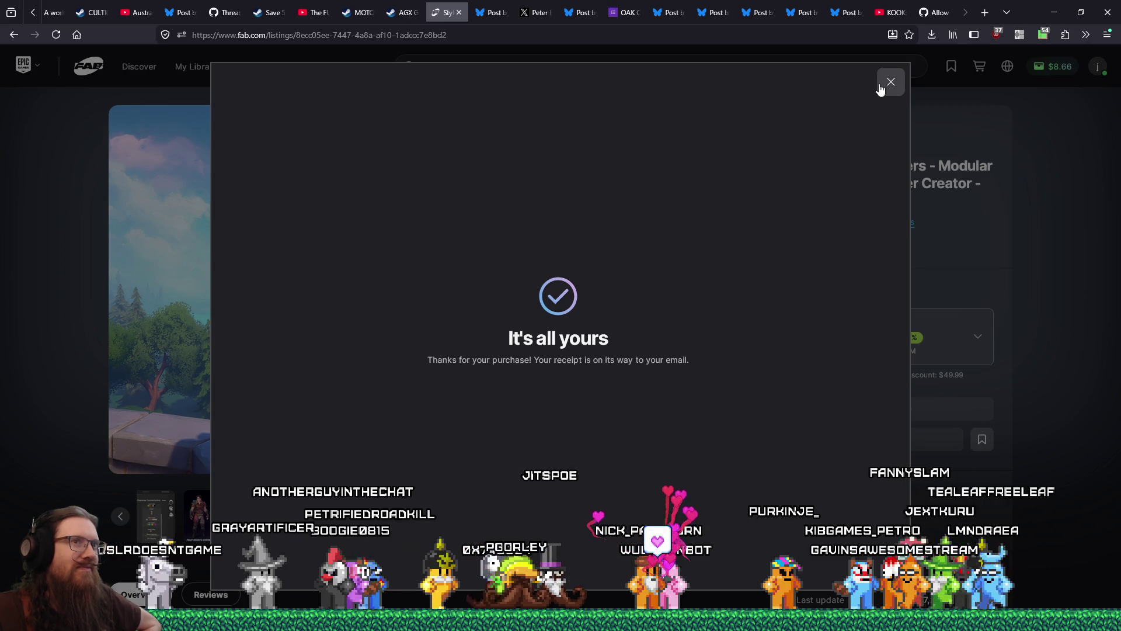
left_click(891, 82)
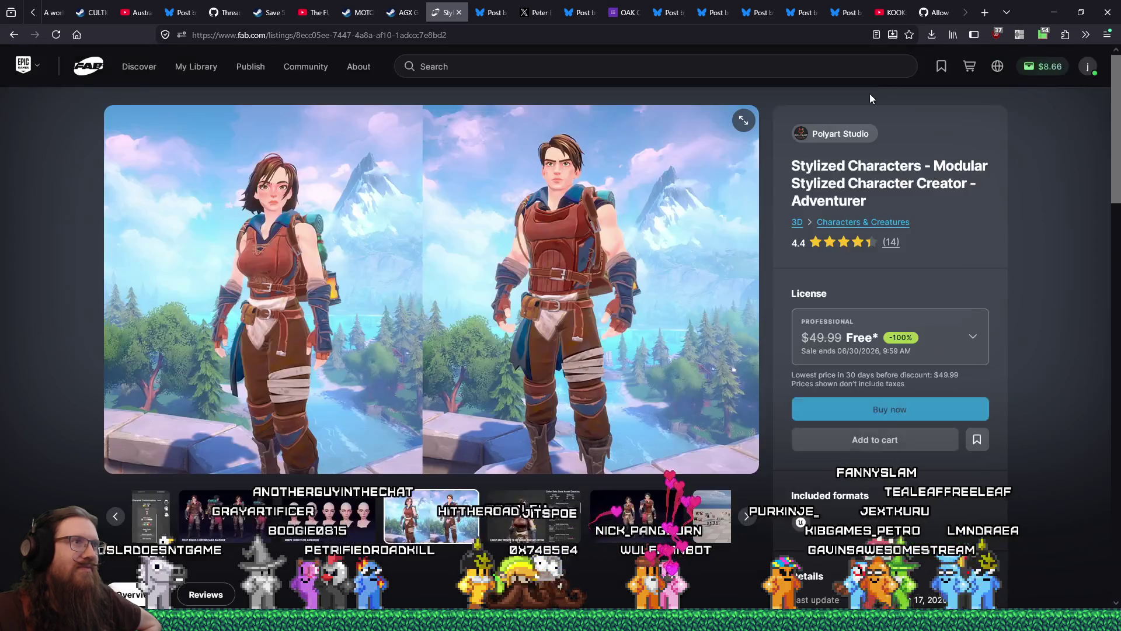
Return to the Limited-Time Free page and open the White castle listing.
right_click(14, 34)
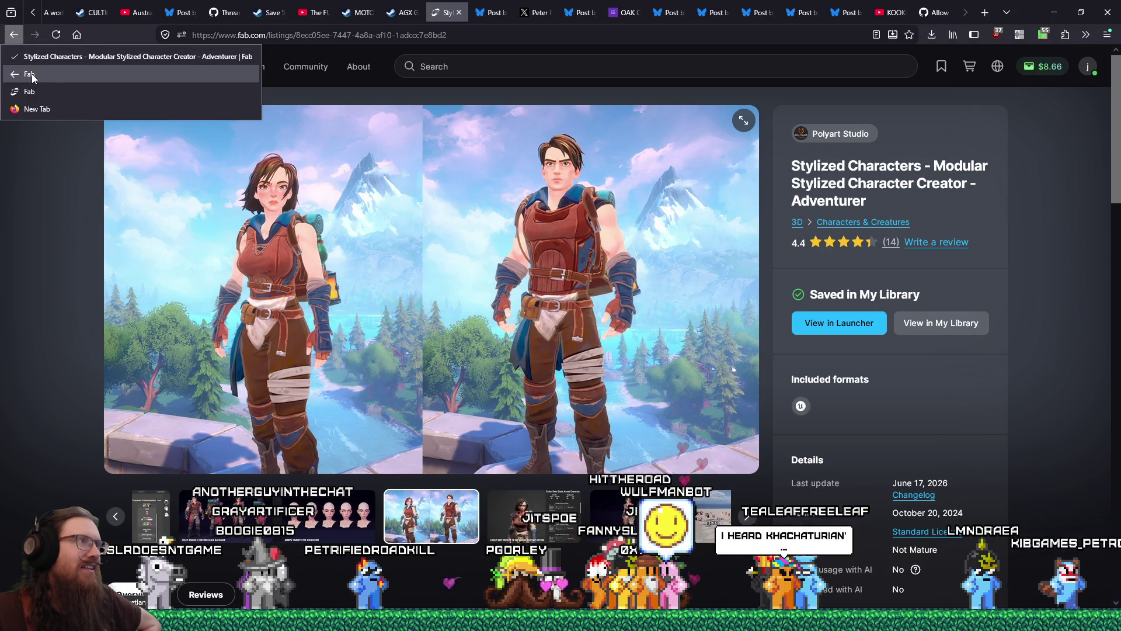
left_click(31, 73)
left_click(601, 172)
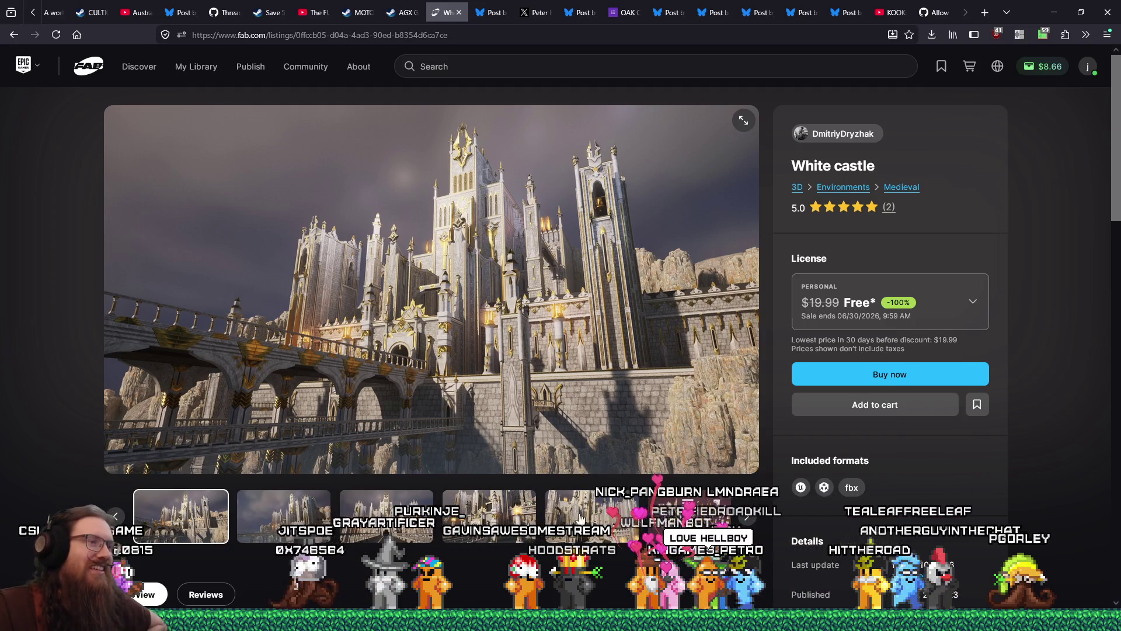
Look through the White castle previews: close-ups, wide shot, front view and modular piece sheets.
left_click(492, 509)
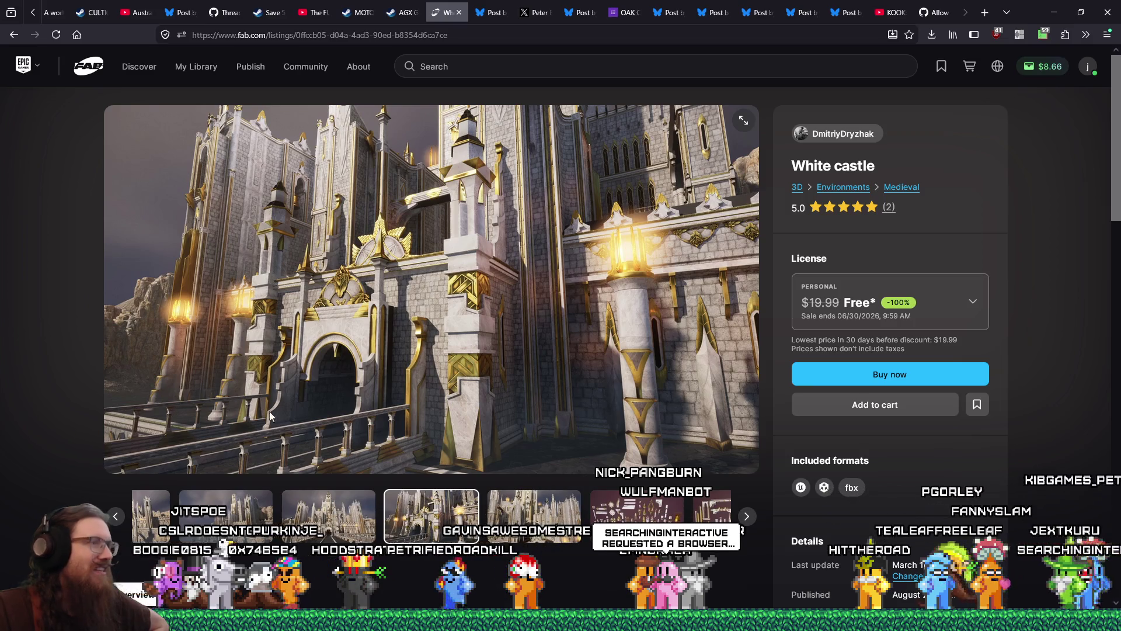
left_click(555, 512)
left_click(555, 512)
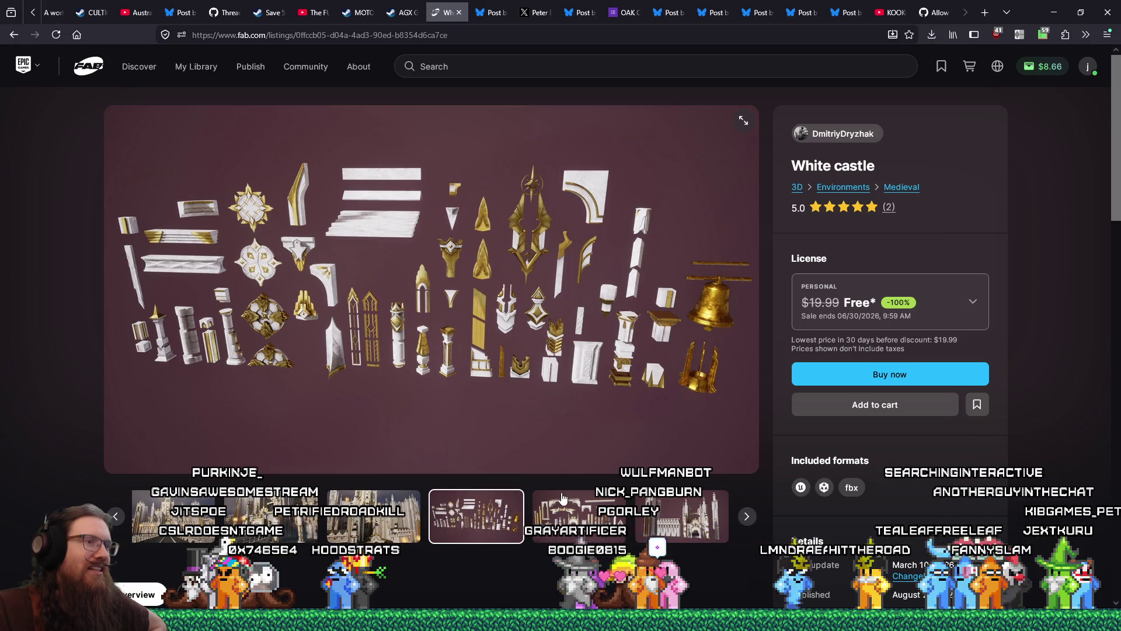
left_click(565, 516)
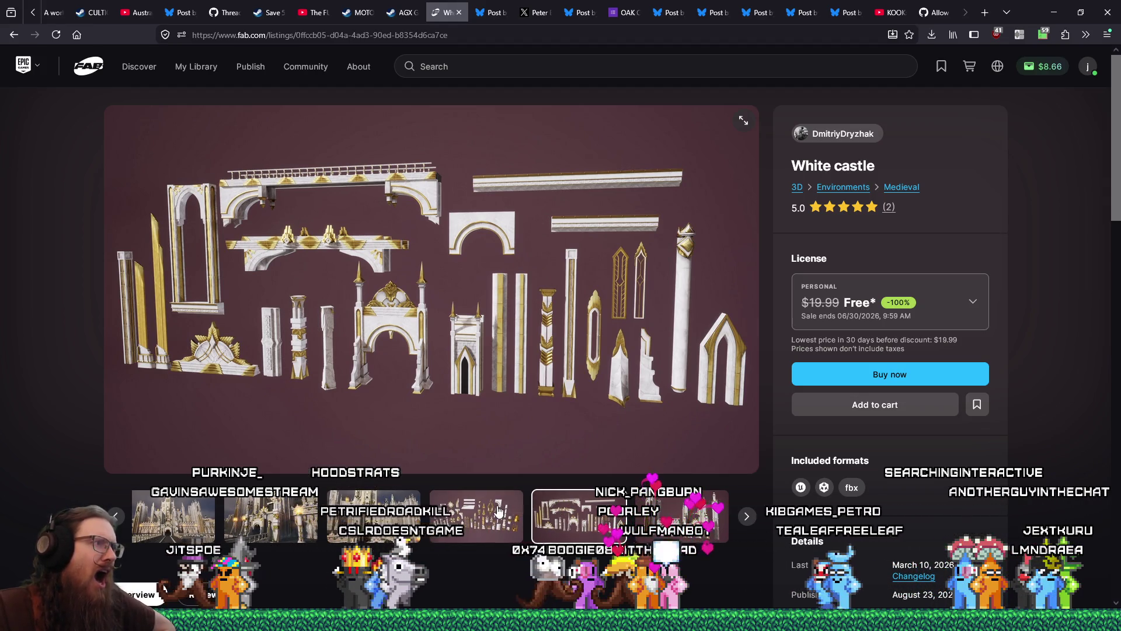
left_click(404, 519)
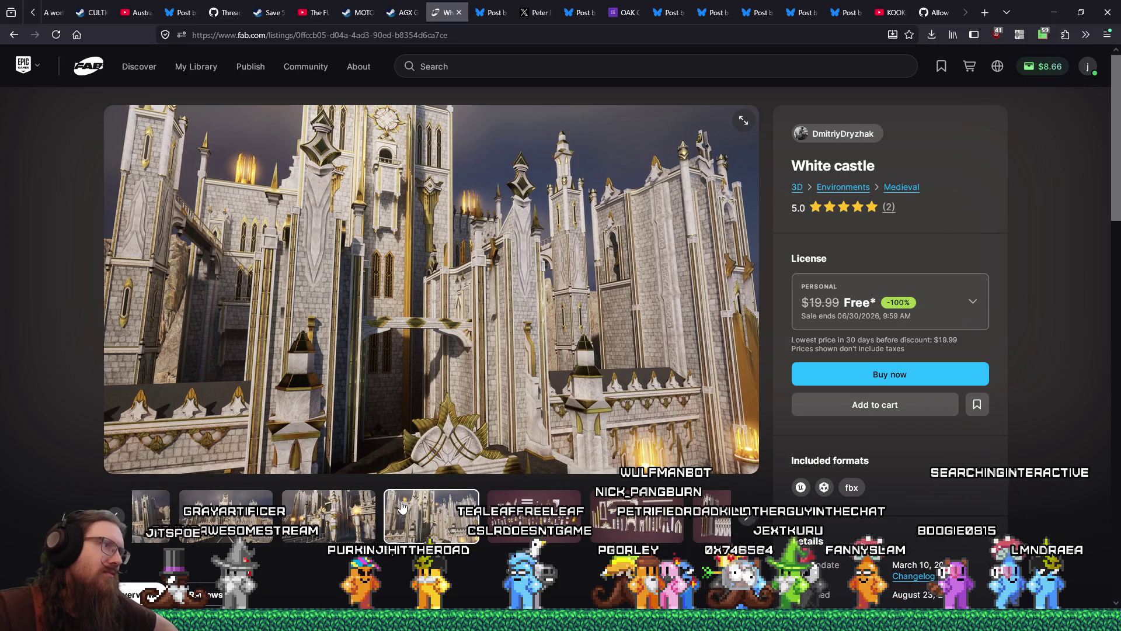
left_click(286, 517)
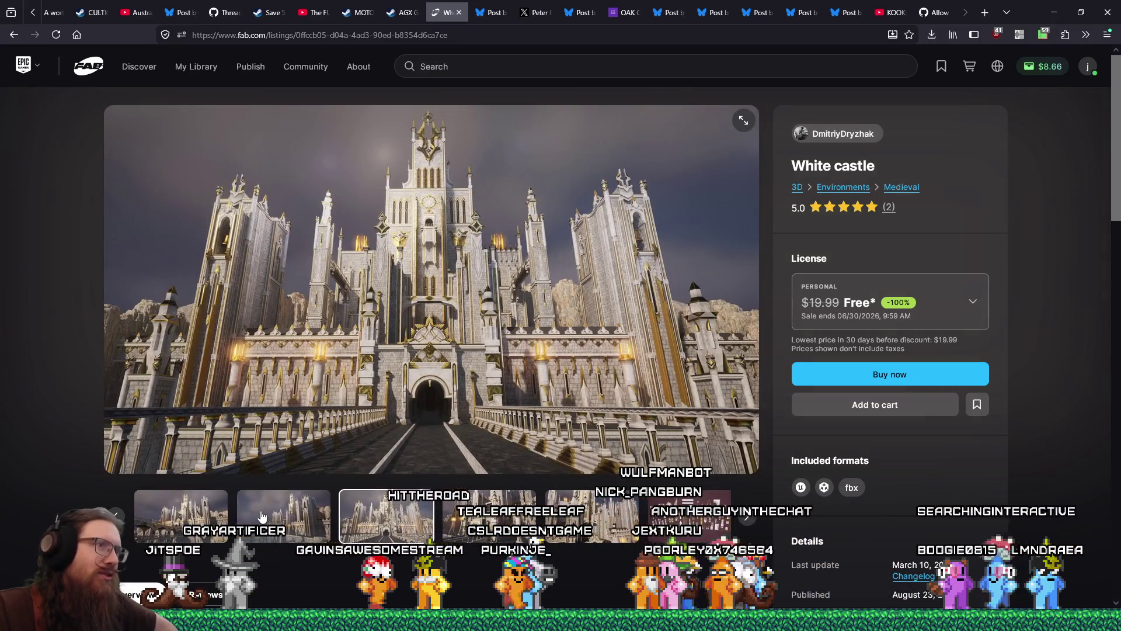
left_click(473, 521)
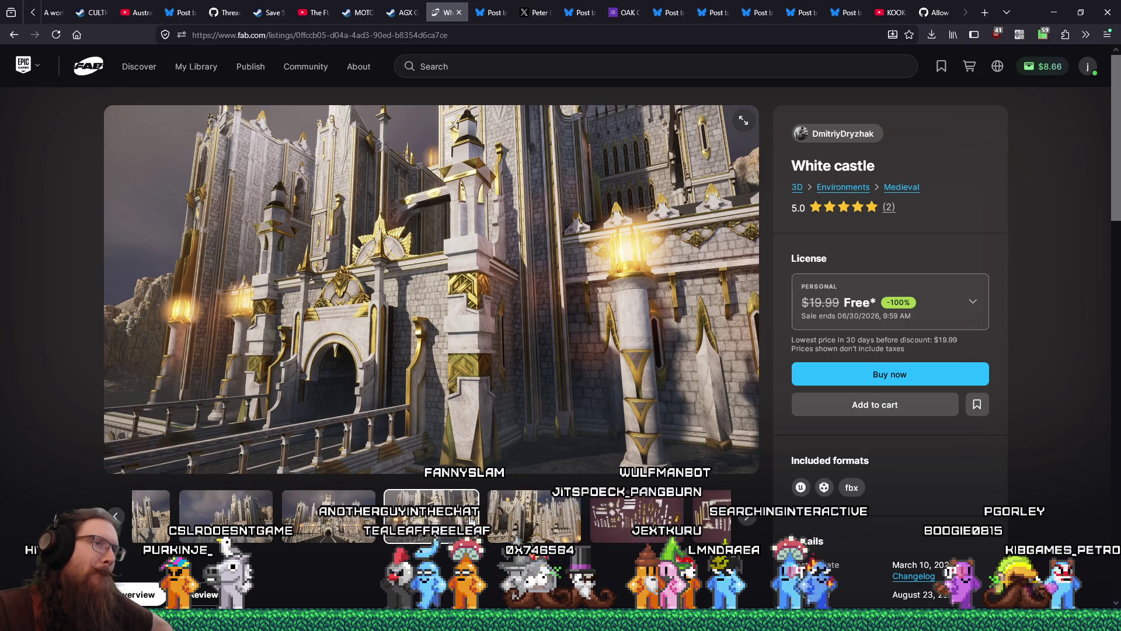
left_click(501, 521)
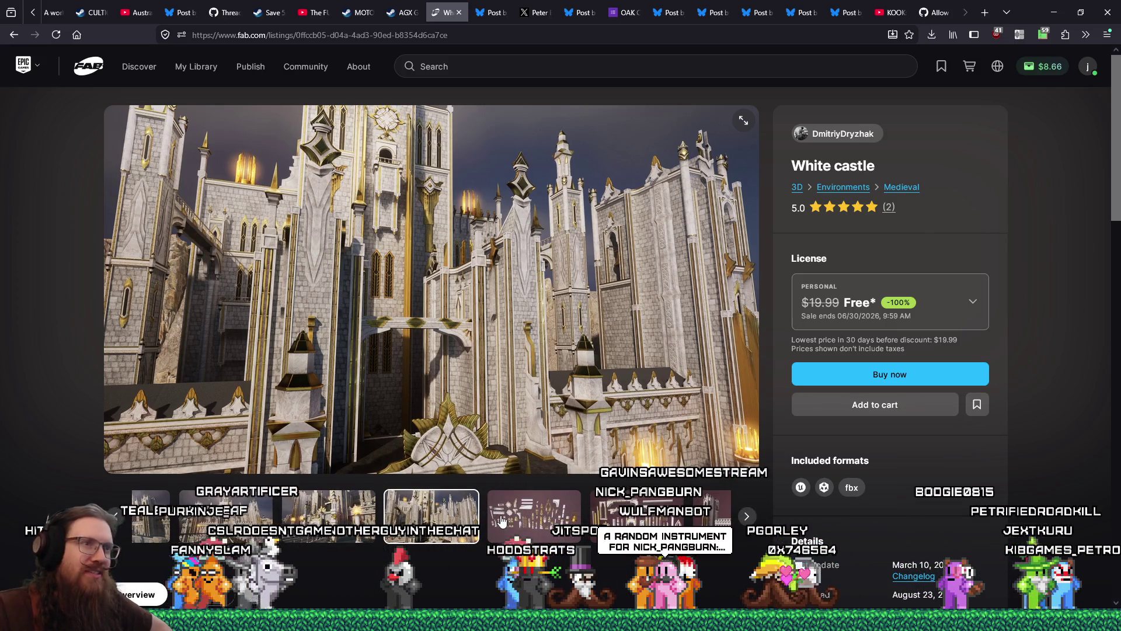
left_click(501, 521)
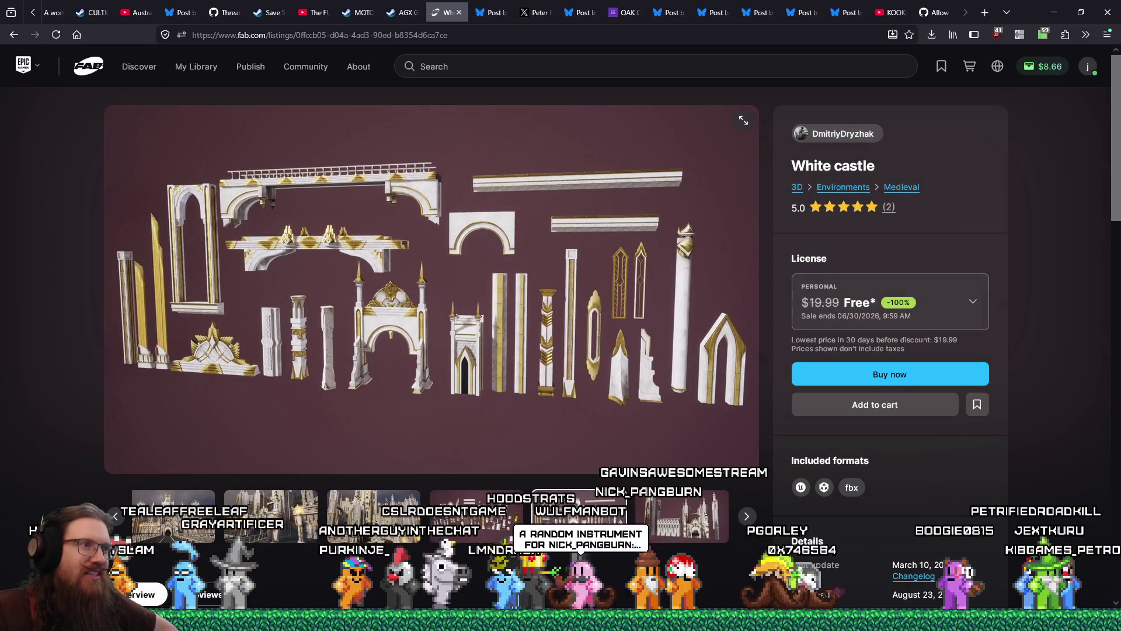
left_click(638, 521)
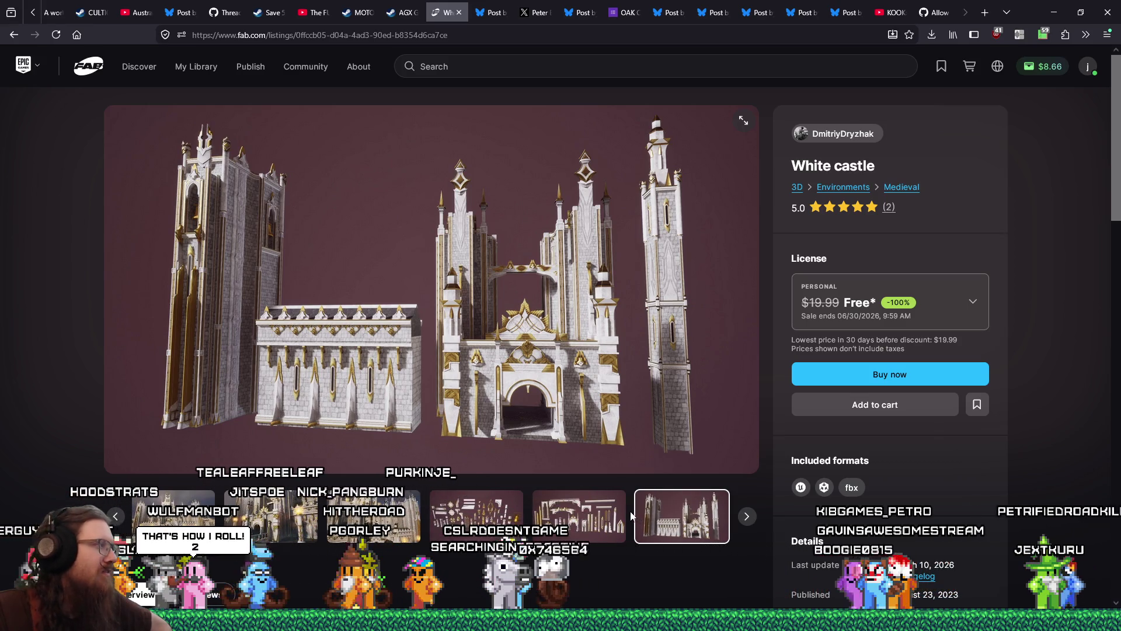
Select the Professional licence for White castle and start checkout.
left_click(946, 304)
left_click(876, 464)
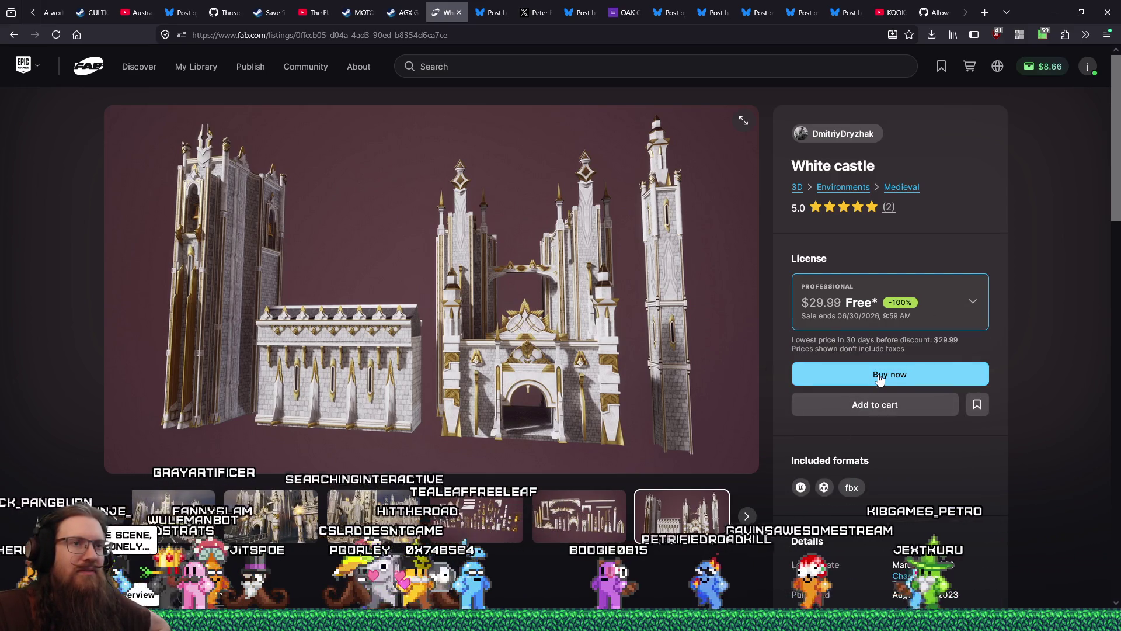
left_click(880, 377)
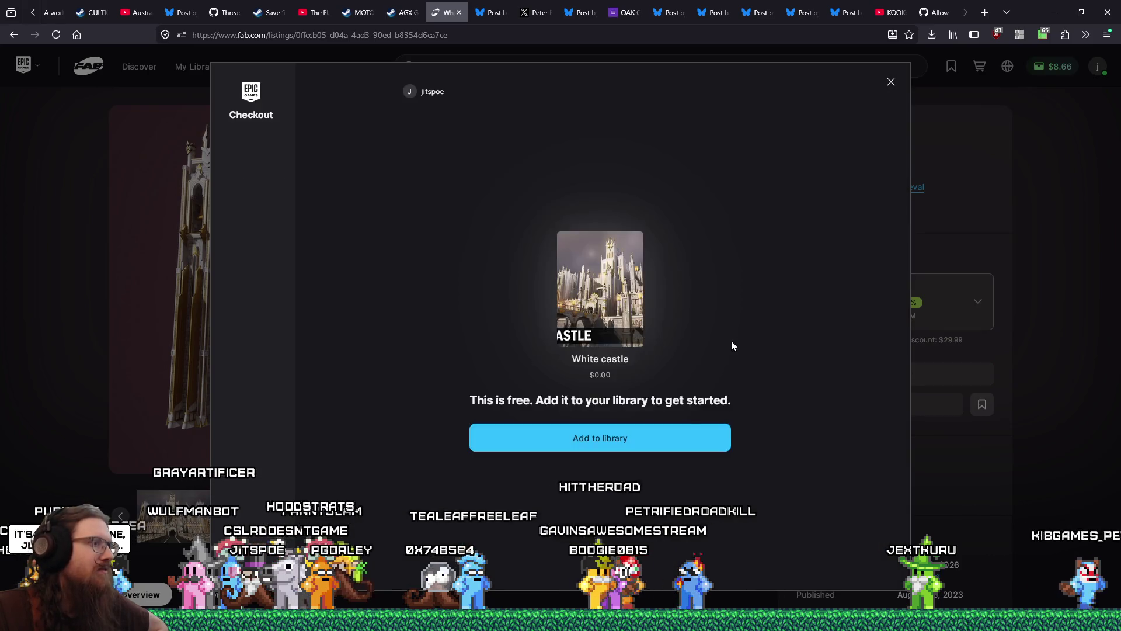
Add White castle to the library at $0.00 and close the 'It's all yours' confirmation.
left_click(670, 449)
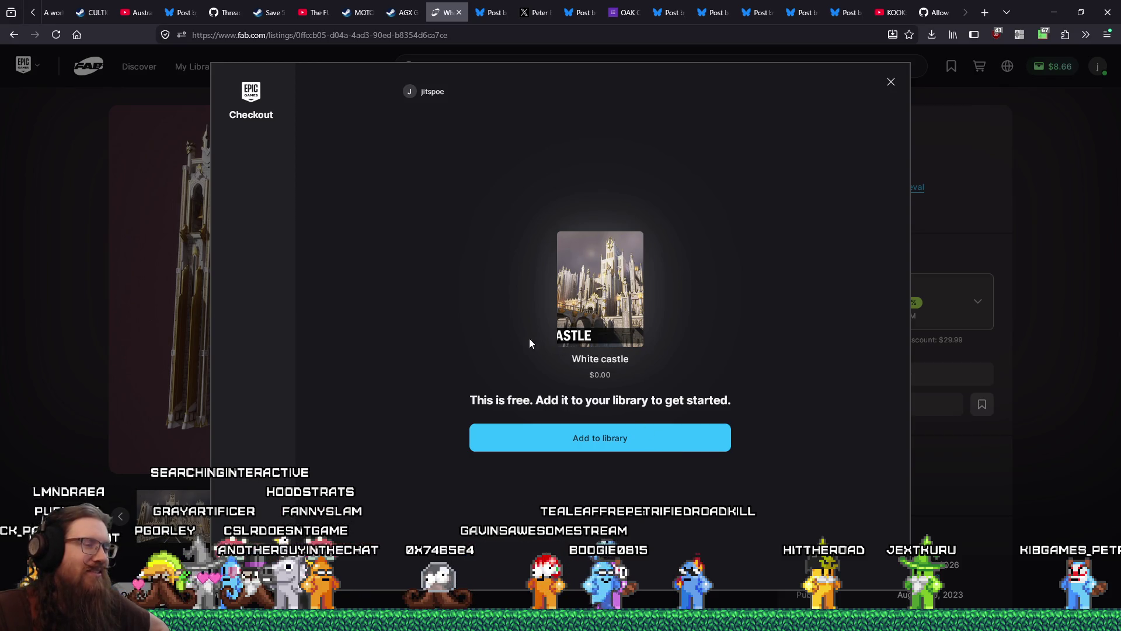
left_click(616, 447)
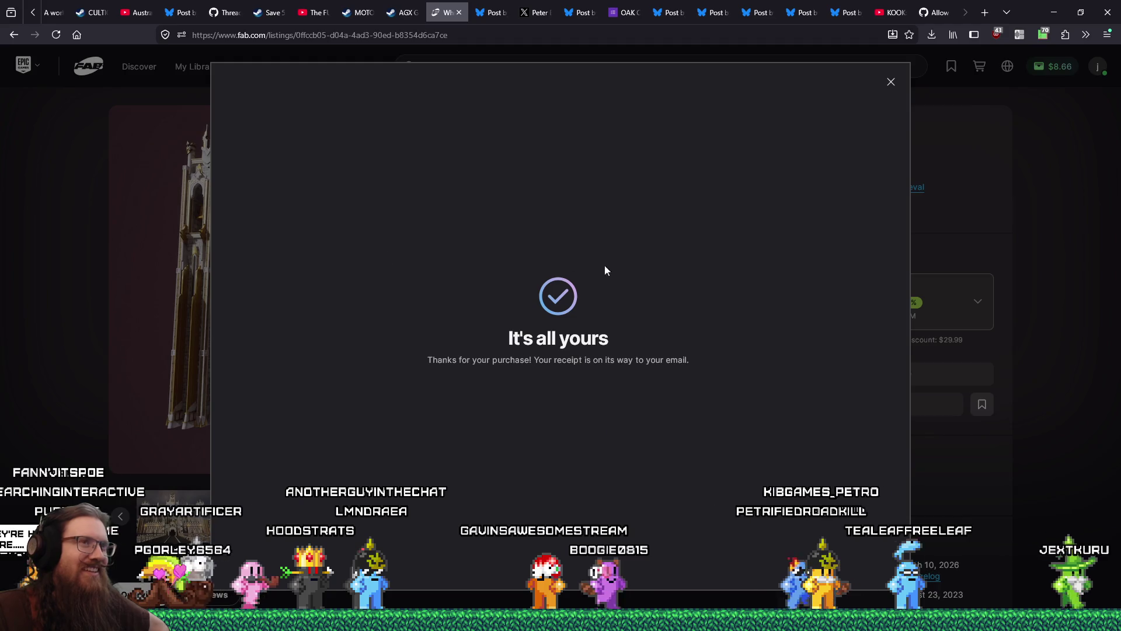
left_click(889, 83)
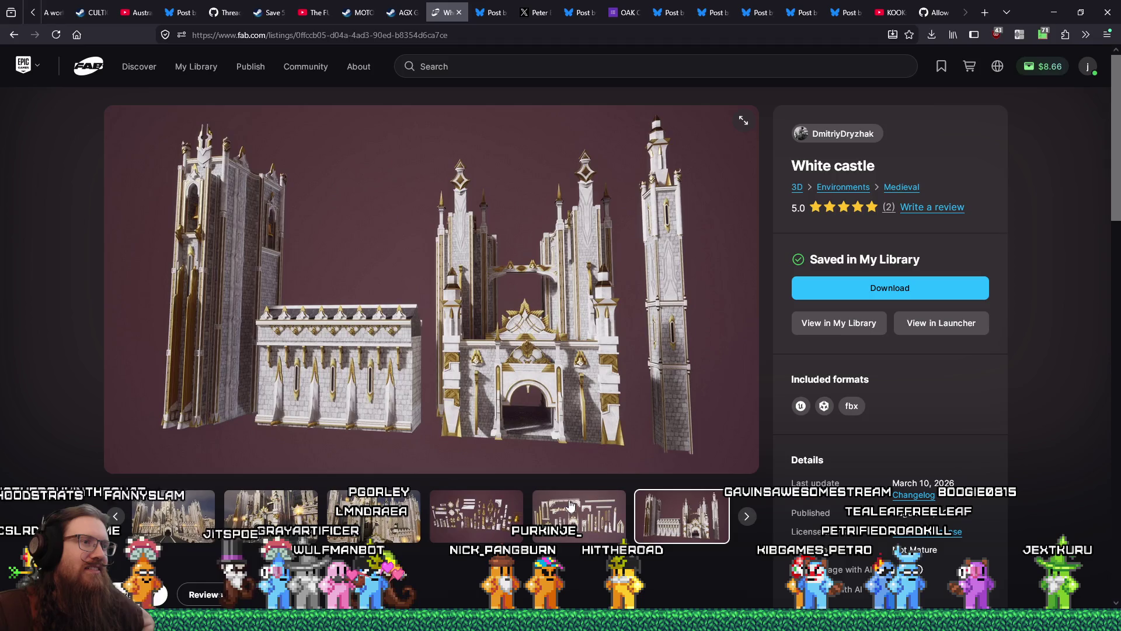
key("Left")
key("Left")
key("Left")
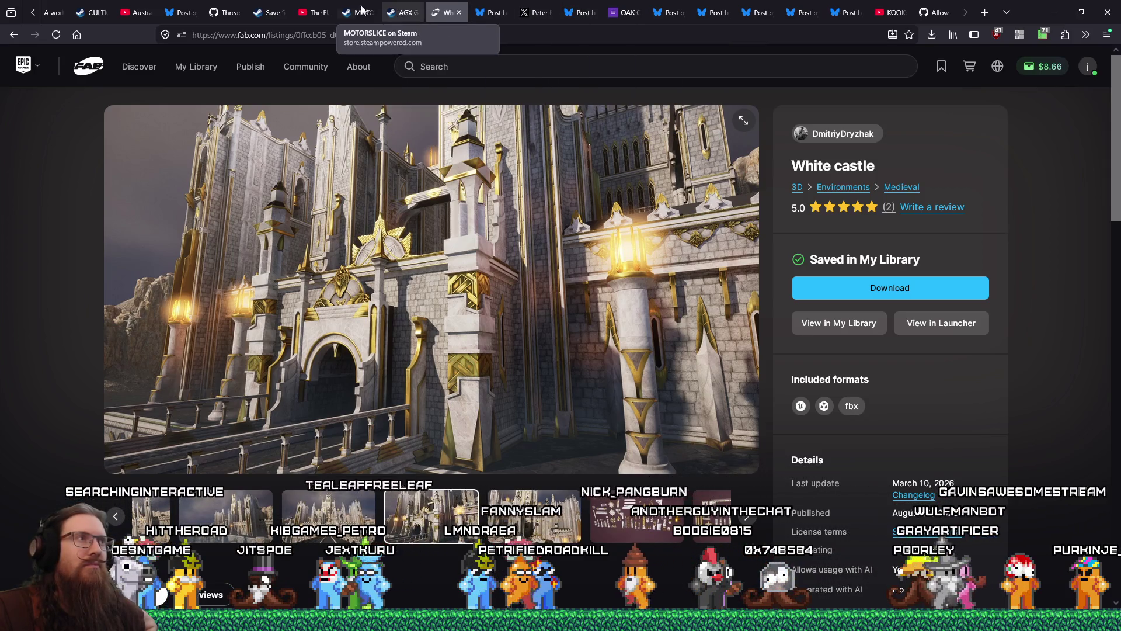
Switch to the DREAMWILD Steam store page and scroll over its details.
left_click(270, 9)
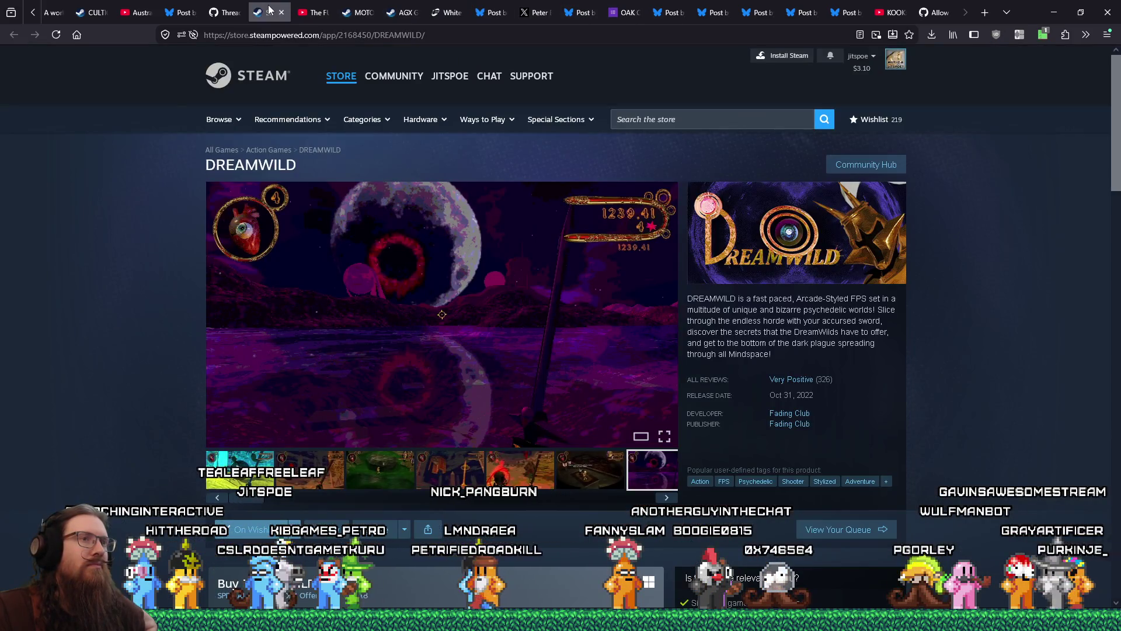
scroll(401, 233, "down", 3)
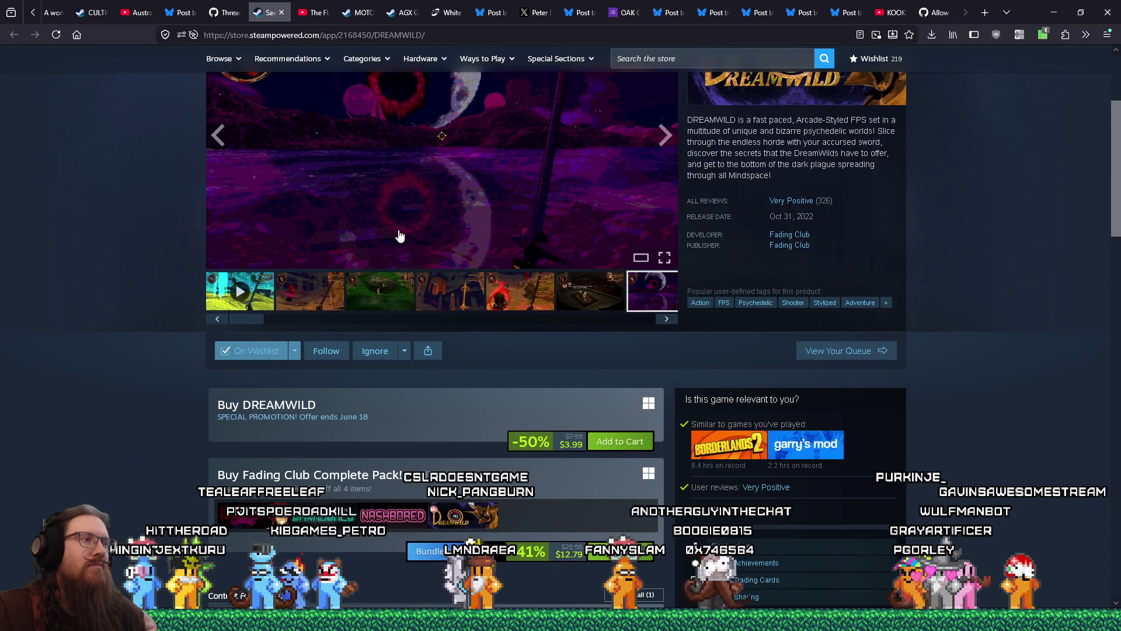
scroll(130, 179, "up", 3)
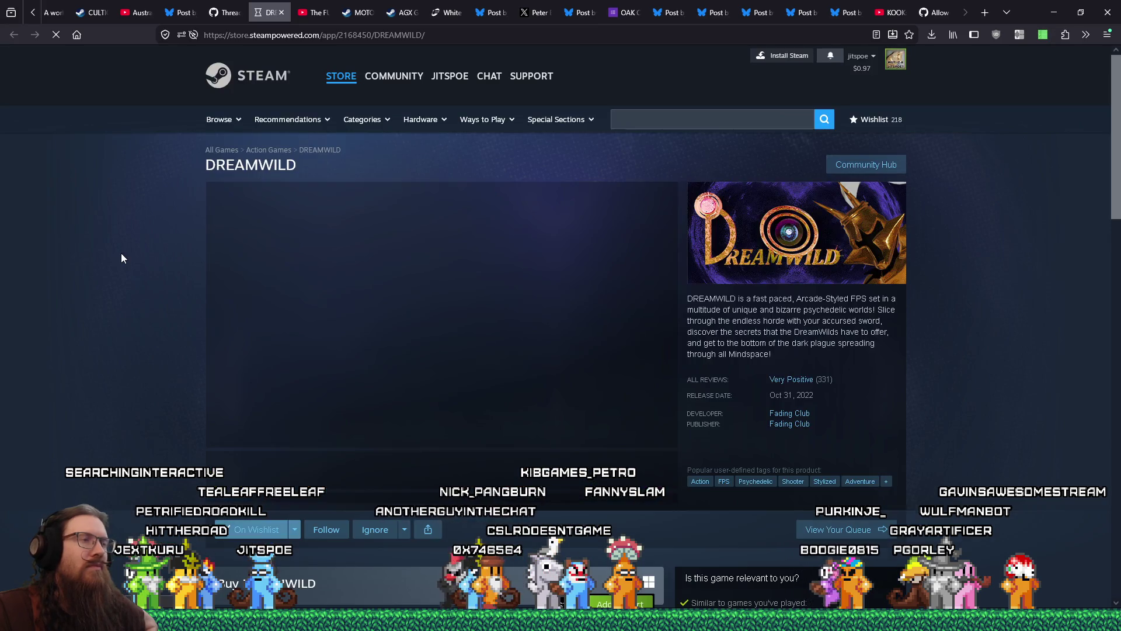
scroll(121, 258, "down", 4)
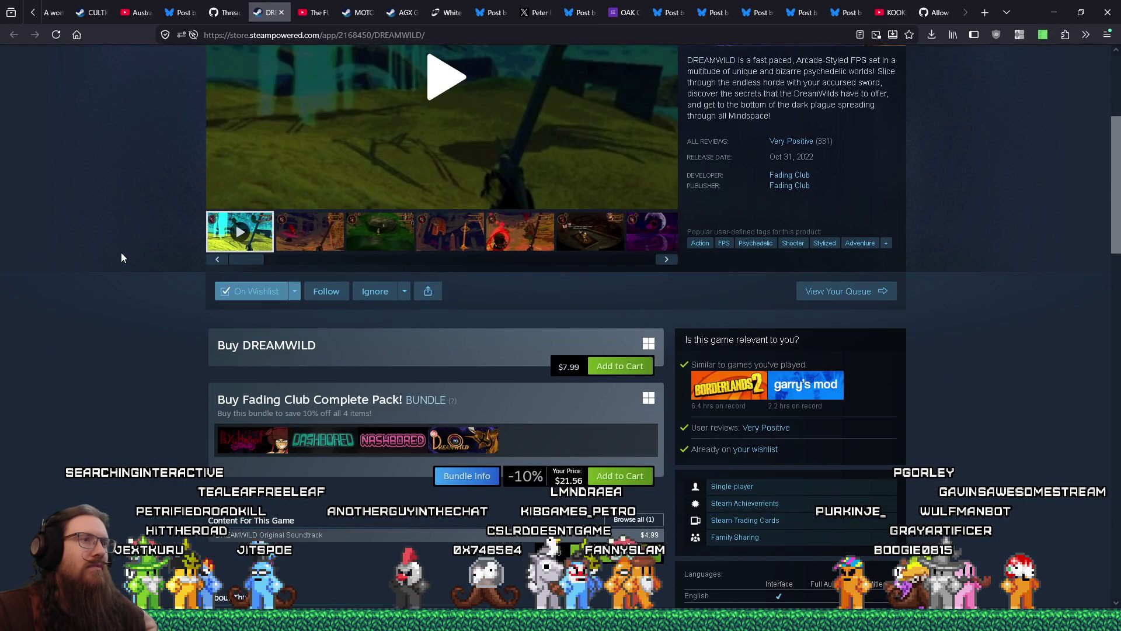
scroll(121, 257, "up", 3)
scroll(122, 258, "down", 4)
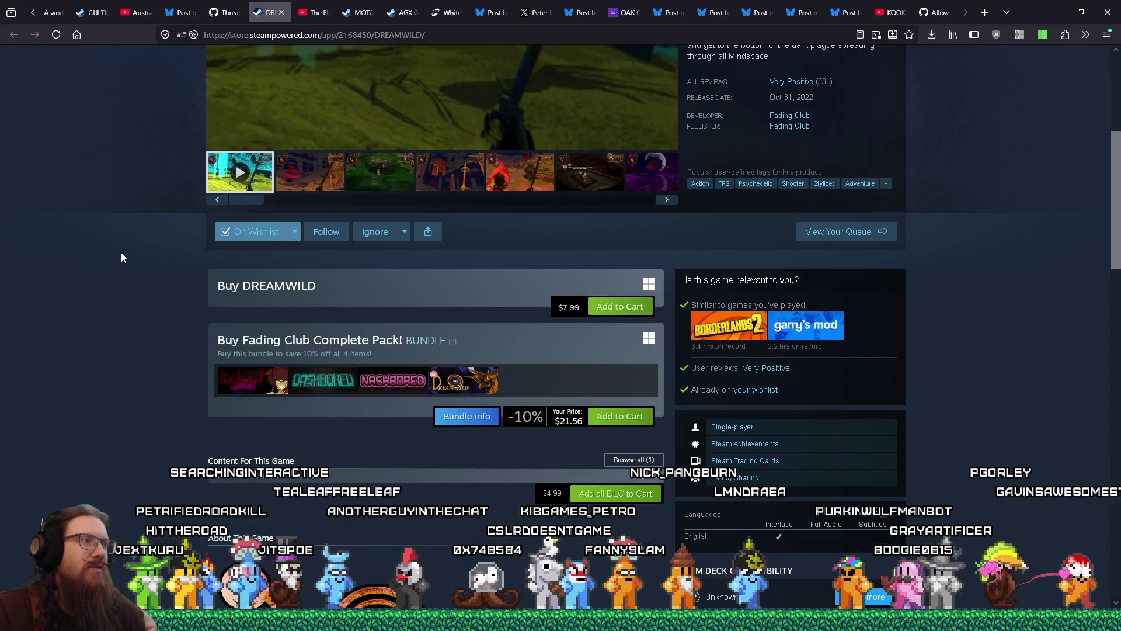
scroll(122, 257, "up", 1)
scroll(121, 257, "up", 2)
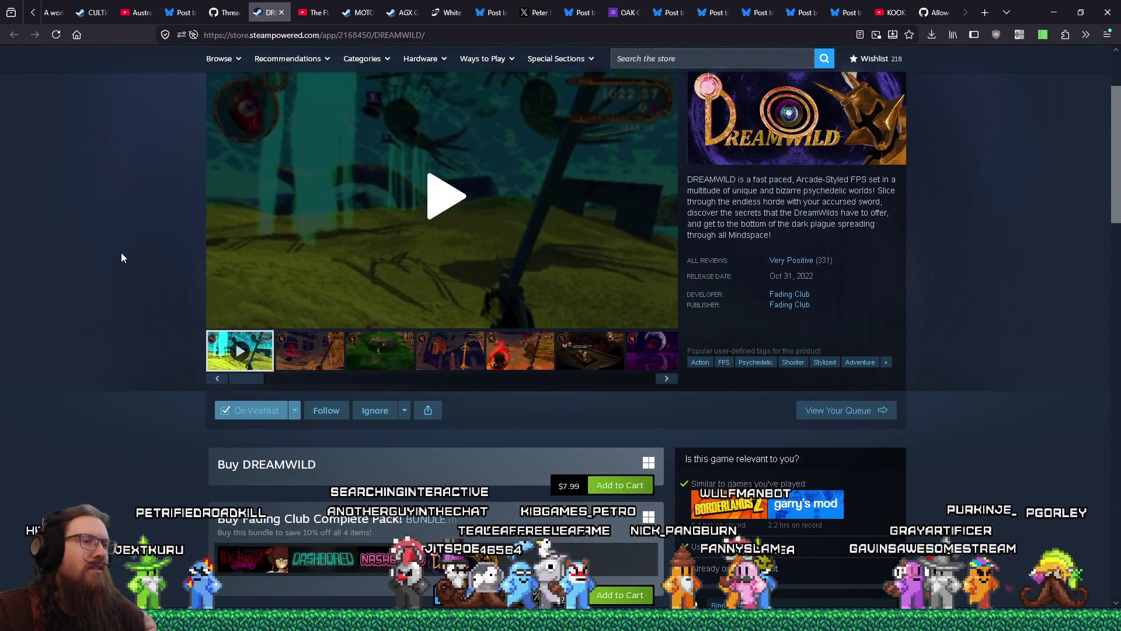
Step through the DREAMWILD gameplay screenshots, then close the store tab.
left_click(327, 345)
left_click(392, 348)
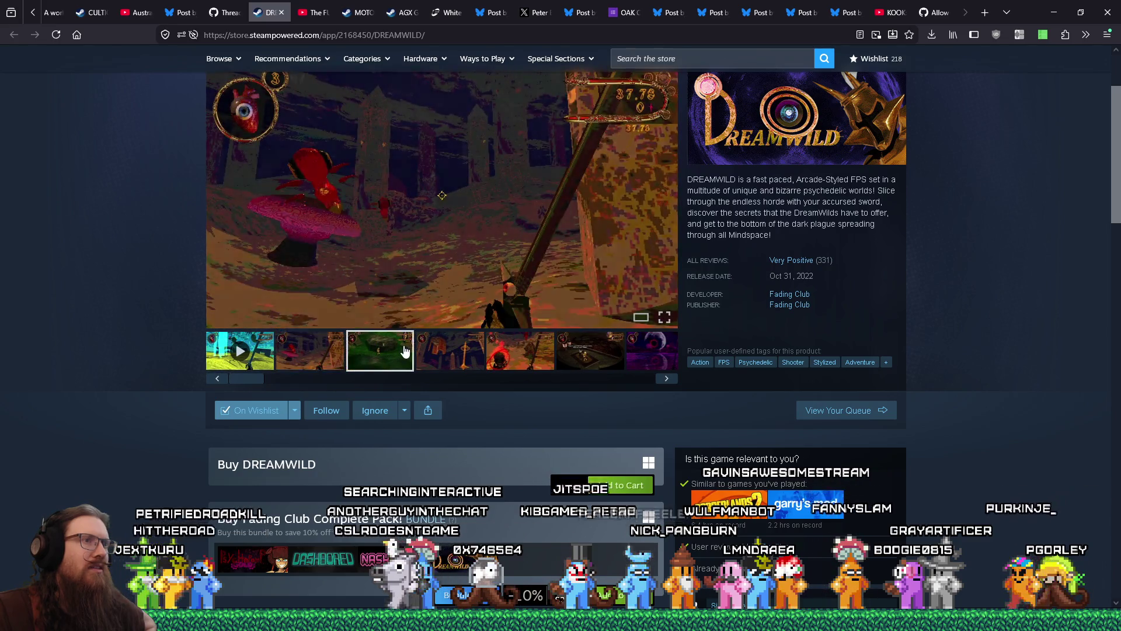
left_click(472, 350)
left_click(520, 355)
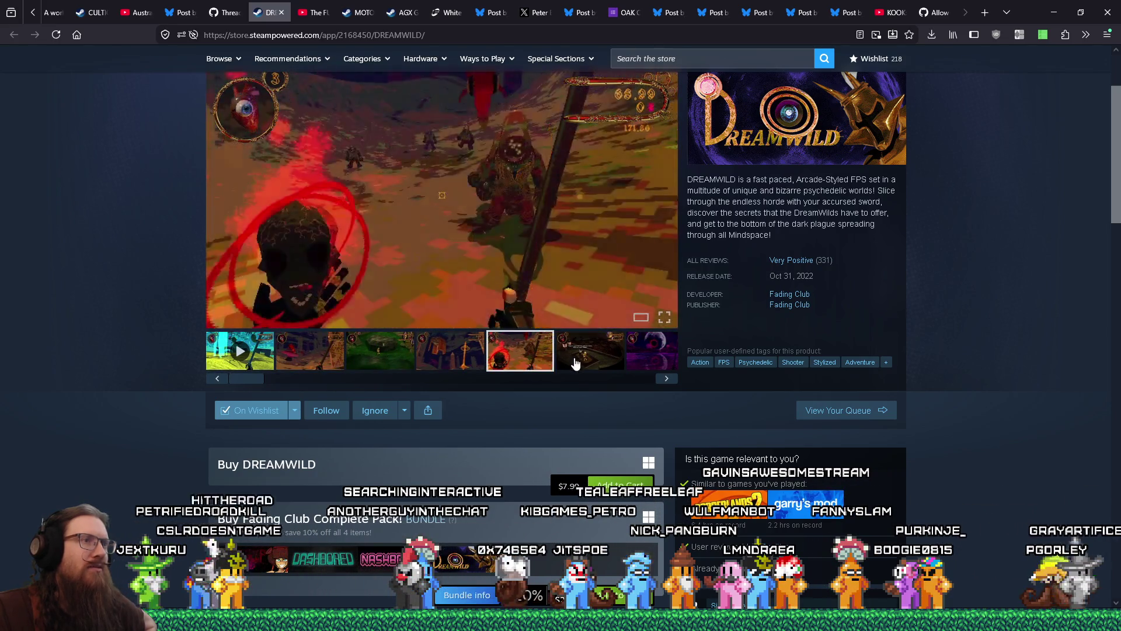
left_click(574, 363)
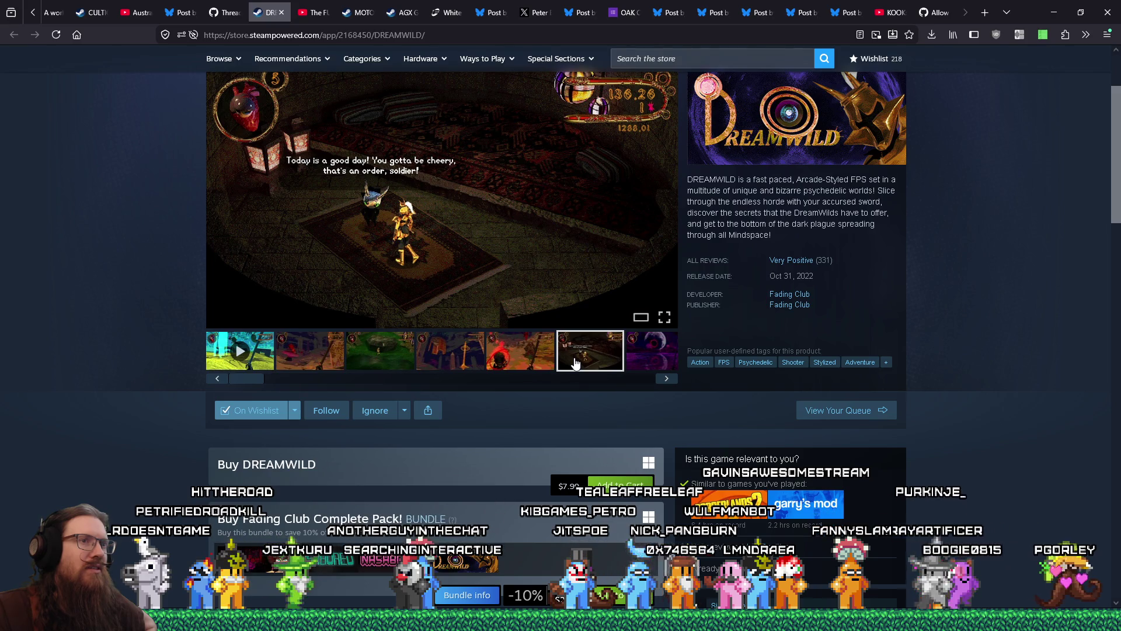
scroll(575, 362, "down", 8)
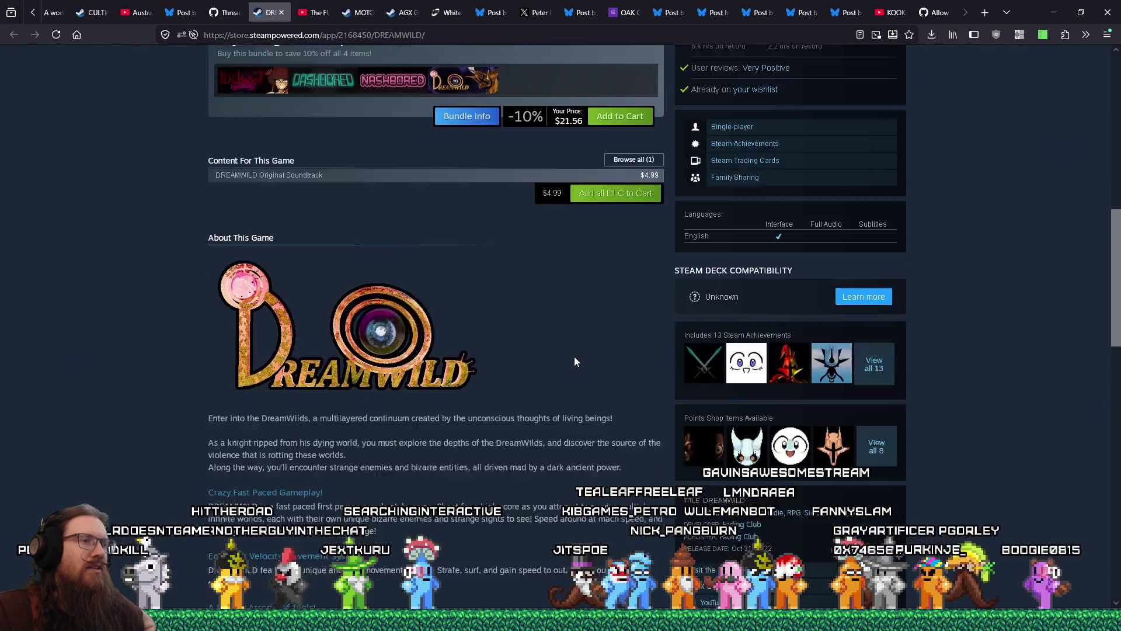
scroll(575, 356, "up", 5)
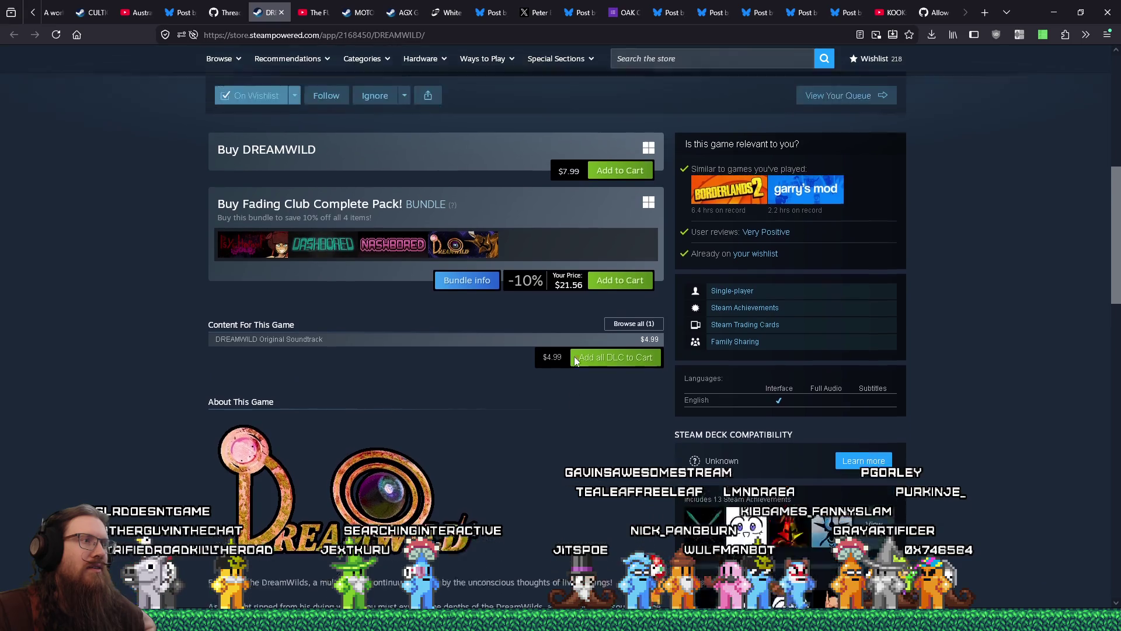
scroll(574, 356, "up", 2)
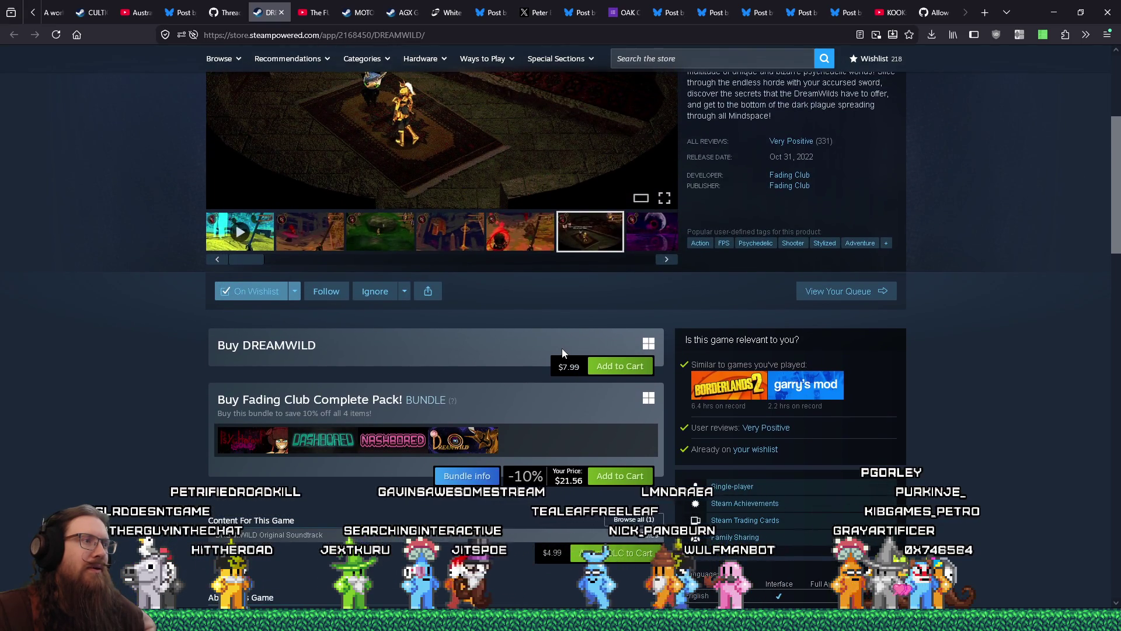
scroll(562, 354, "up", 1)
scroll(549, 346, "up", 3)
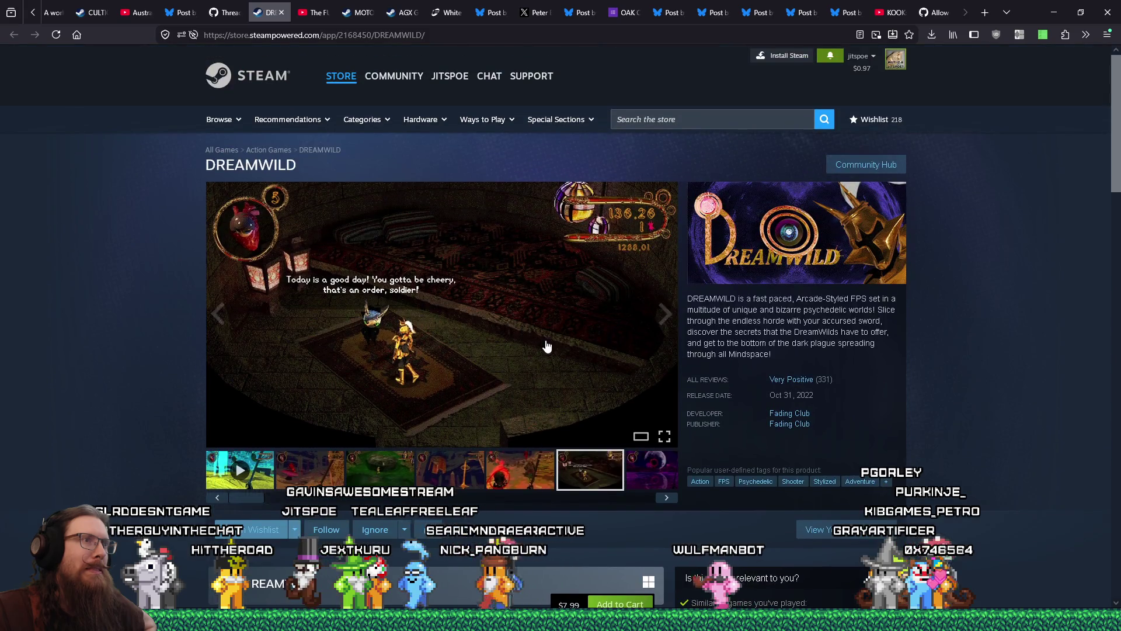
left_click(280, 12)
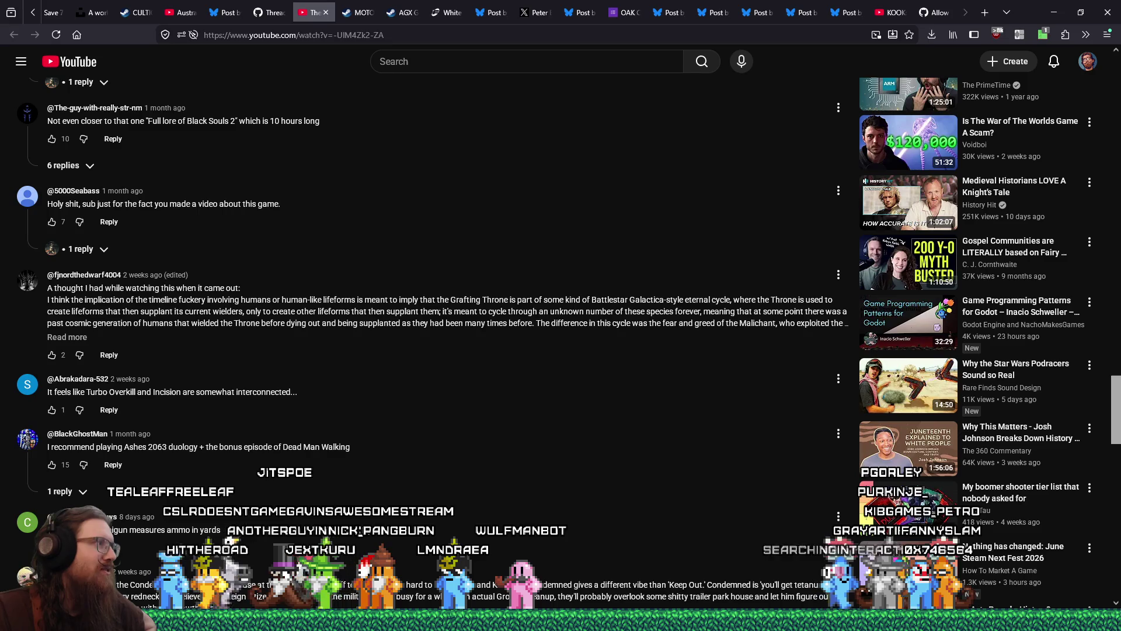
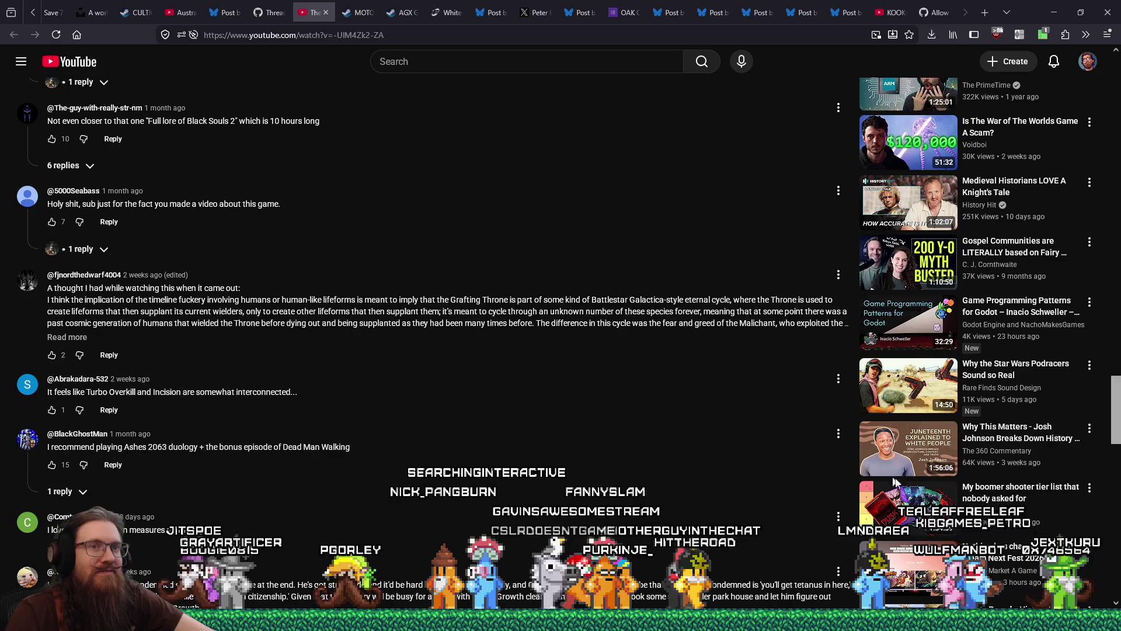
Scroll the YouTube lore video page up from the comments to the title, description and chapters.
scroll(1075, 118, "up", 15)
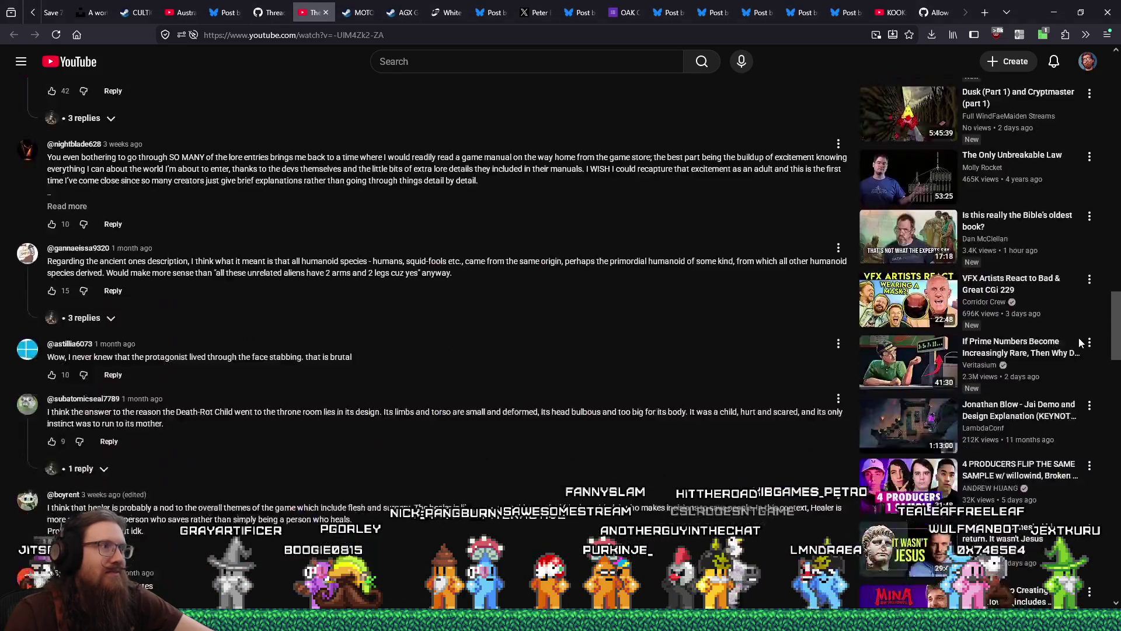
scroll(1095, 270, "up", 15)
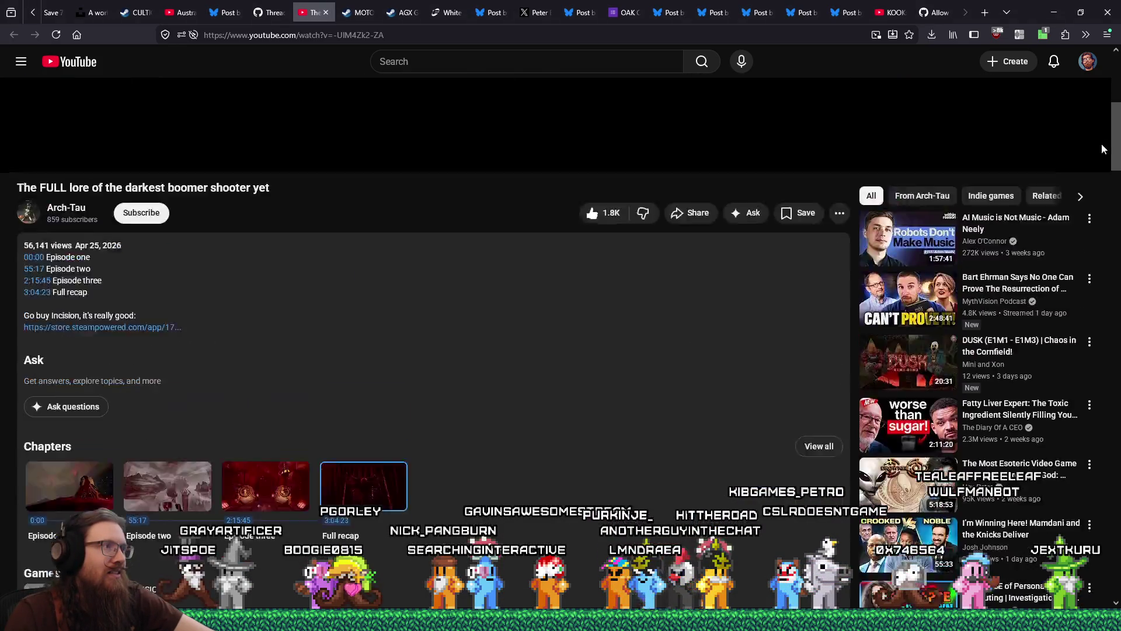
scroll(1102, 143, "up", 5)
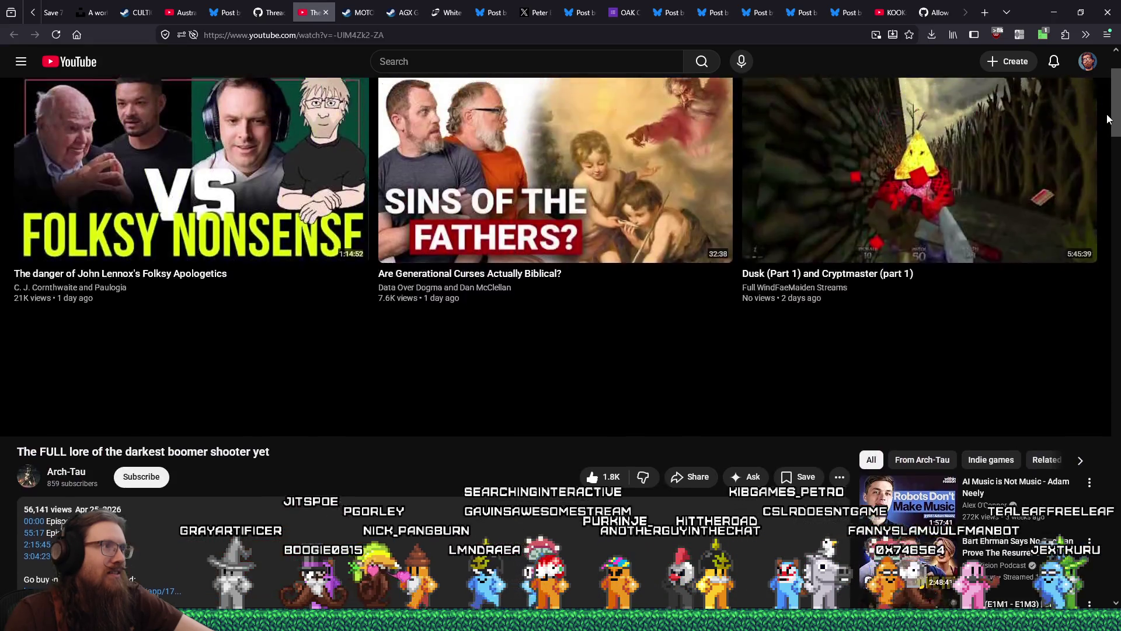
mouse_move(1110, 110)
left_mouse_down()
mouse_move(1111, 192)
mouse_move(1119, 131)
left_mouse_up()
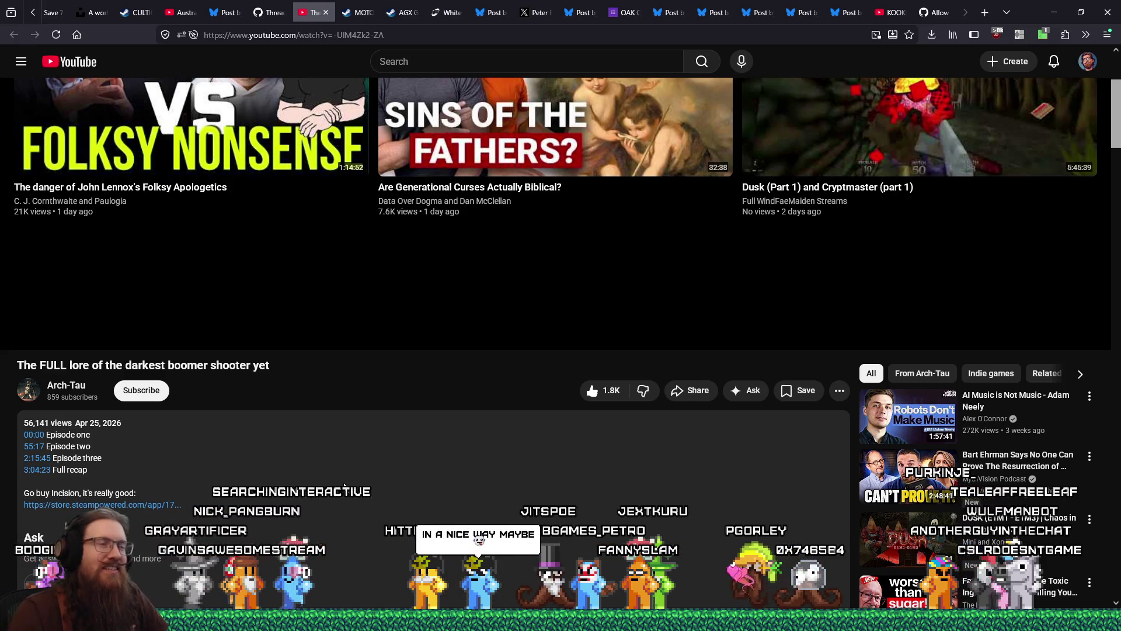
scroll(341, 489, "up", 2)
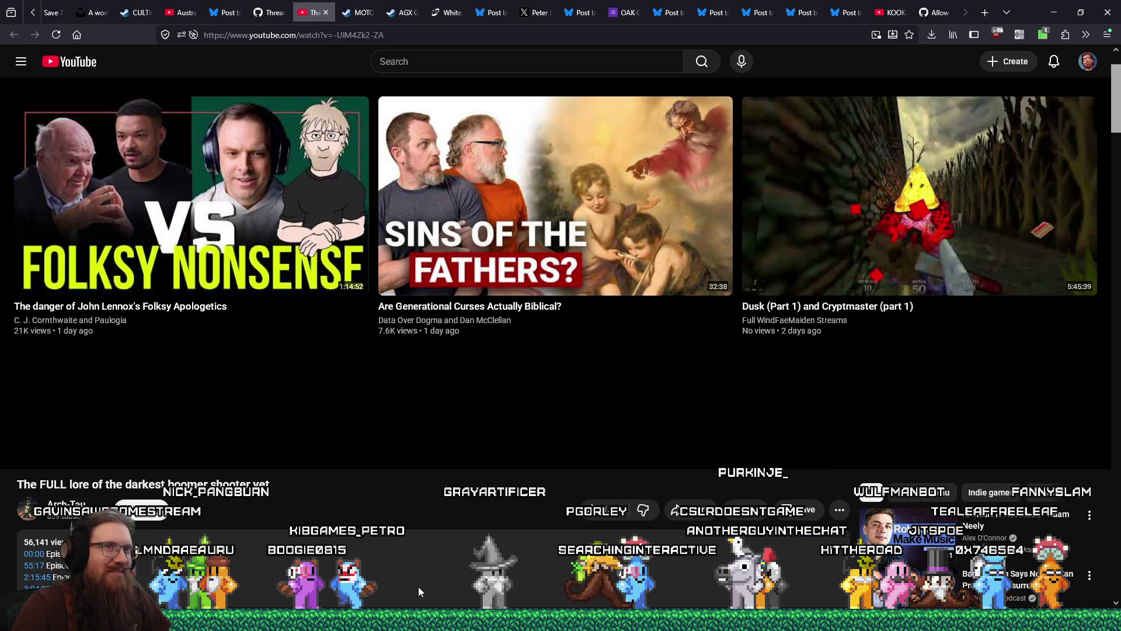
mouse_move(418, 586)
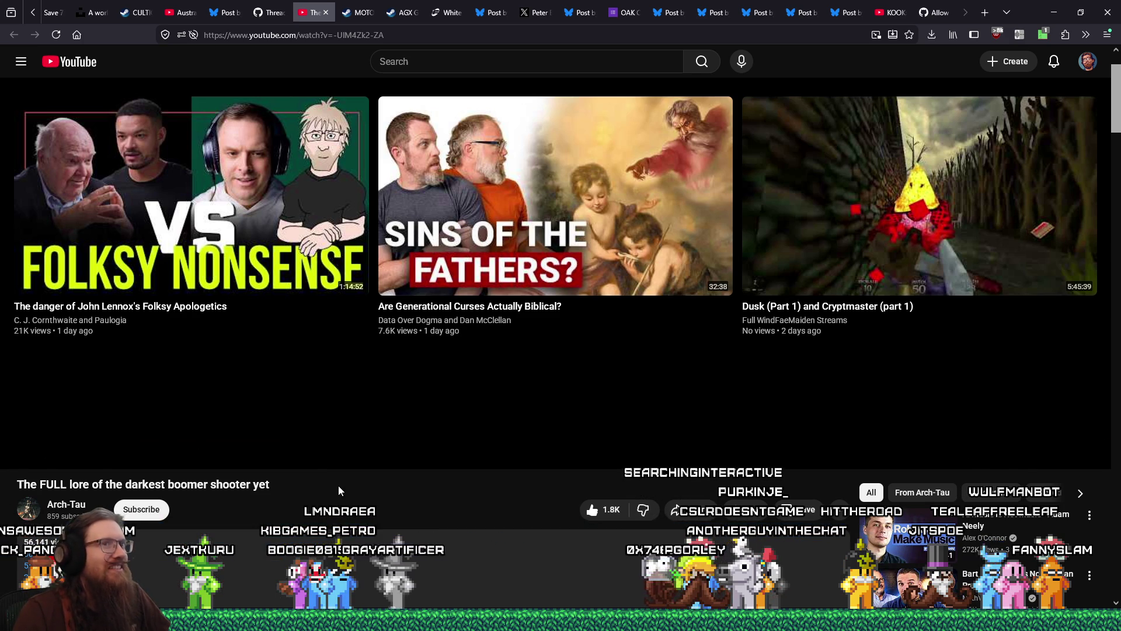
Scroll back down the page, then close the YouTube video tab.
scroll(396, 551, "down", 2)
scroll(396, 547, "down", 2)
scroll(396, 552, "down", 2)
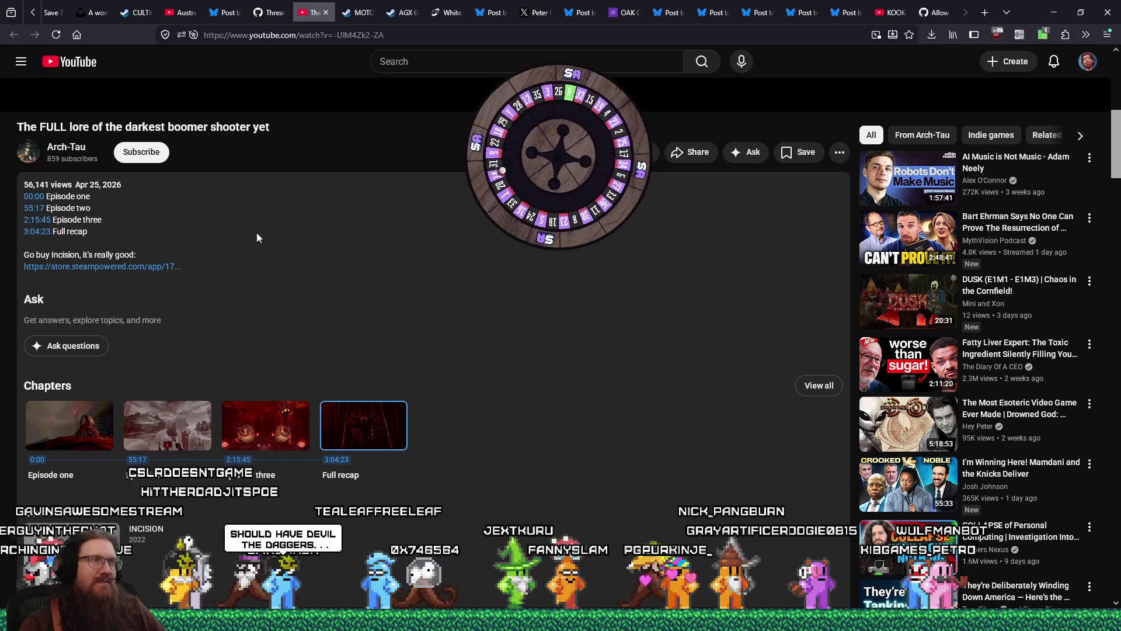
left_click(326, 13)
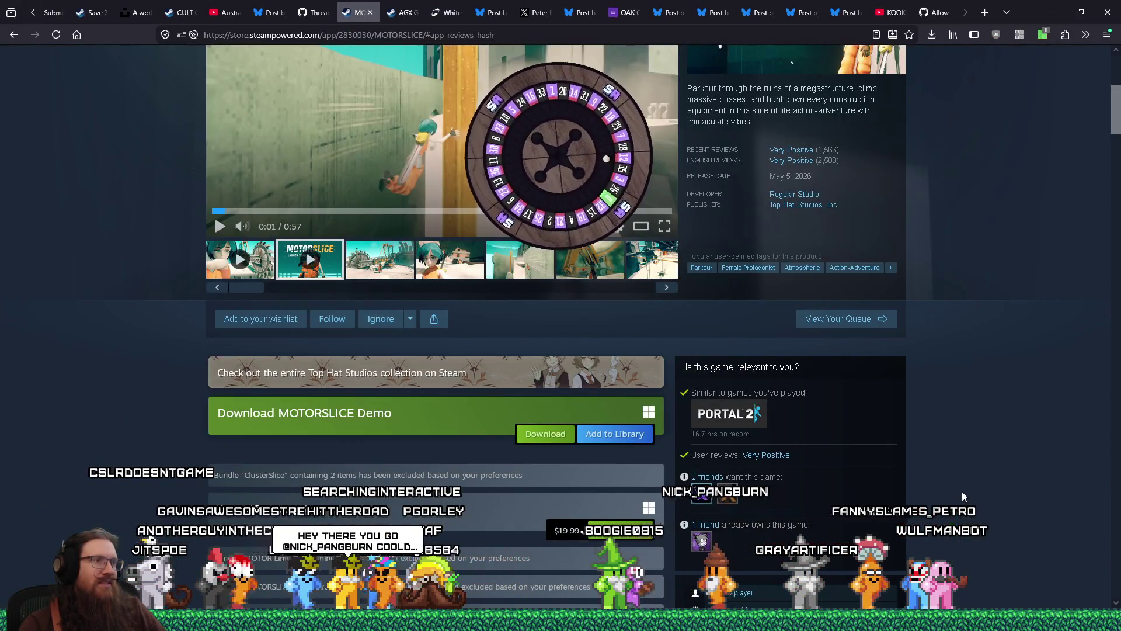
Glance at the Bluesky post and the GitHub ConfigFile proposal tab, then minimize Firefox.
scroll(992, 484, "up", 4)
scroll(1028, 477, "up", 2)
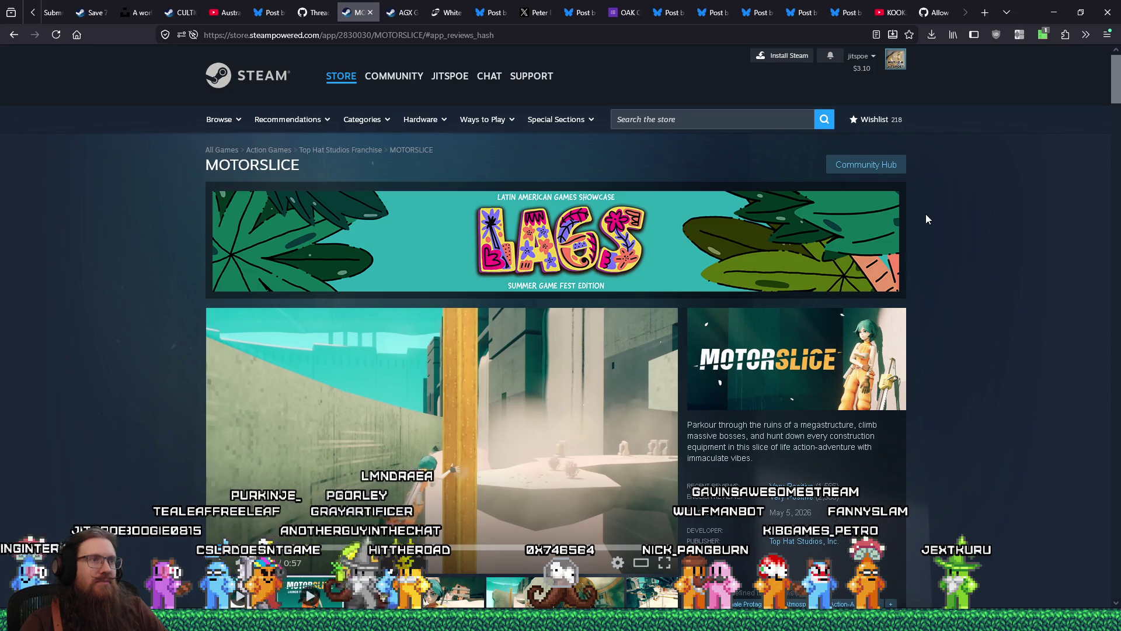
left_click(855, 19)
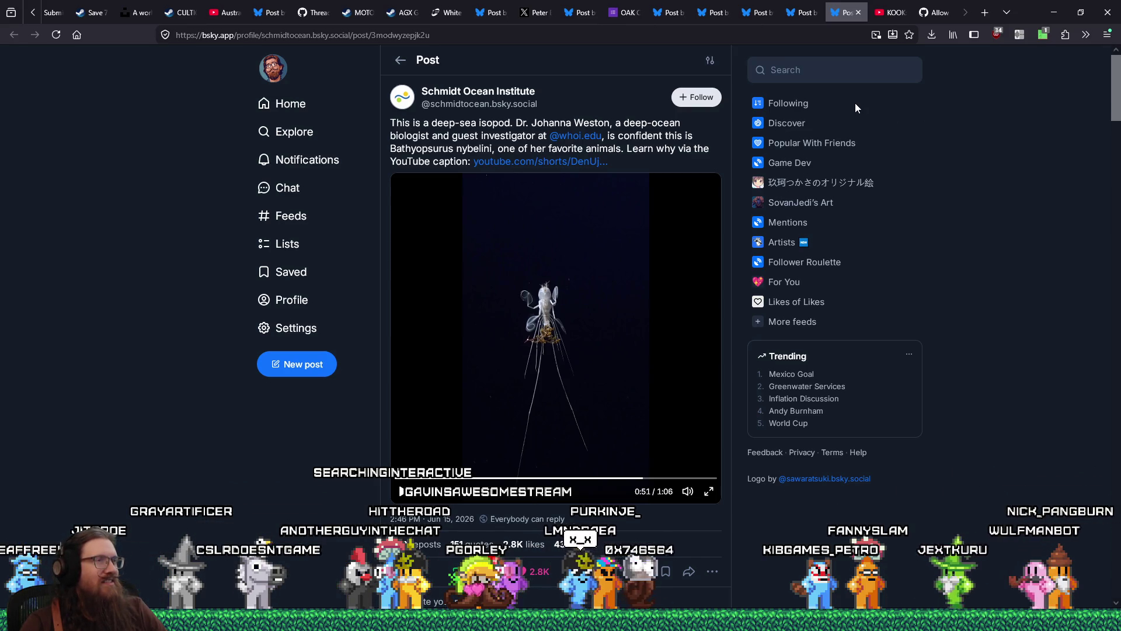
left_click(937, 13)
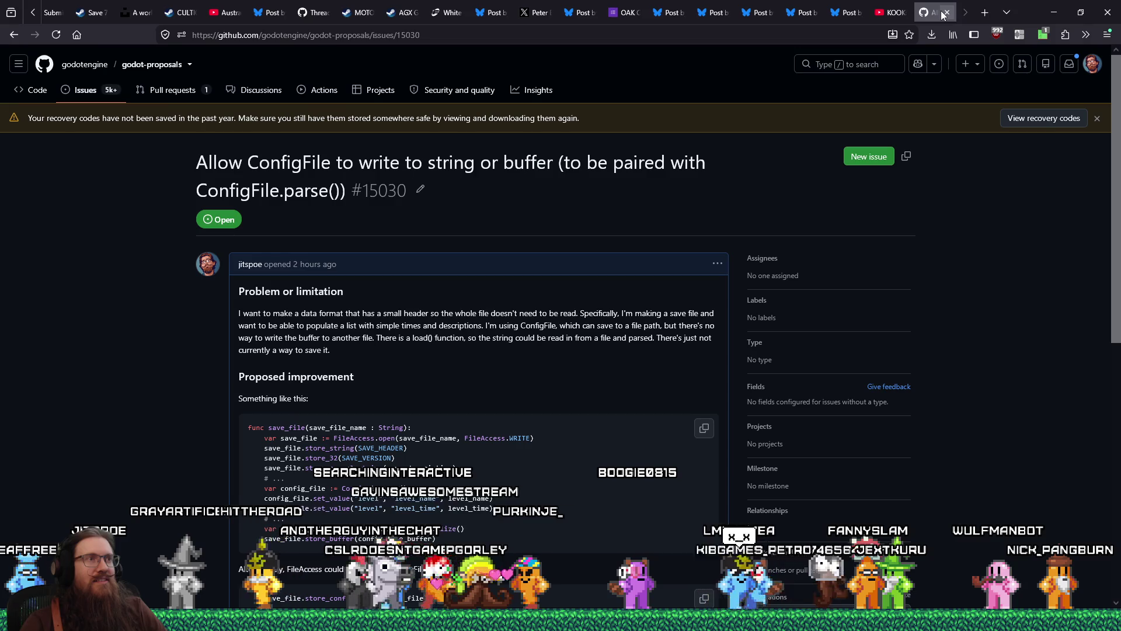
scroll(966, 272, "down", 8)
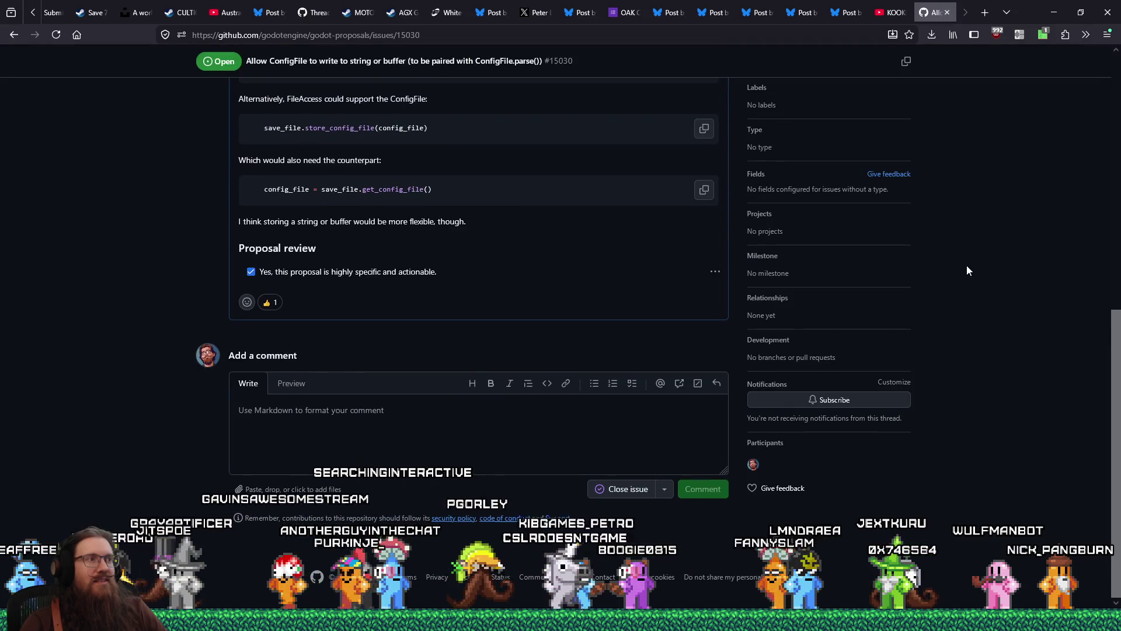
scroll(967, 270, "up", 10)
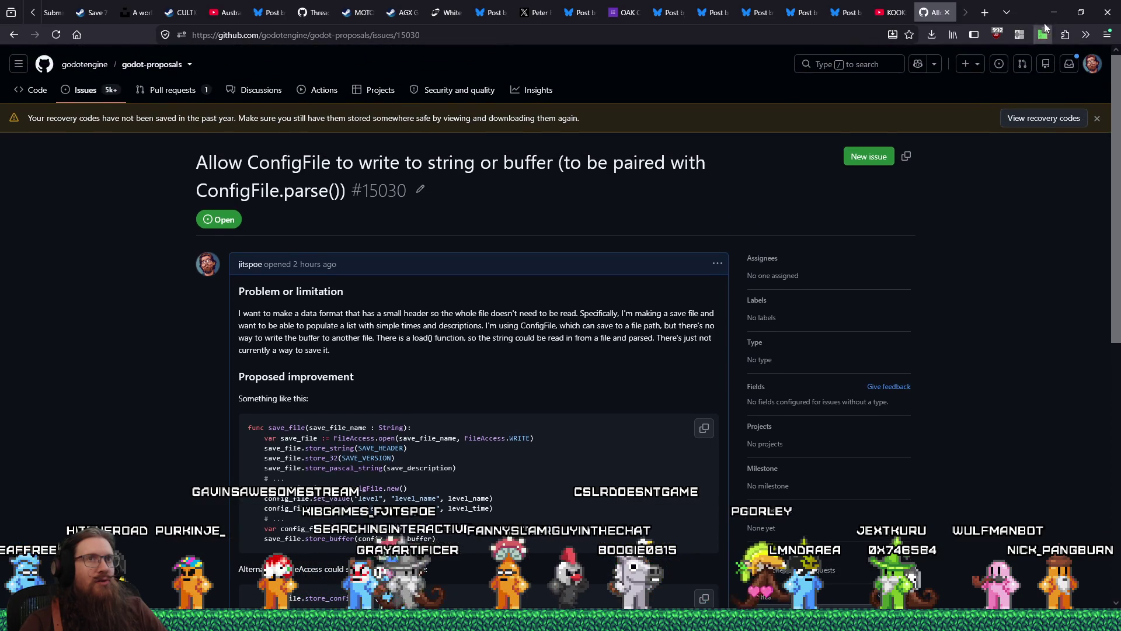
left_click(1054, 12)
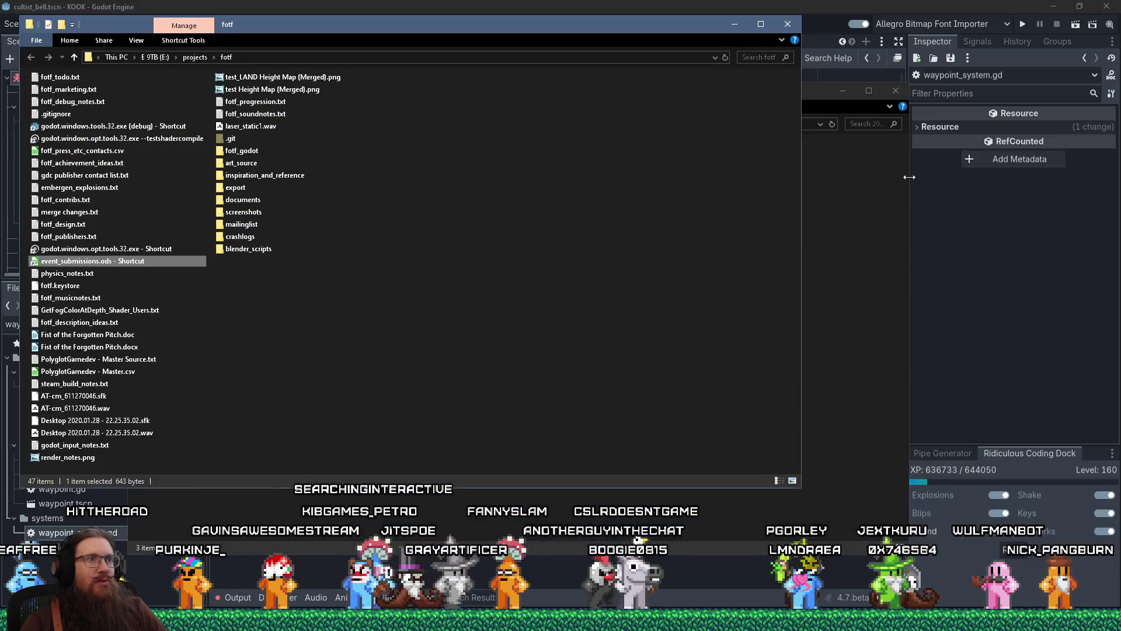
Bring the Godot script editor forward, then Alt+Tab back to the GitHub ConfigFile proposal.
left_click(793, 227)
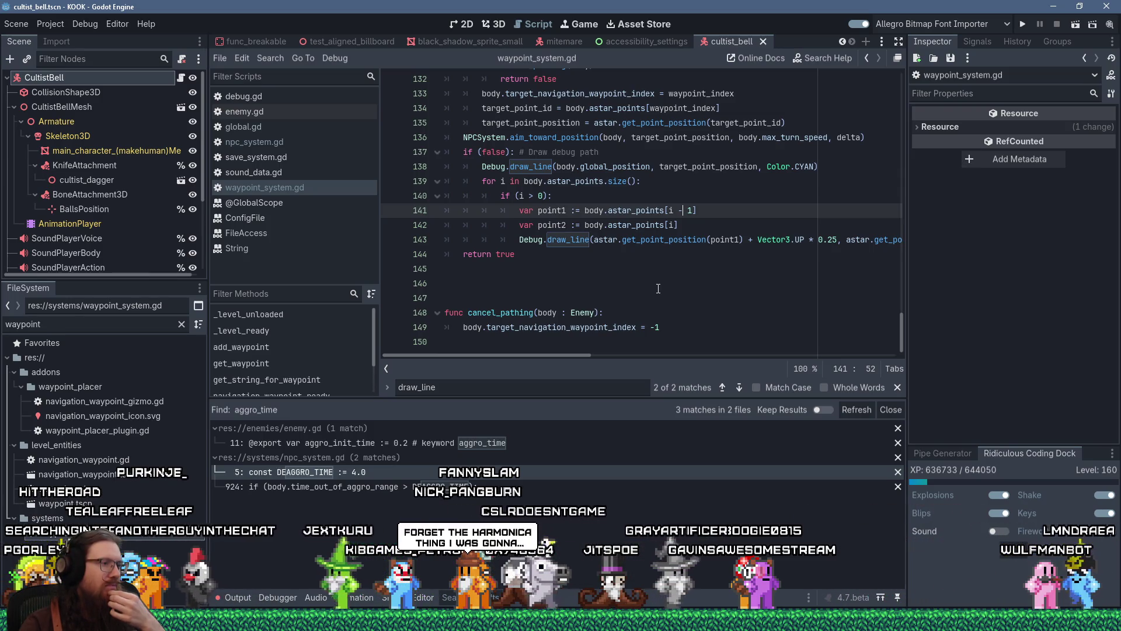
mouse_move(933, 627)
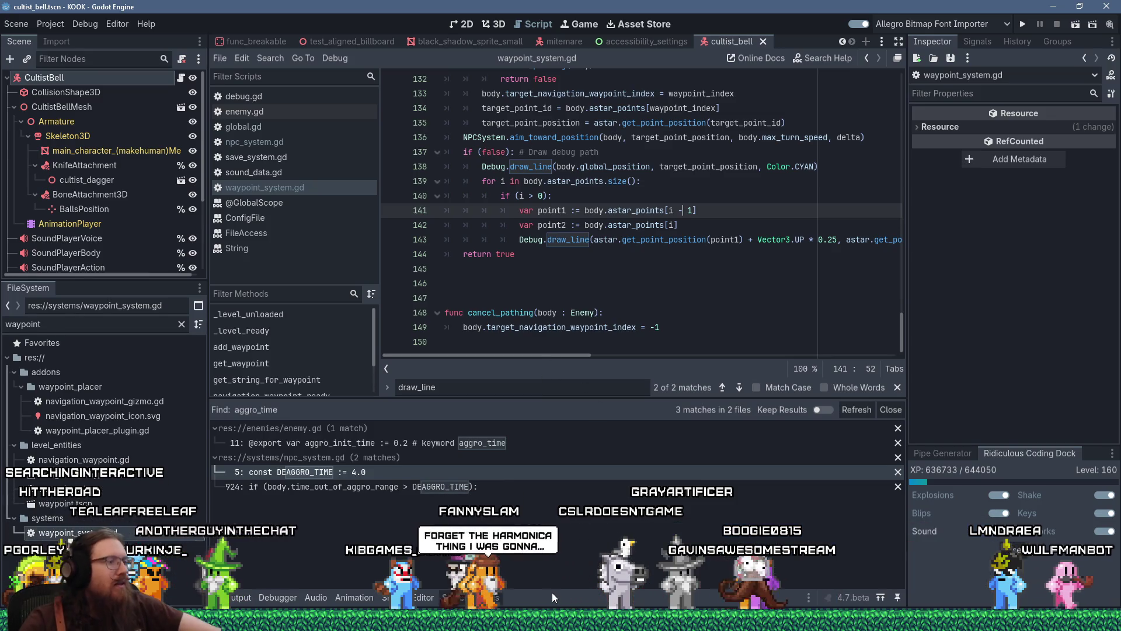
key("alt+Tab")
key("Tab")
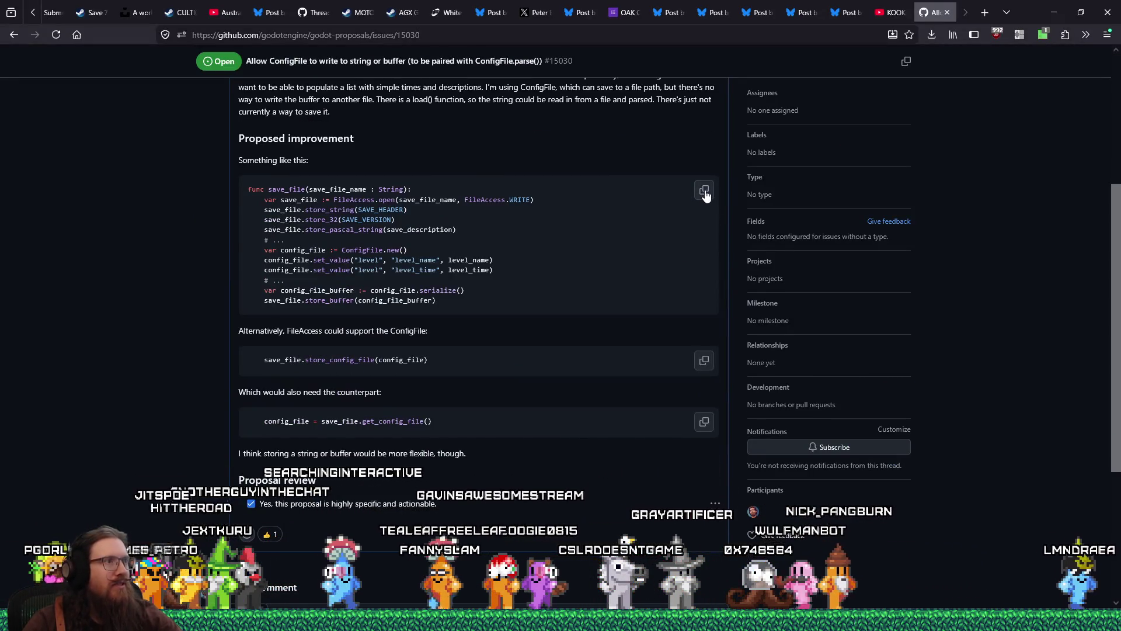
Open the ConfigFile proposal's issue description in edit mode from its ... menu.
scroll(706, 193, "up", 5)
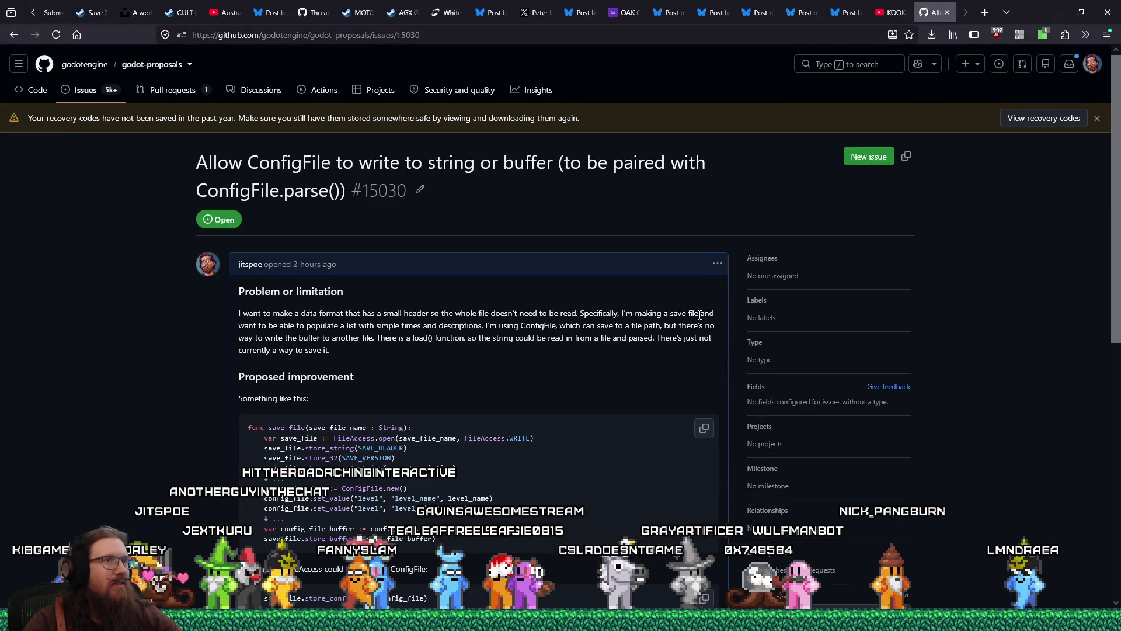
left_click(718, 264)
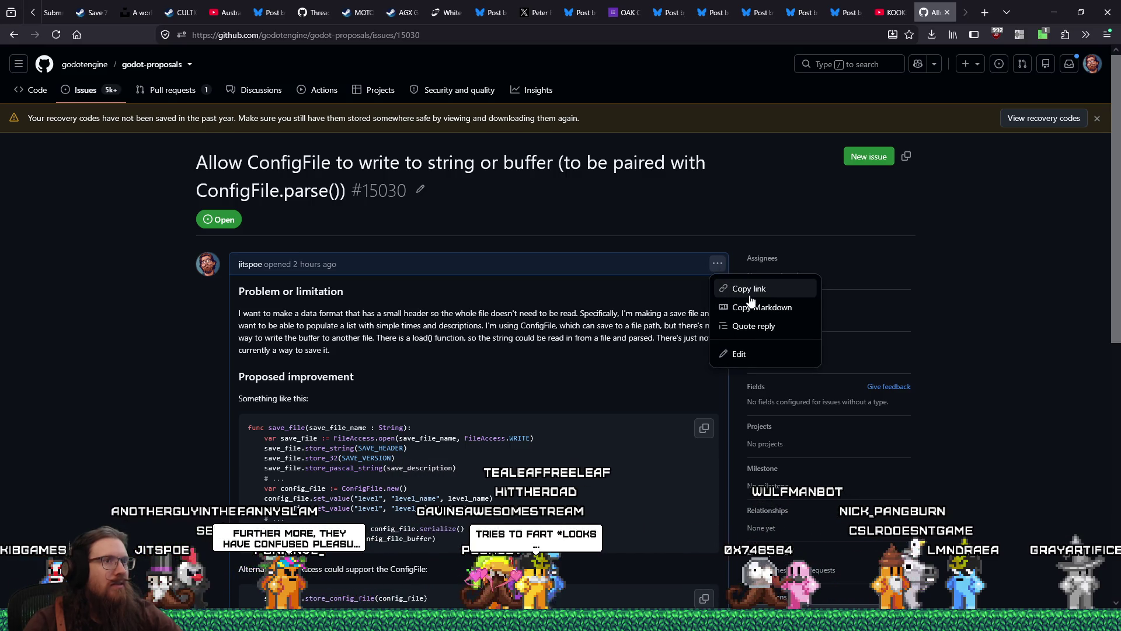
left_click(751, 353)
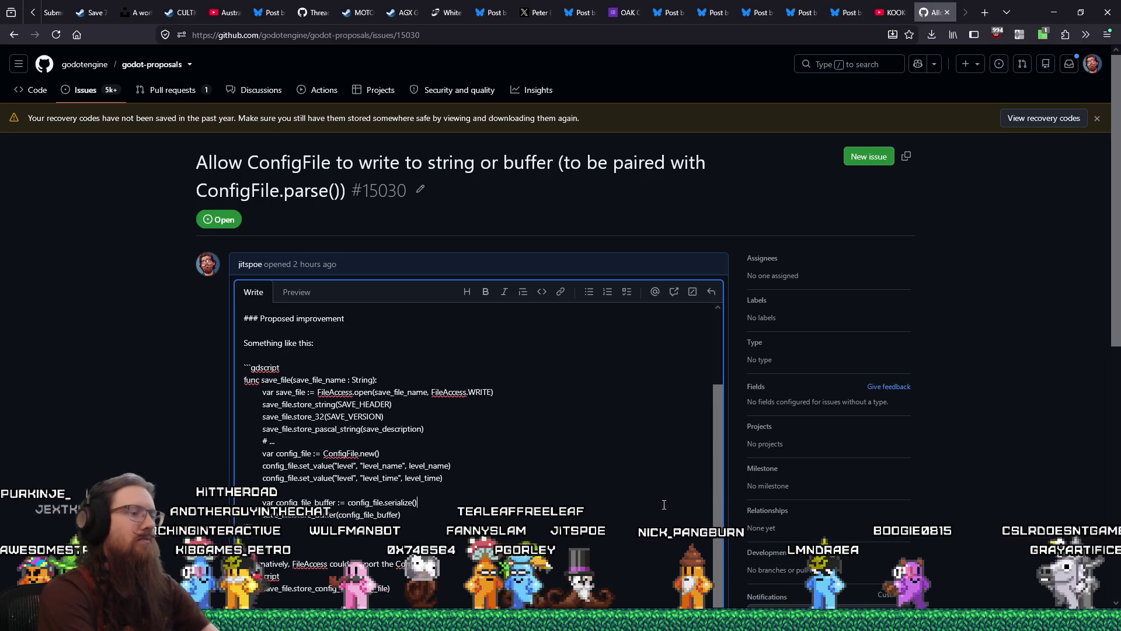
Add an indented 'save_file.store_32(config_file_buffer.size())' line to the existing example.
scroll(580, 439, "down", 5)
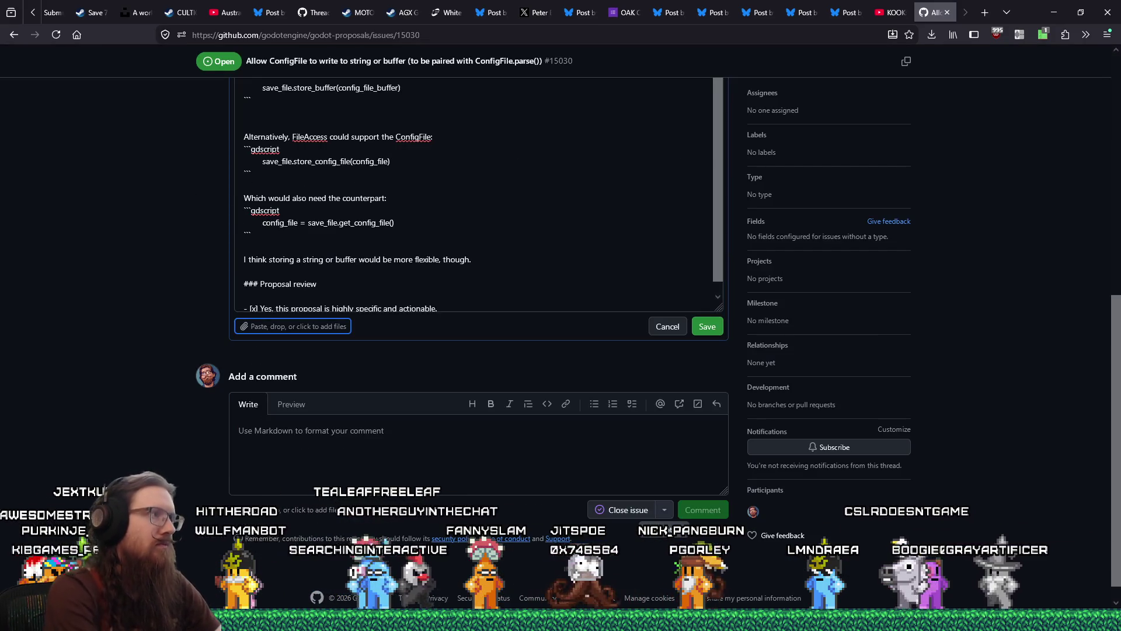
scroll(533, 181, "up", 10)
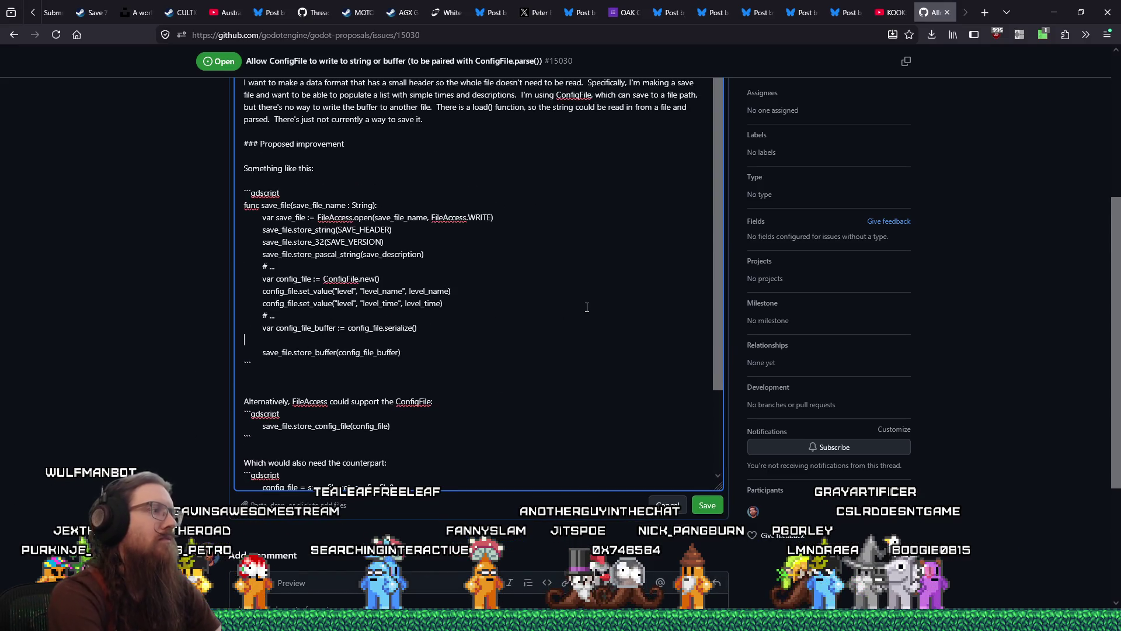
key("Up")
key("shift+Right")
key("ctrl+c")
key("Down")
key("ctrl+v")
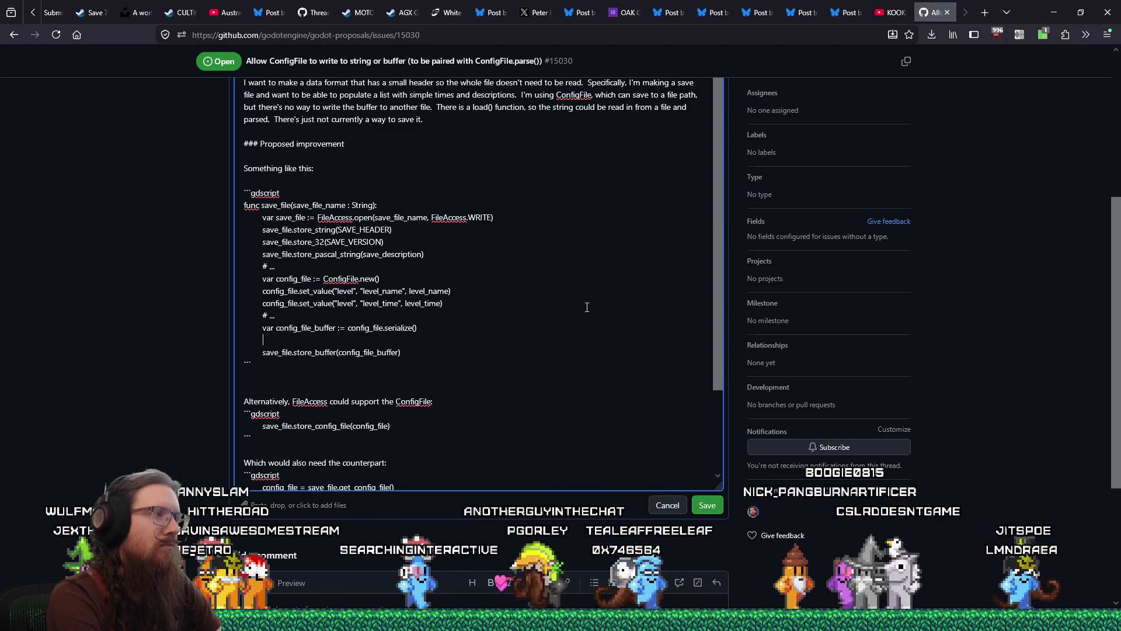
type("save_fil")
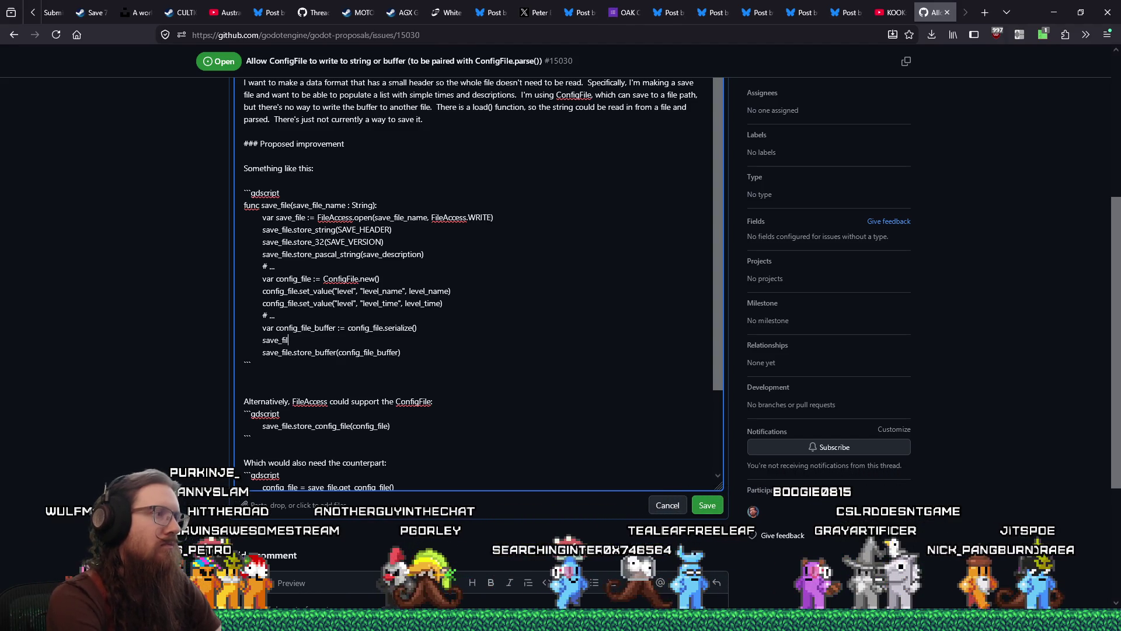
type("e.store_")
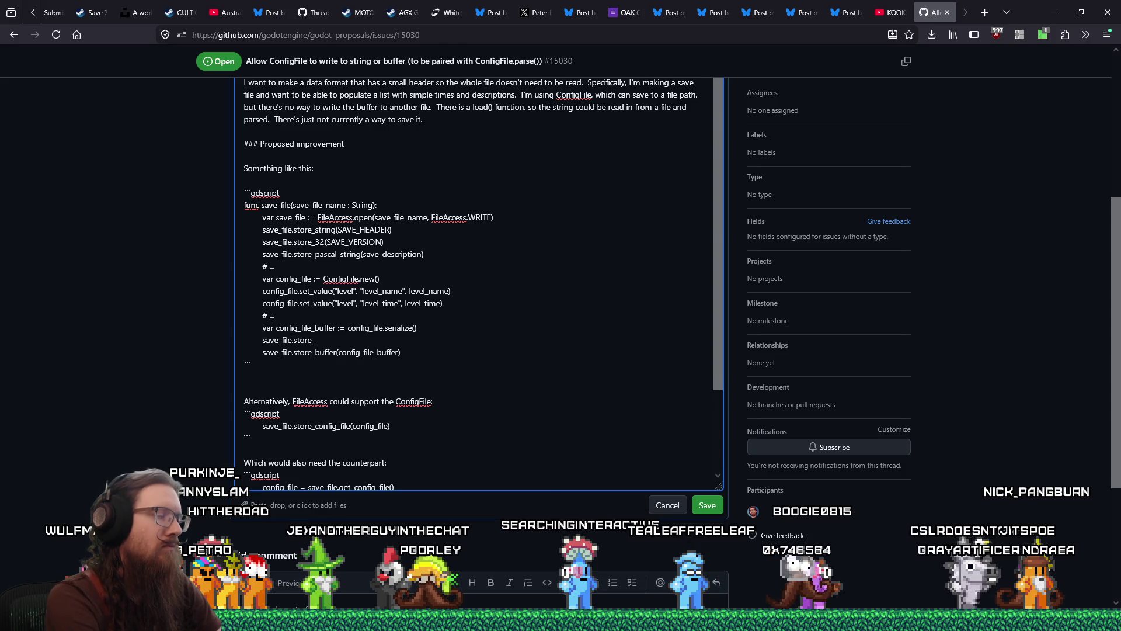
type("32(config_file_")
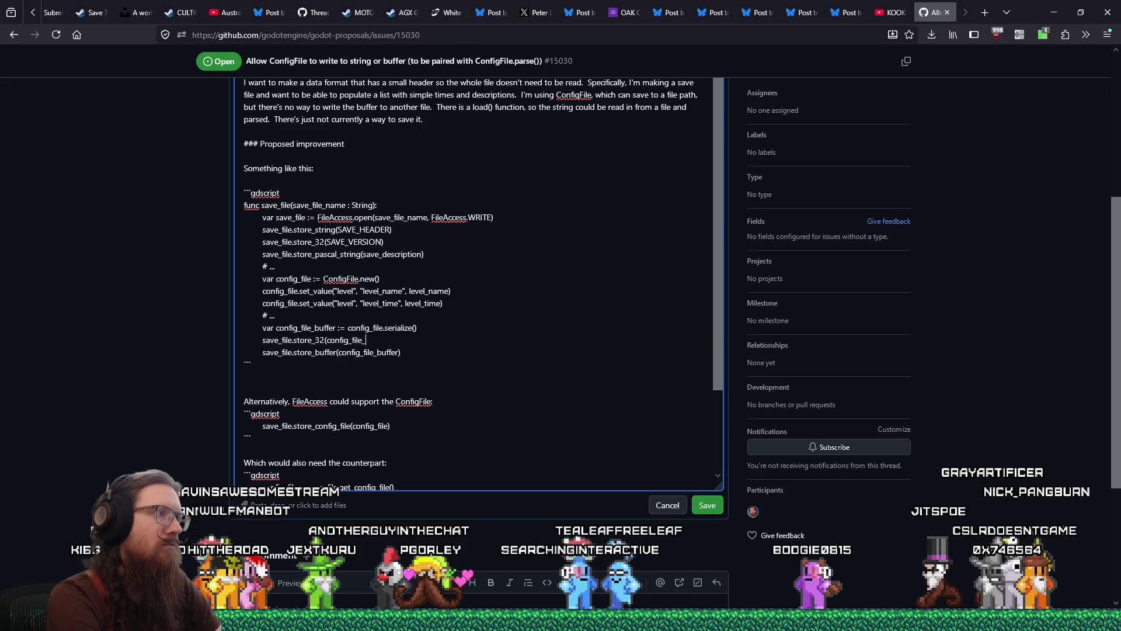
type("buffer.size())")
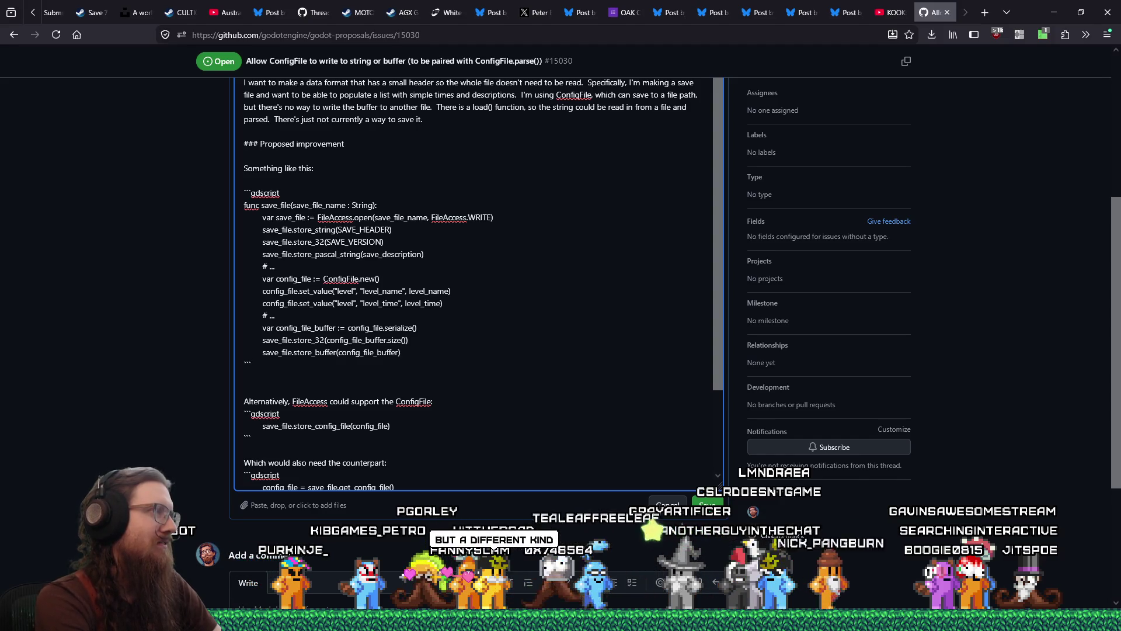
Add a gdscript block using to_string() and save_file.store_pascal_string, and save the description.
key("Return")
key("Return")
type("or")
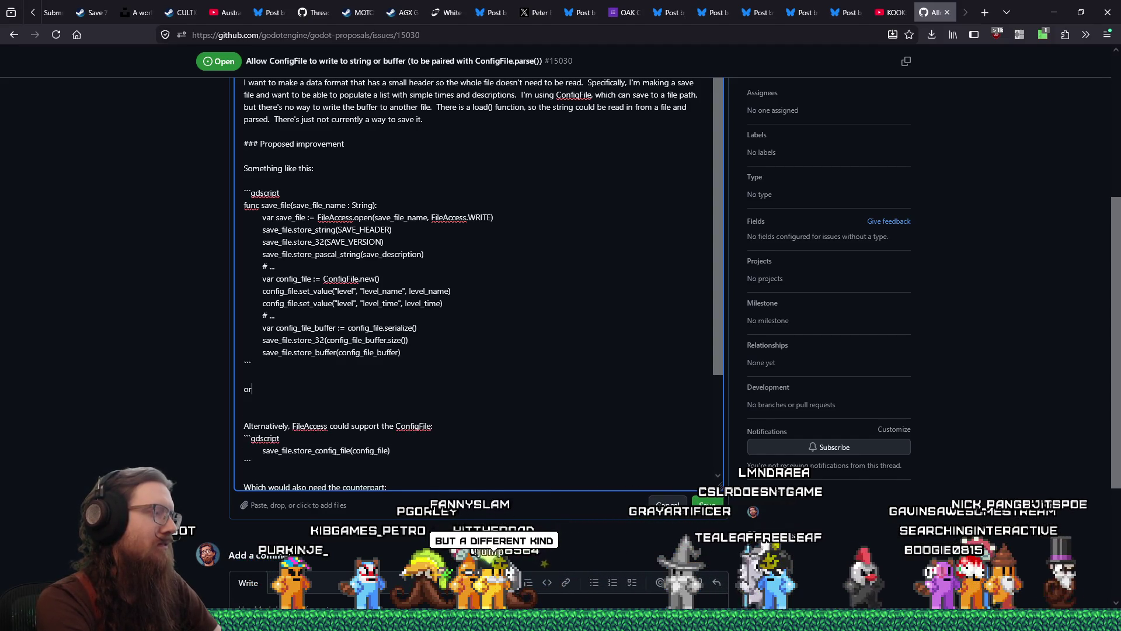
key("Return")
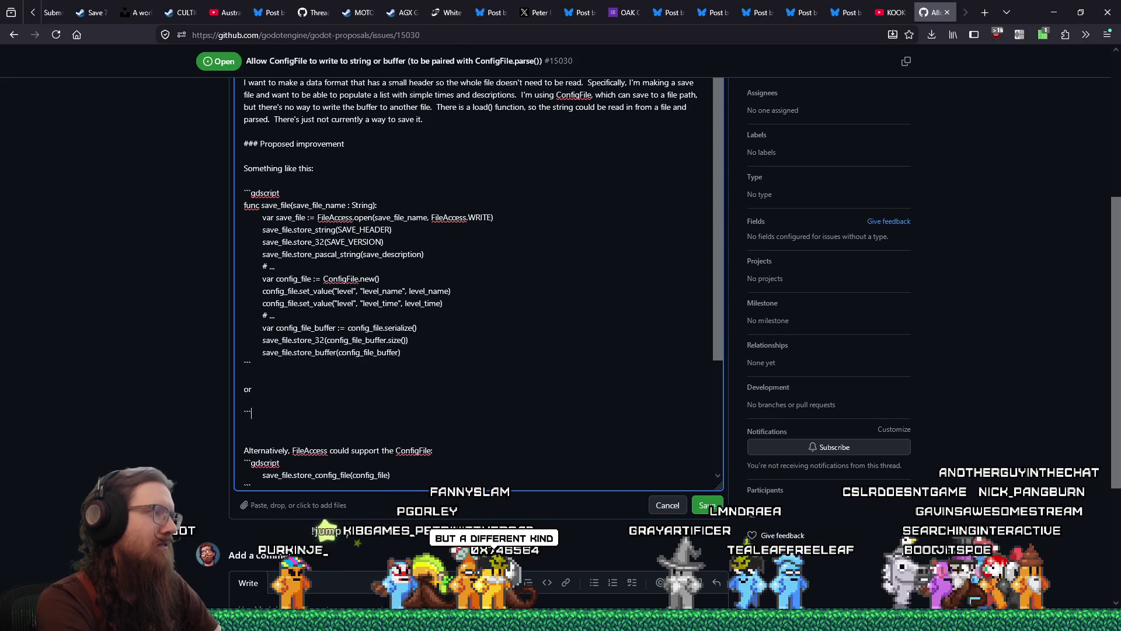
type("gdscript")
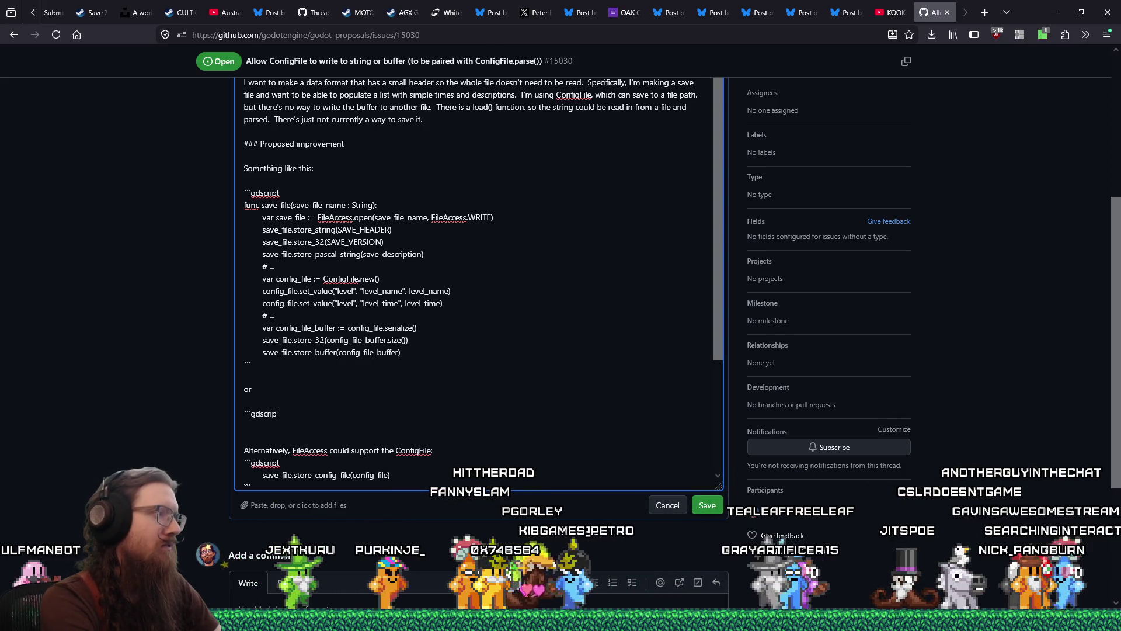
key("Return")
type("var config_file_string := config_file.to_stri")
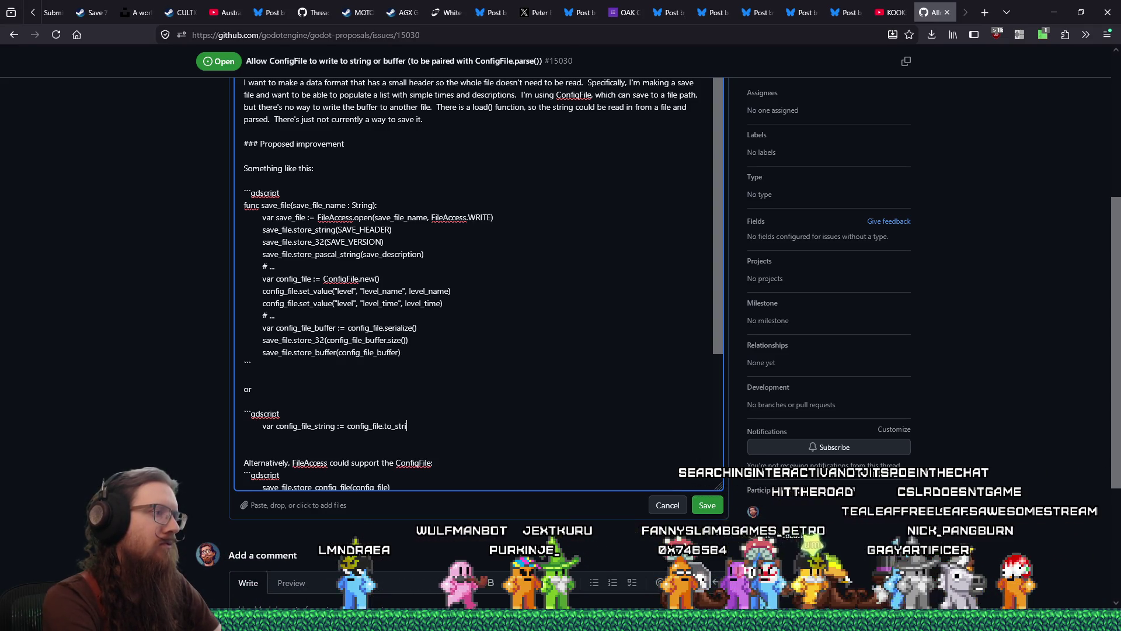
type("ng()")
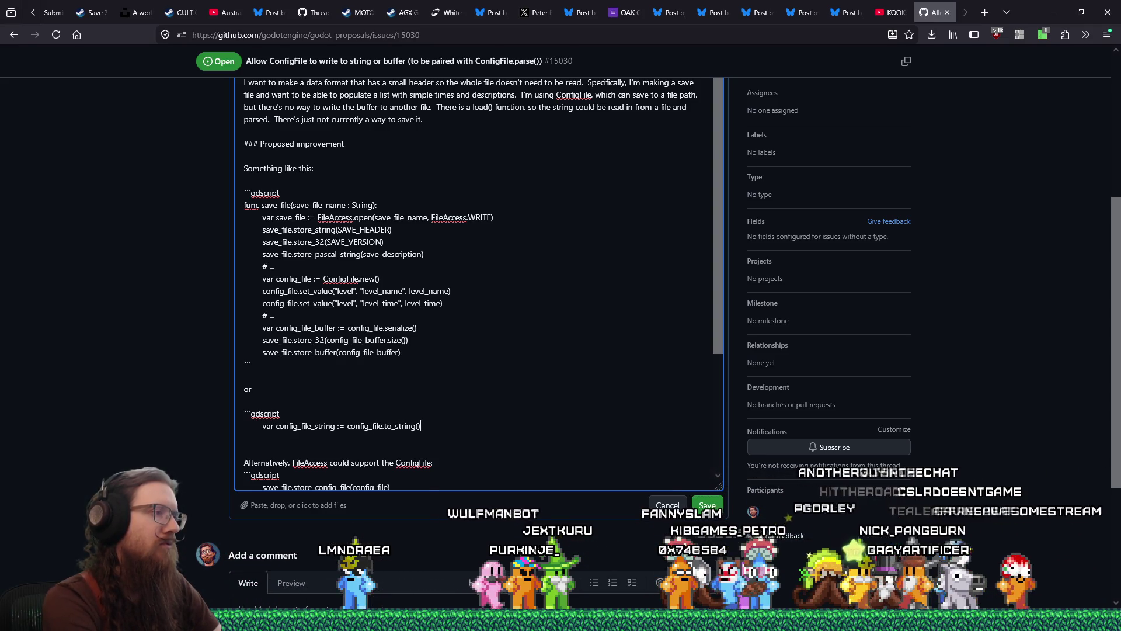
key("Return")
key("Tab")
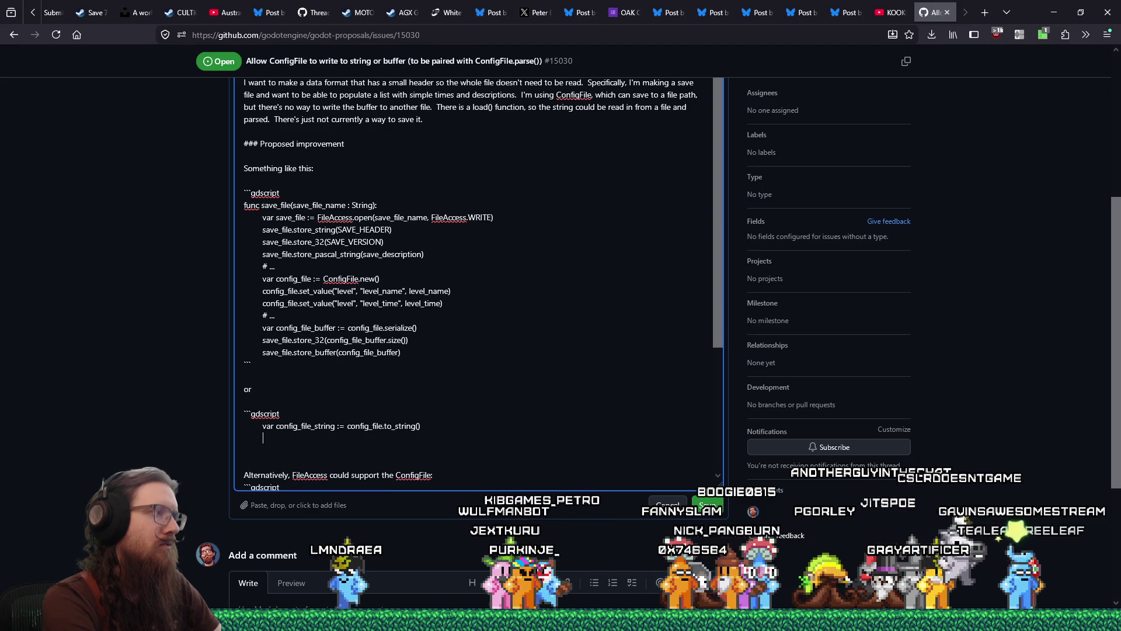
type("save")
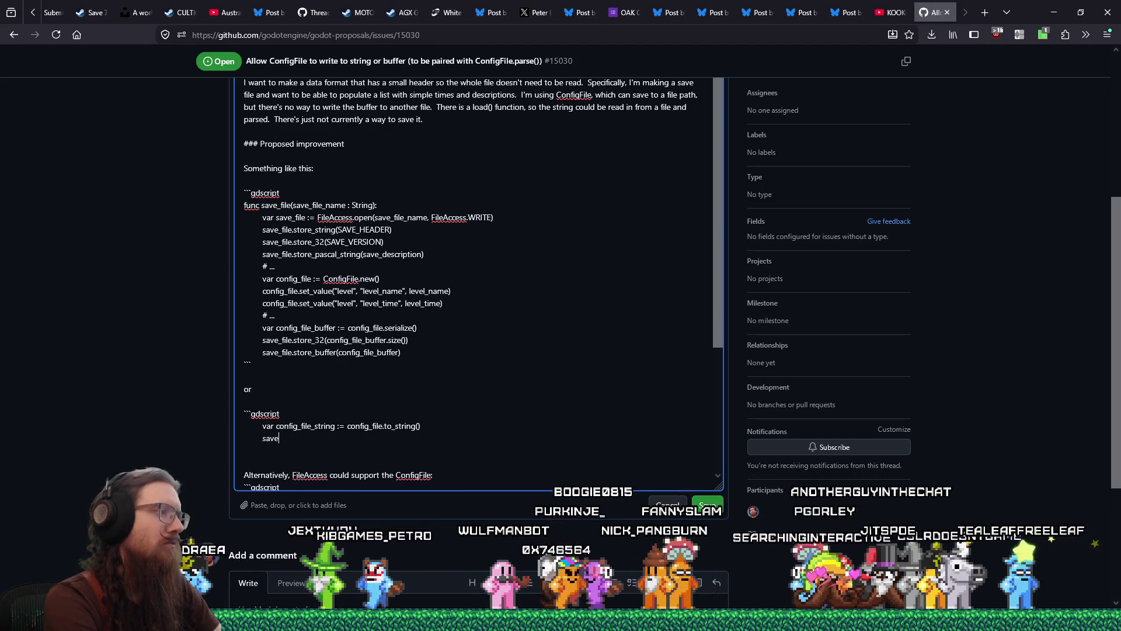
type("_file.store")
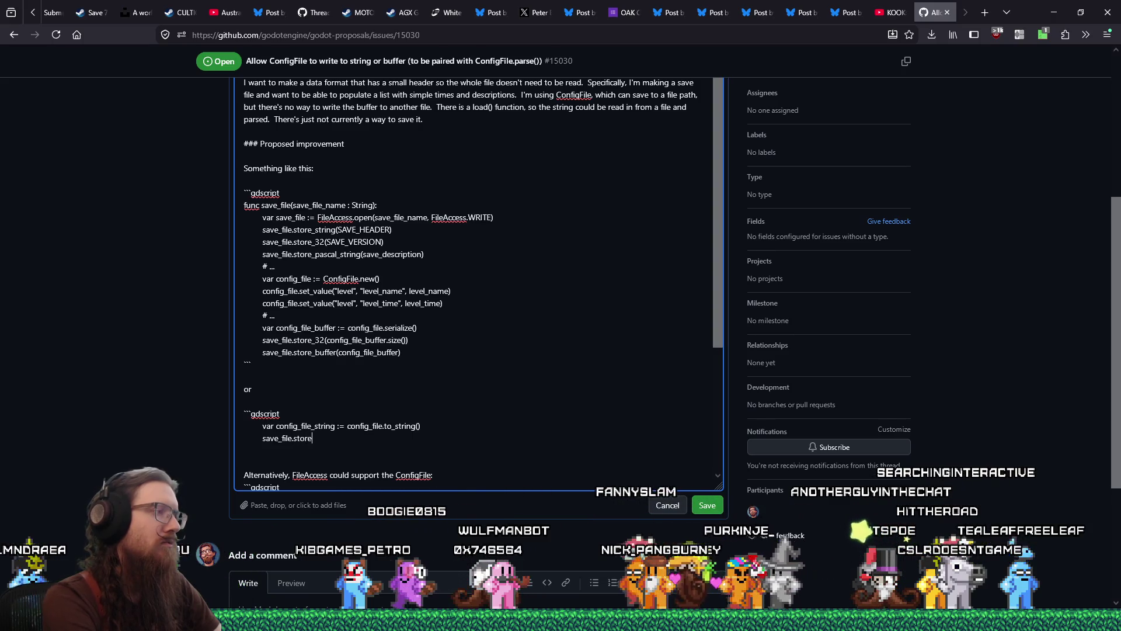
type("_pascal_string(config_file_string")
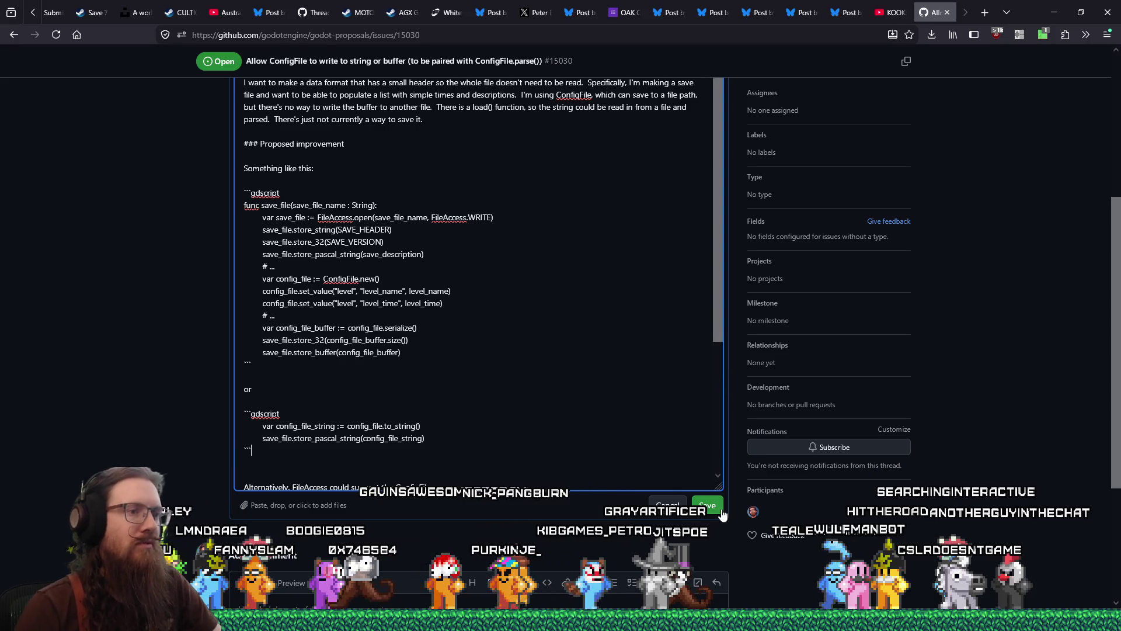
key("ctrl+Return")
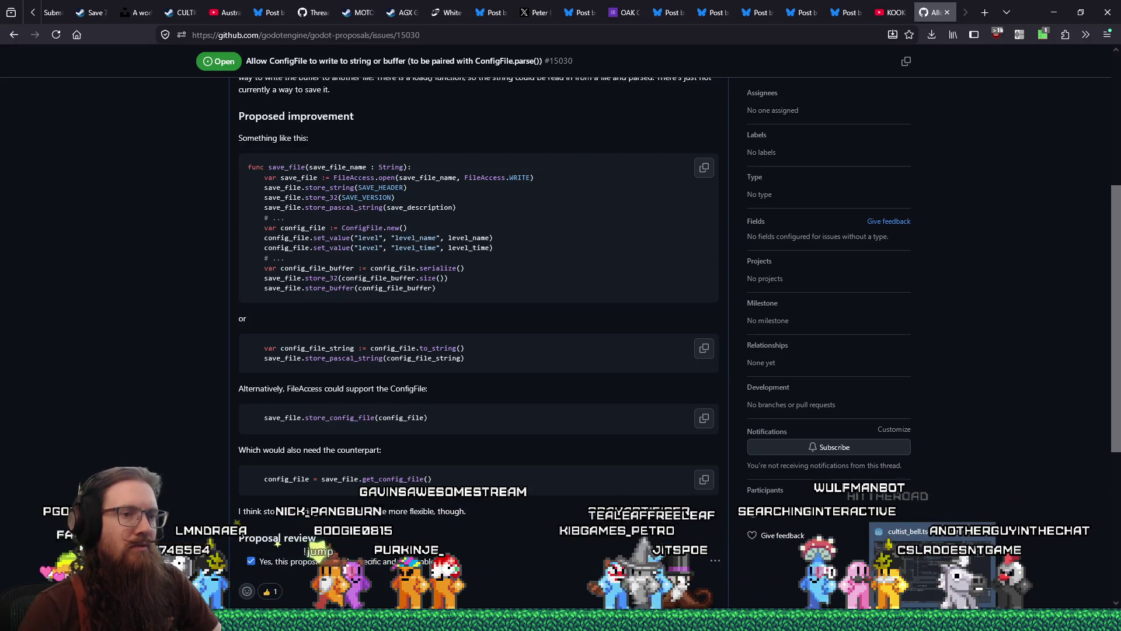
In Godot, check the installed NumDot plugin in Project Settings, then close it.
left_click(904, 558)
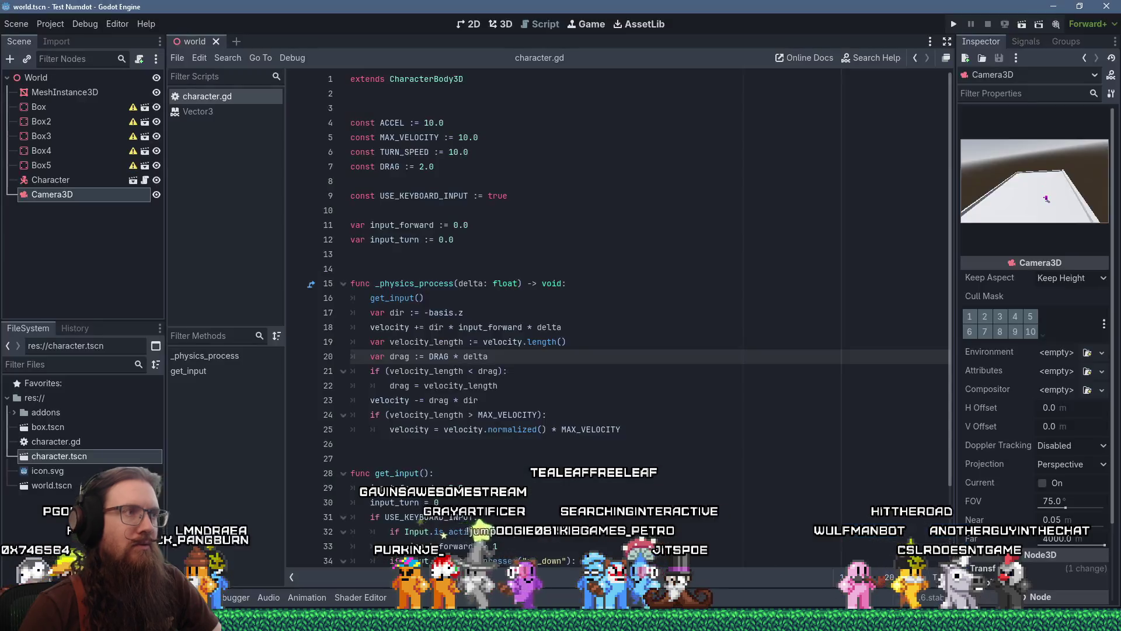
left_click(55, 24)
left_click(60, 36)
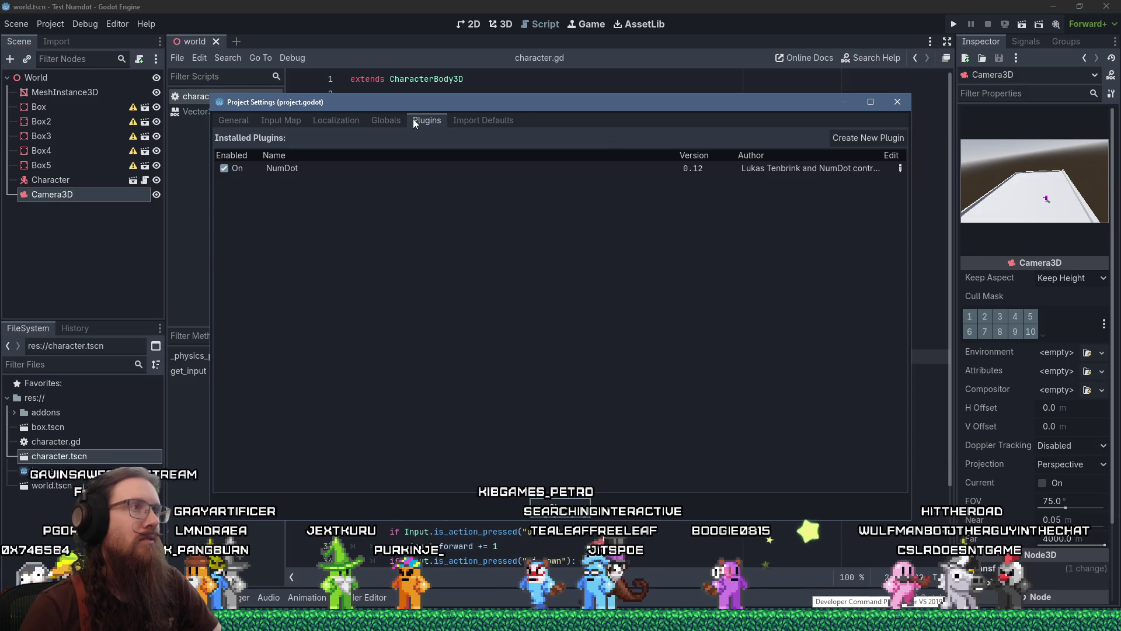
left_click(898, 102)
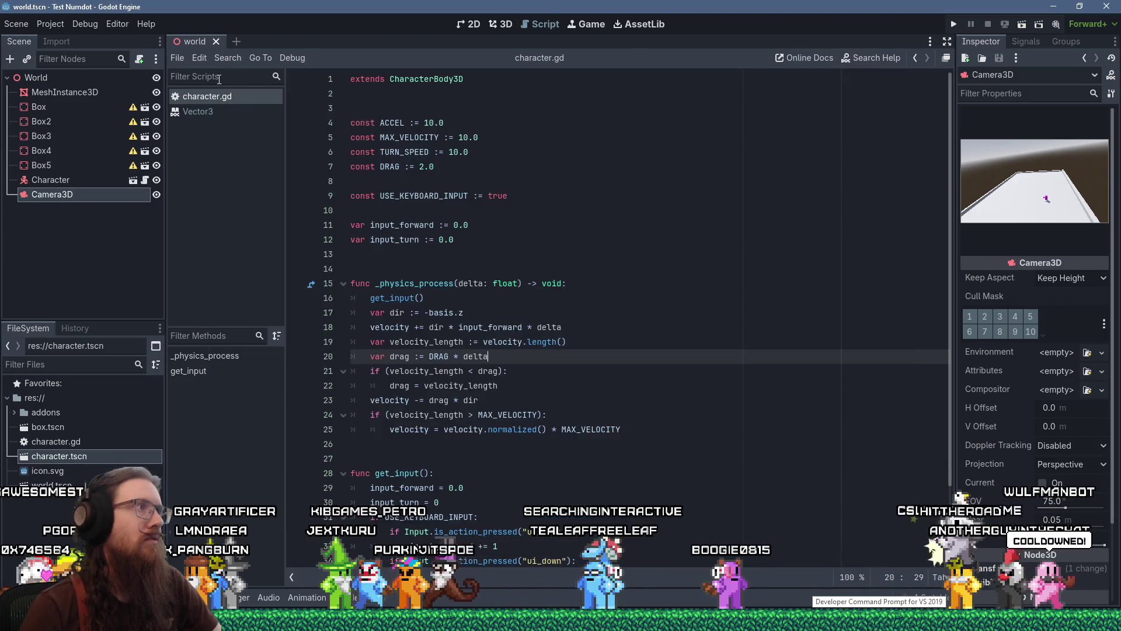
Search Godot's help for 'store_pasca' to find FileAccess.store_pascal_string, then return to the browser.
left_click(870, 57)
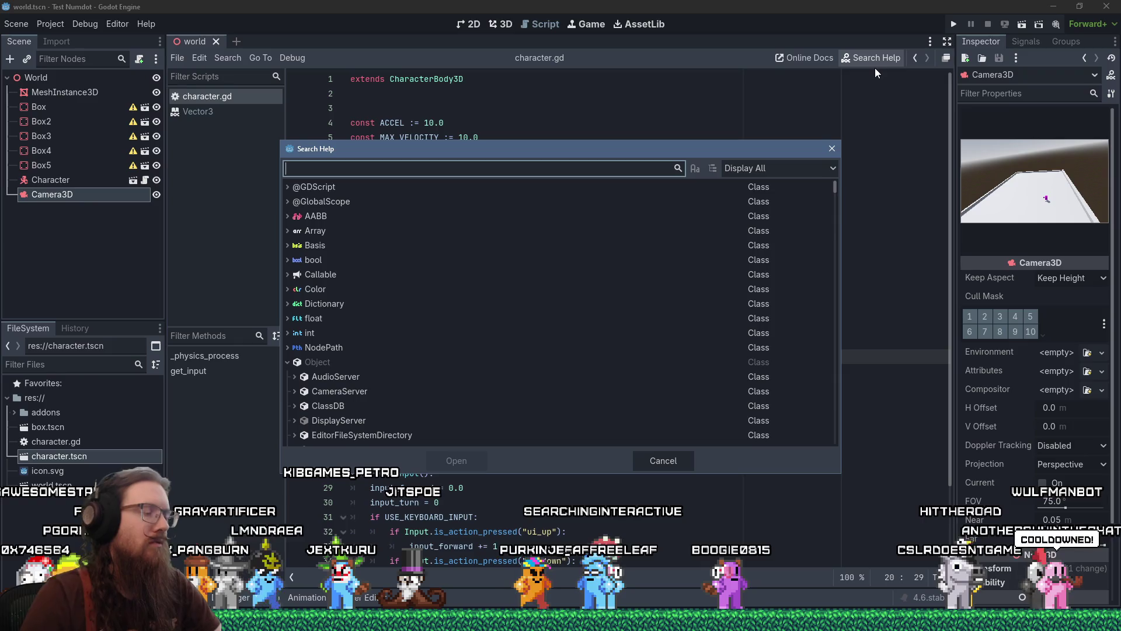
type("store_pasca")
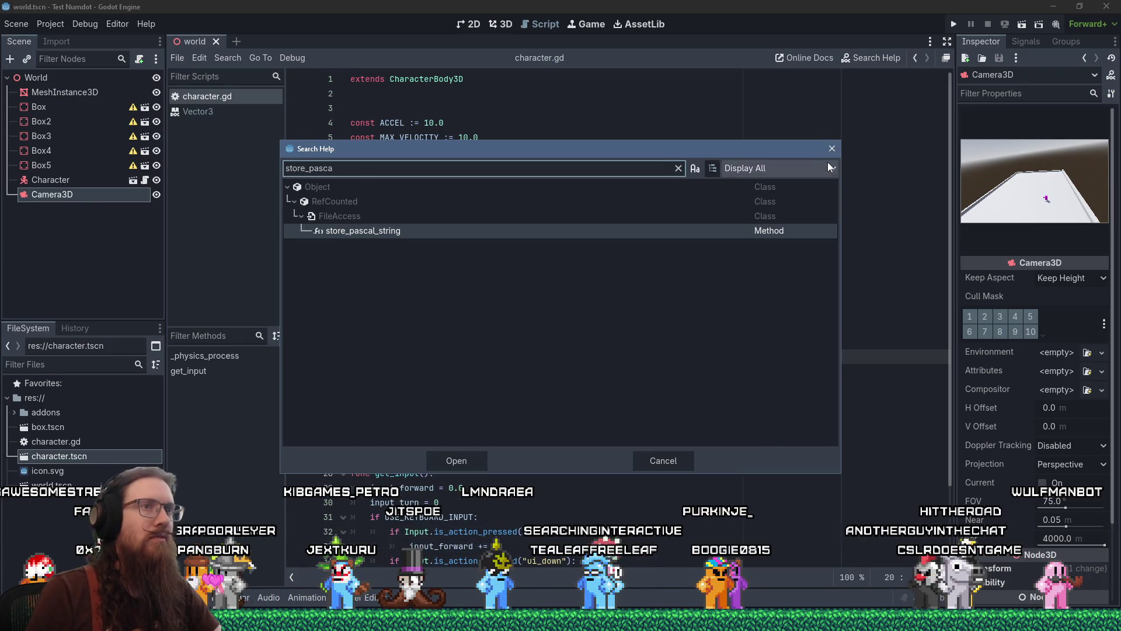
key("Escape")
key("alt+Tab")
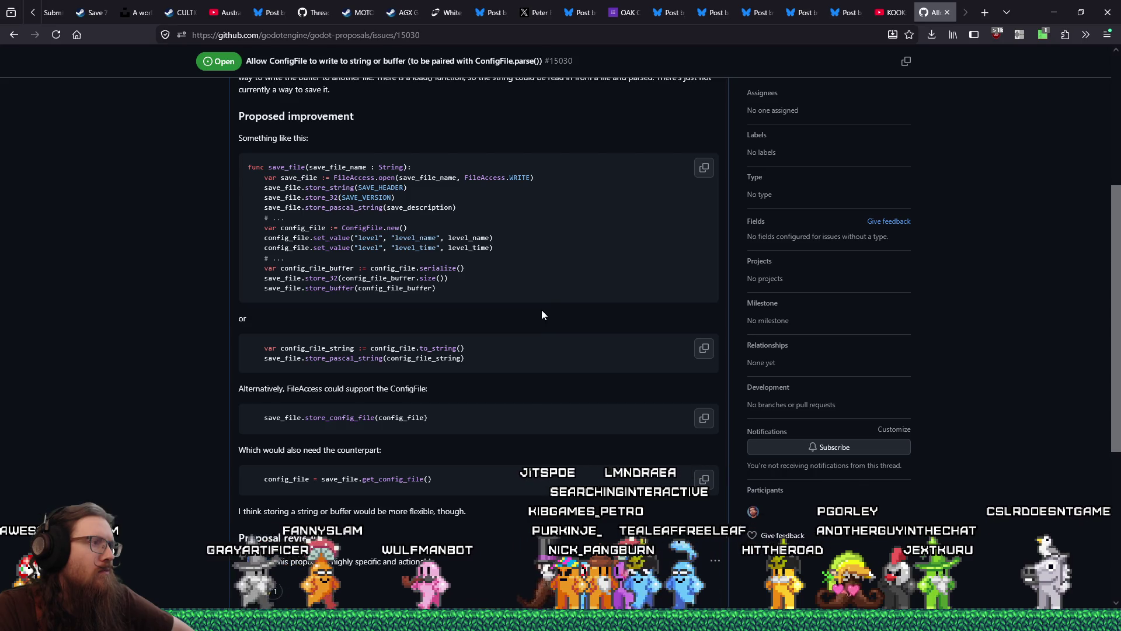
Move the GitHub ConfigFile issue tab to second position and open the KOOK Dev Highlights video tab.
scroll(541, 316, "down", 2)
scroll(541, 311, "up", 3)
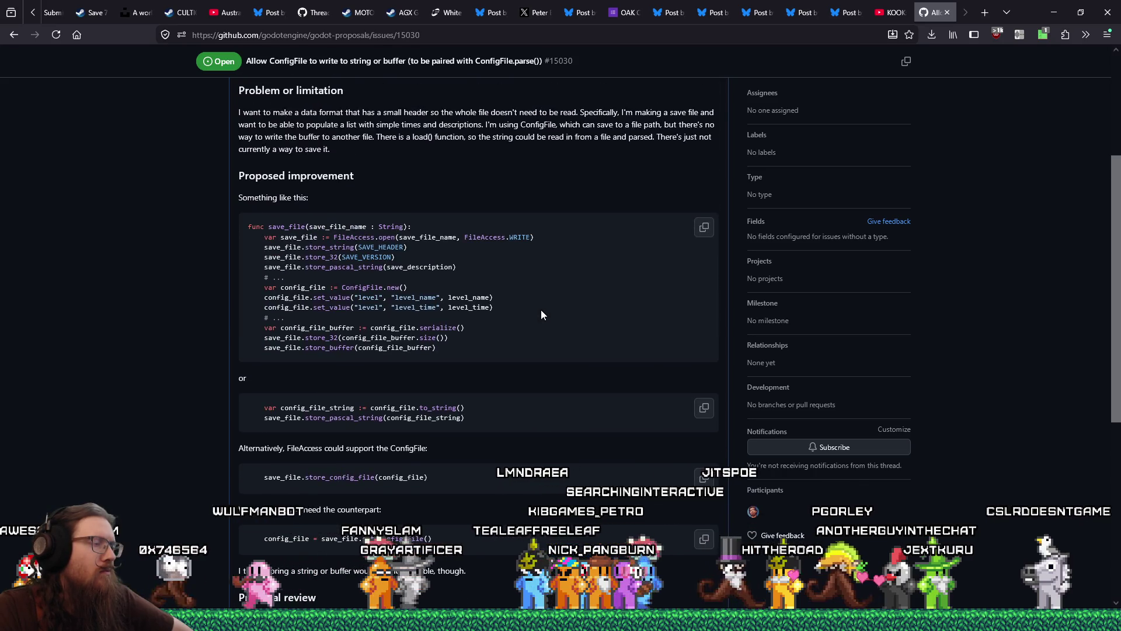
scroll(541, 310, "down", 5)
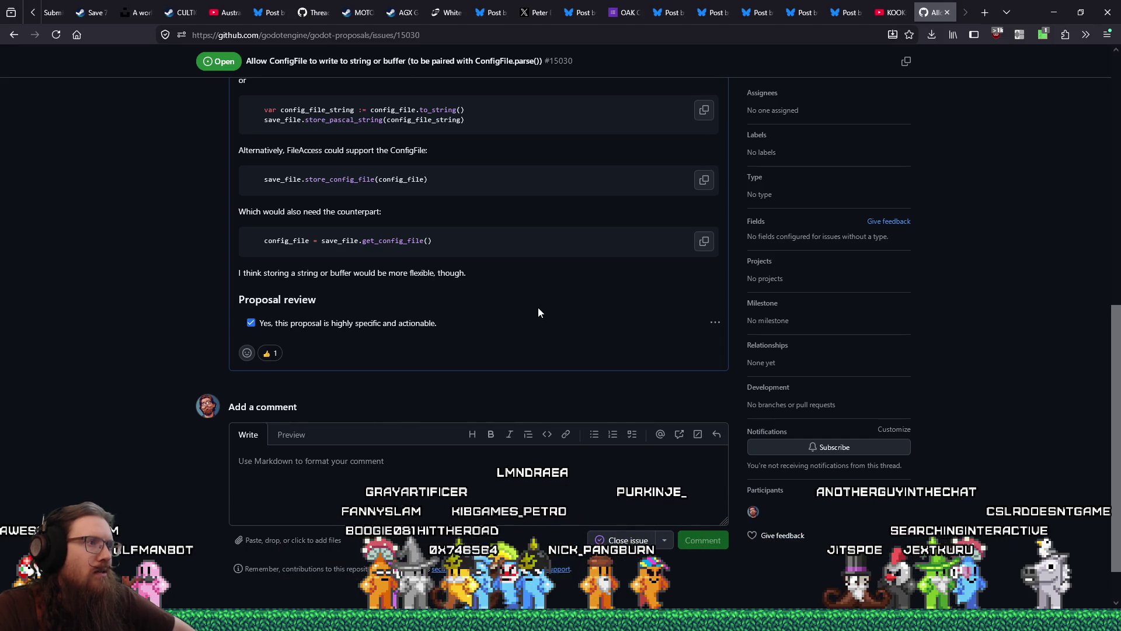
scroll(538, 308, "up", 1)
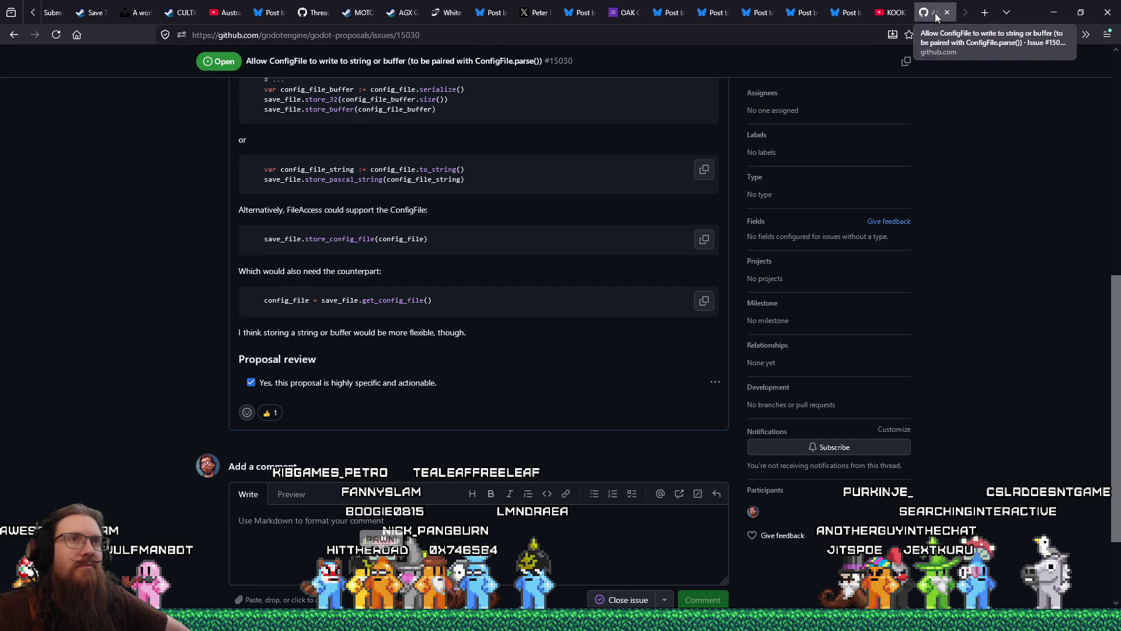
left_click_drag(934, 13, 83, 18)
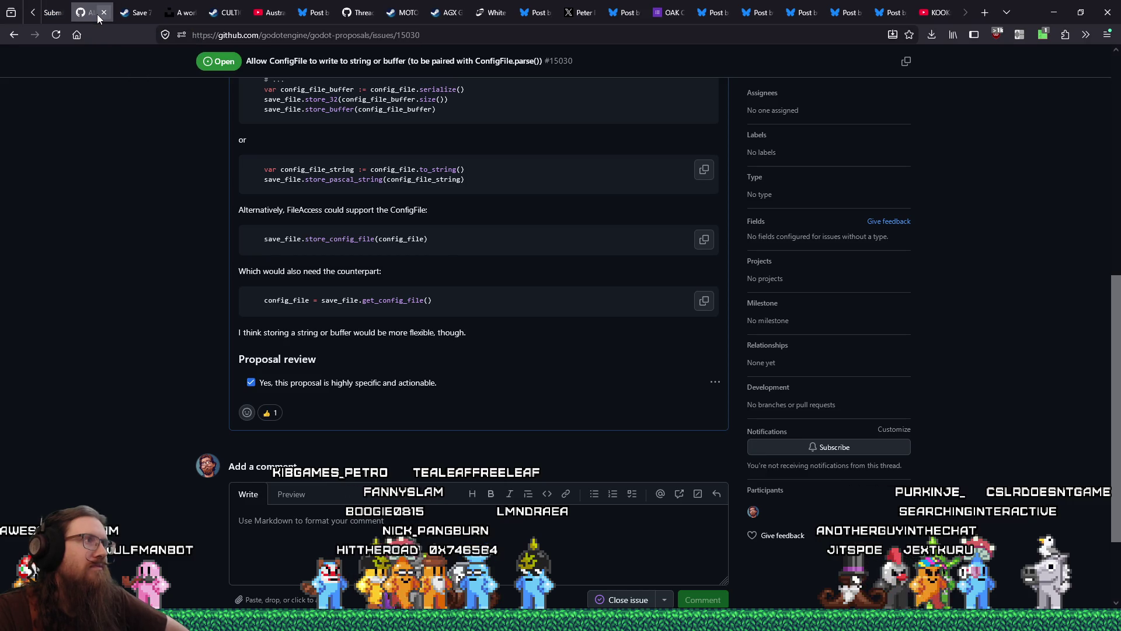
left_click(934, 13)
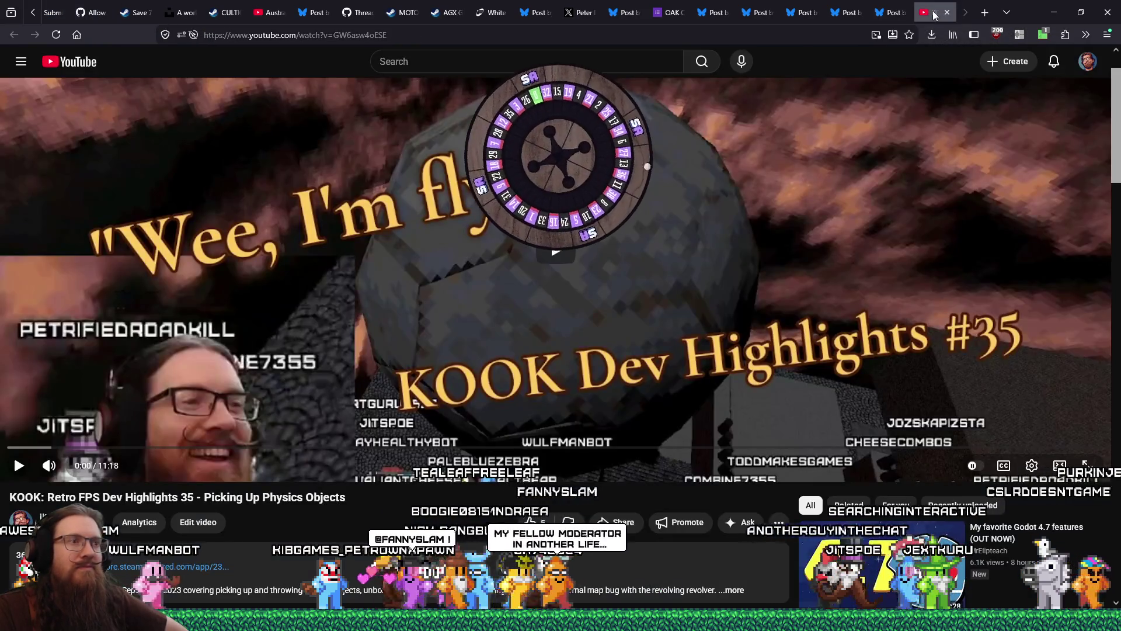
Copy the KOOK Dev Highlights video's web address from the address bar.
left_click(380, 35)
right_click(379, 37)
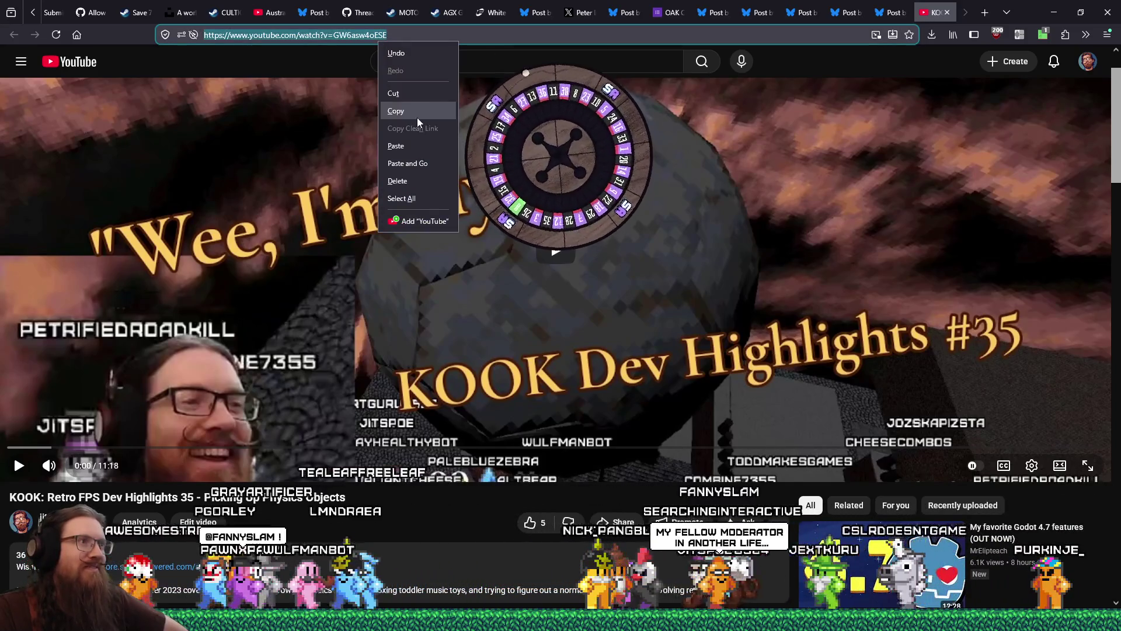
left_click(413, 121)
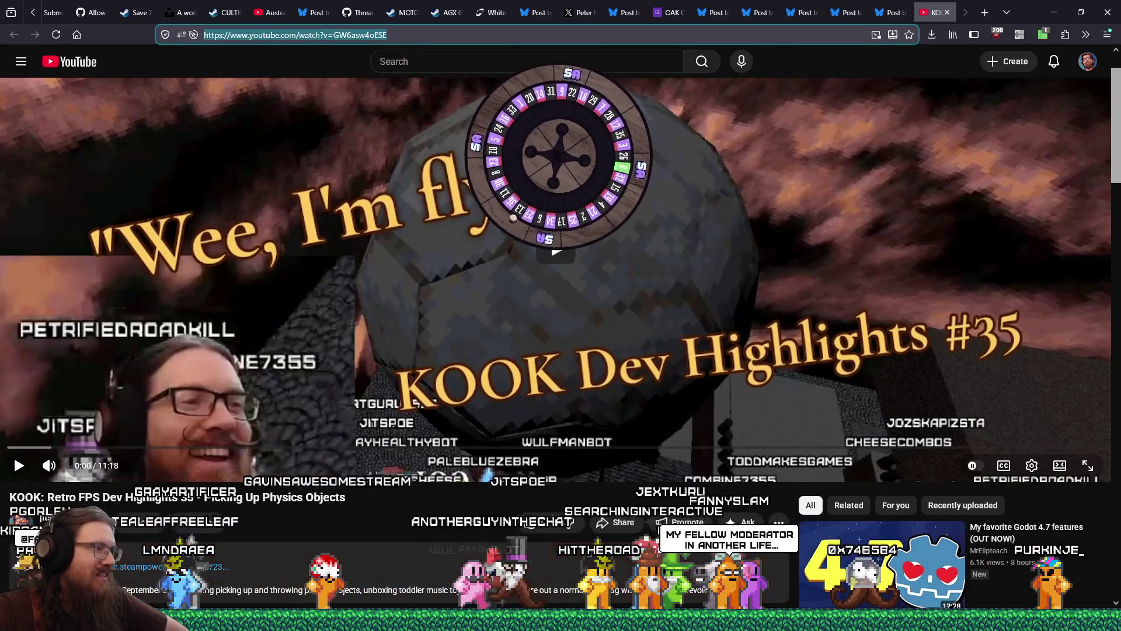
key("alt+Tab")
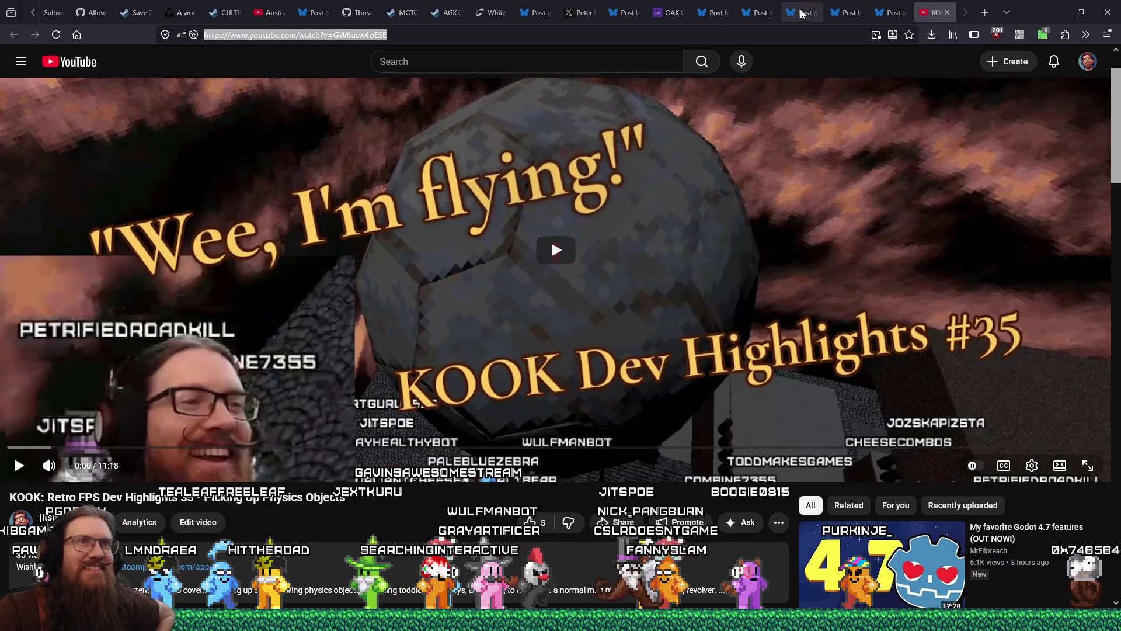
Move the KOOK video tab to second position and open the Bluesky deep-sea isopod post.
left_click_drag(122, 22, 88, 17)
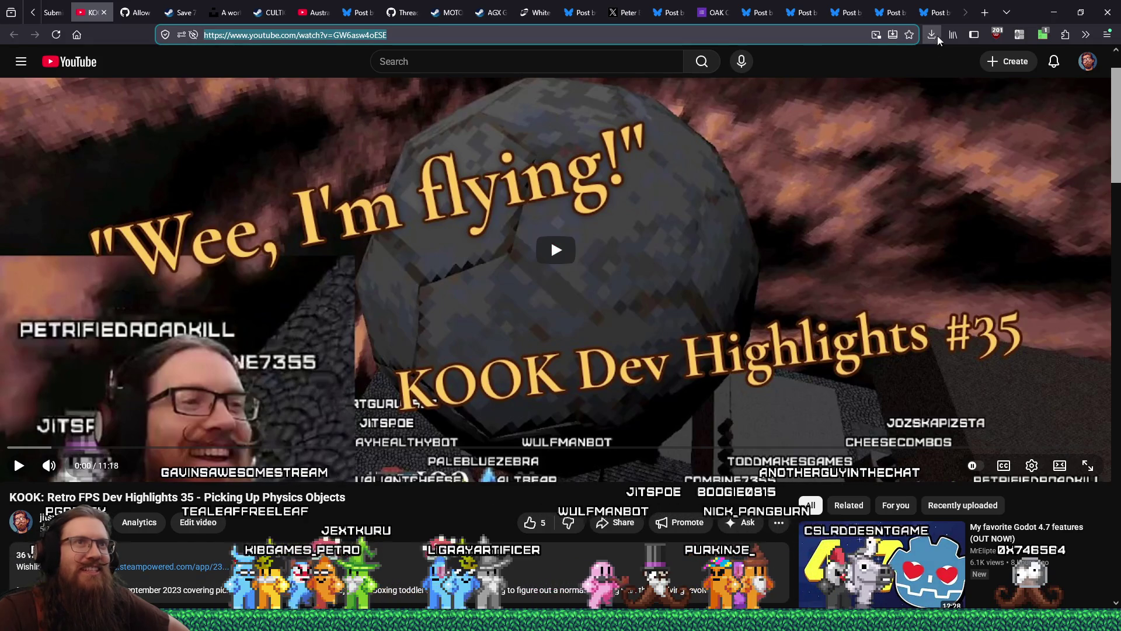
left_click(935, 14)
mouse_move(585, 285)
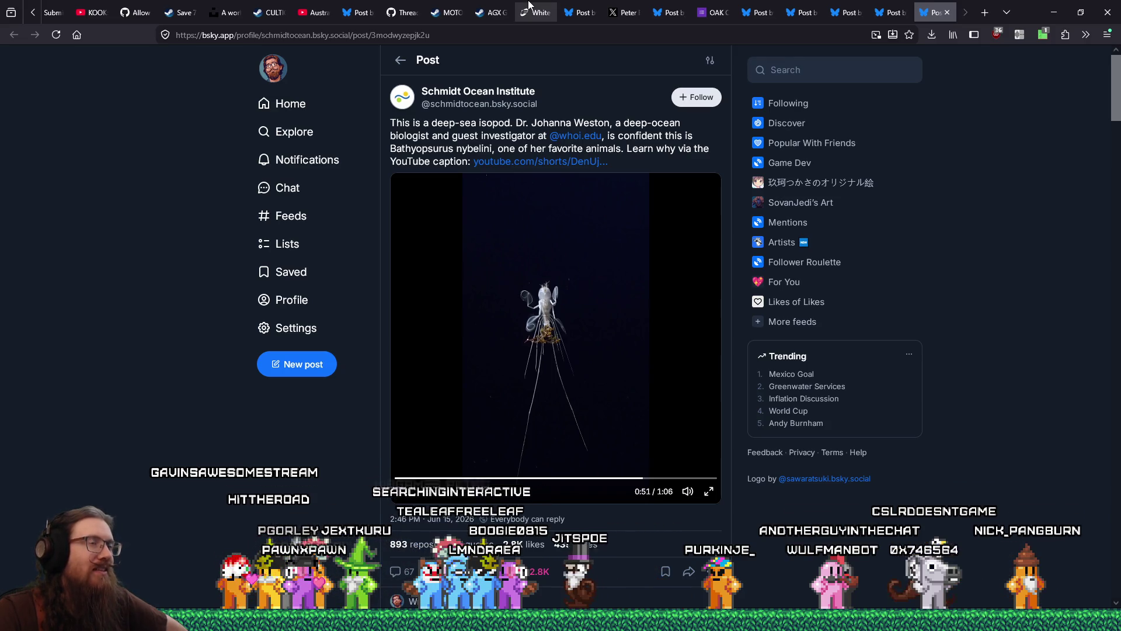
mouse_move(528, 6)
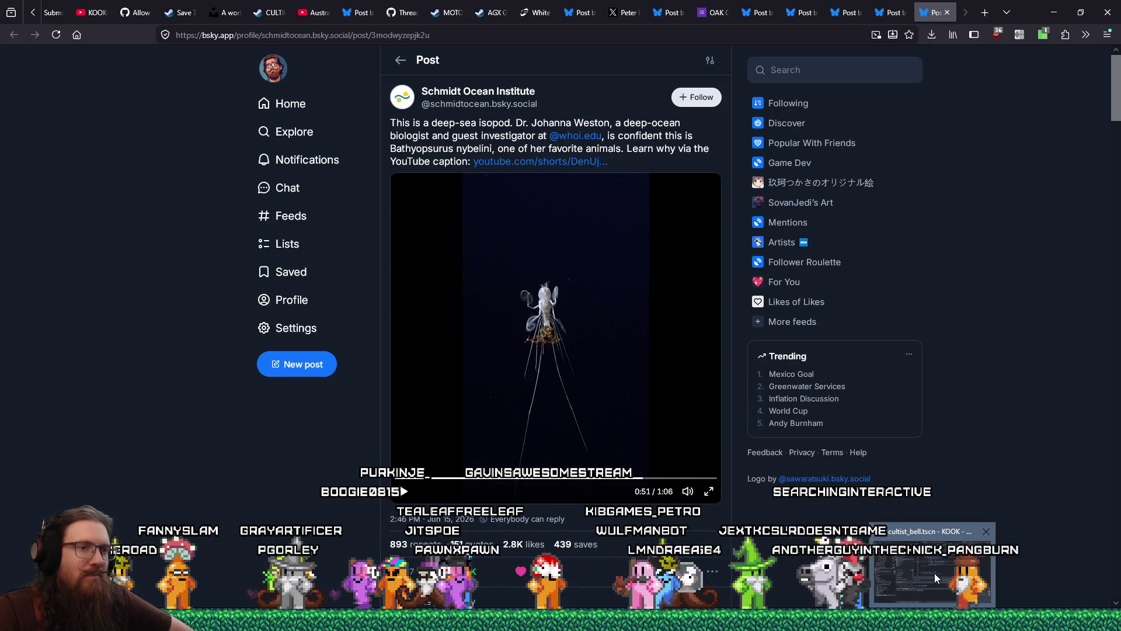
In the Test Numdot project's character.gd, add a new line after 'var drag := DRAG * delta' on line 20.
left_click(935, 578)
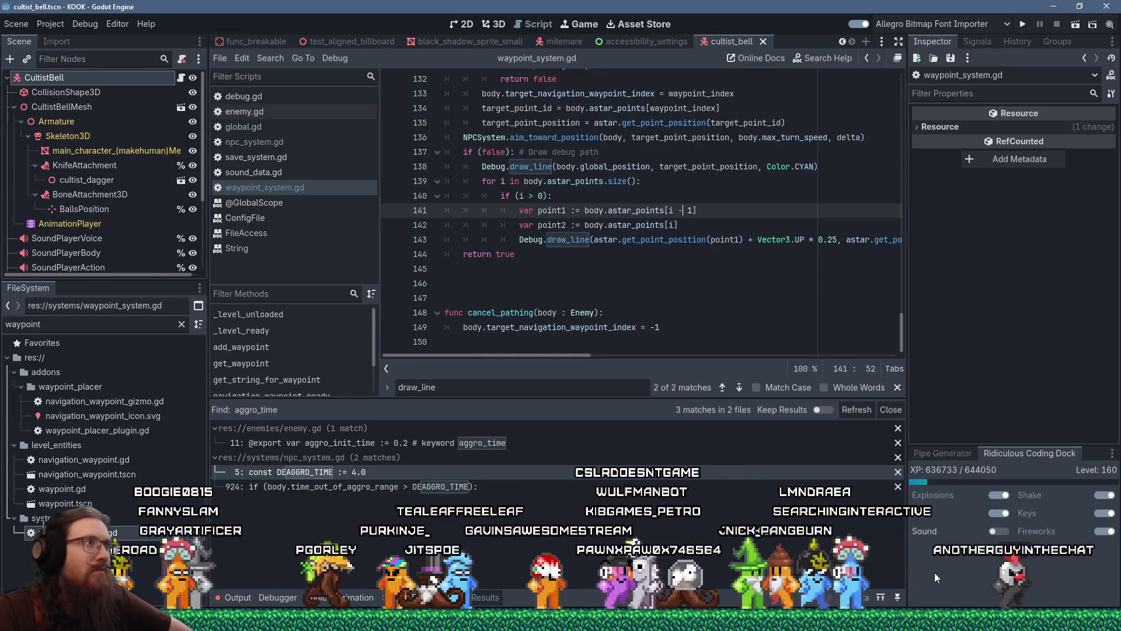
left_click(907, 573)
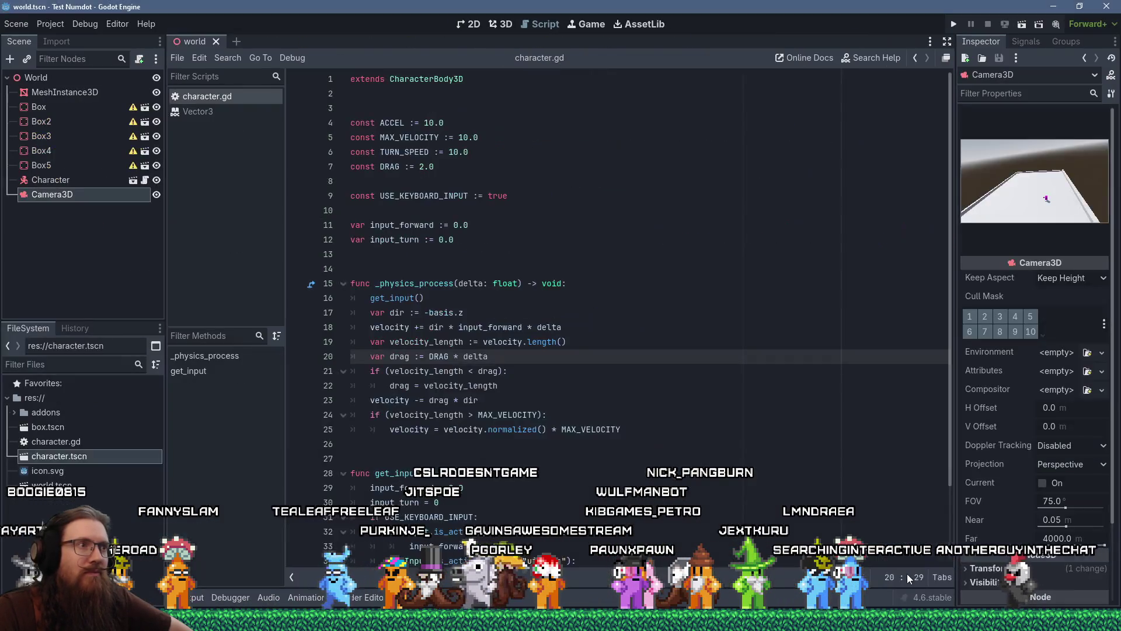
scroll(639, 442, "down", 2)
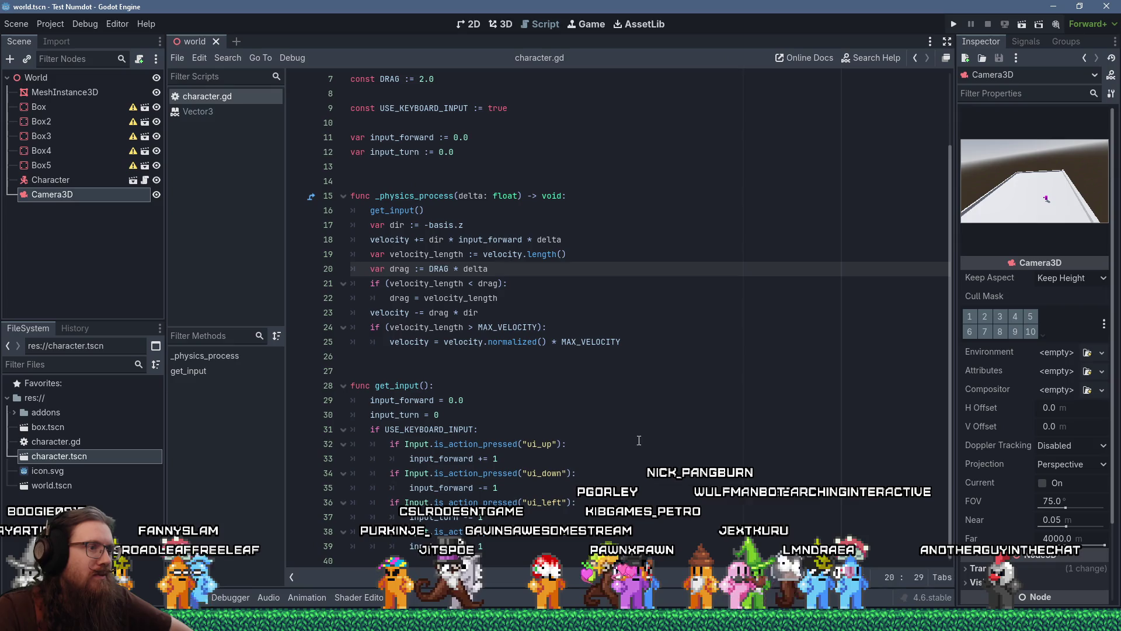
left_click(527, 545)
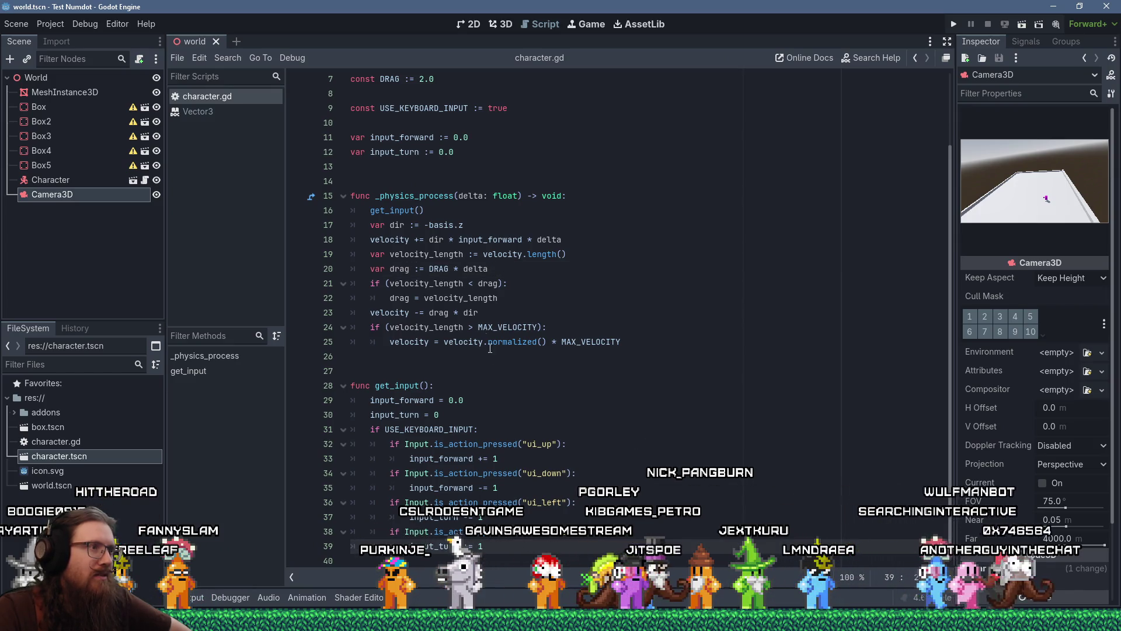
left_click(584, 299)
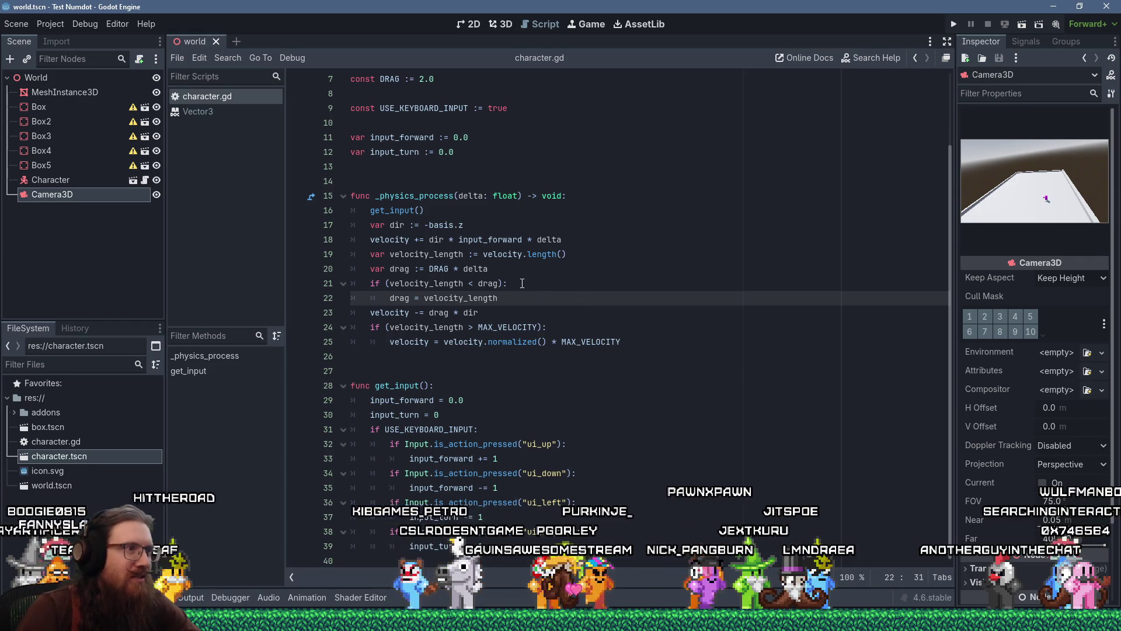
left_click(575, 262)
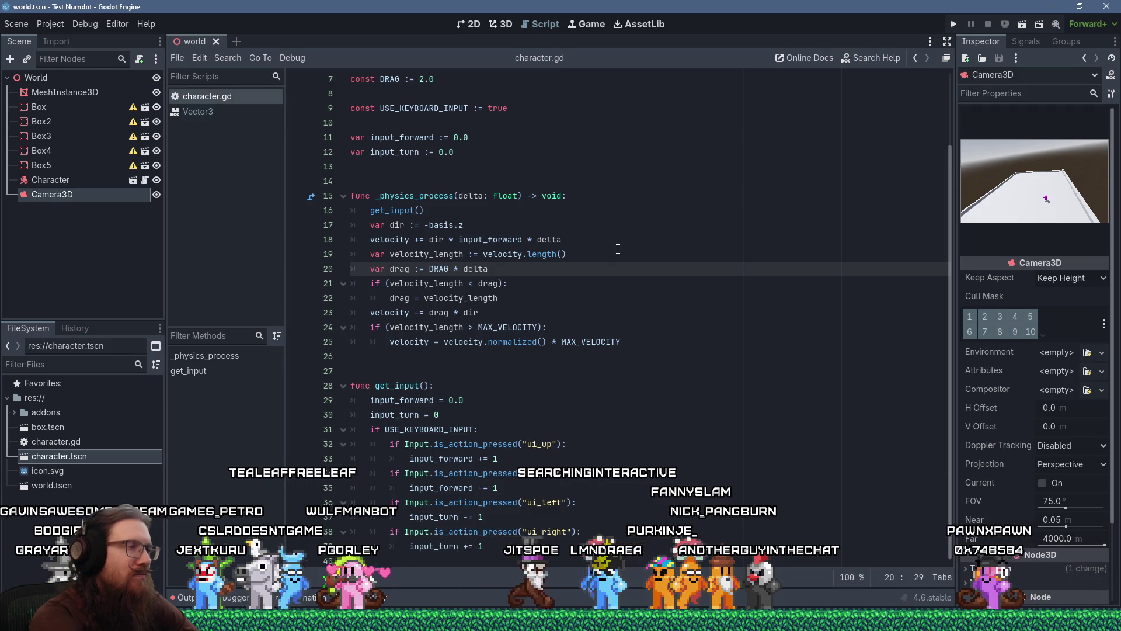
key("Return")
type("var")
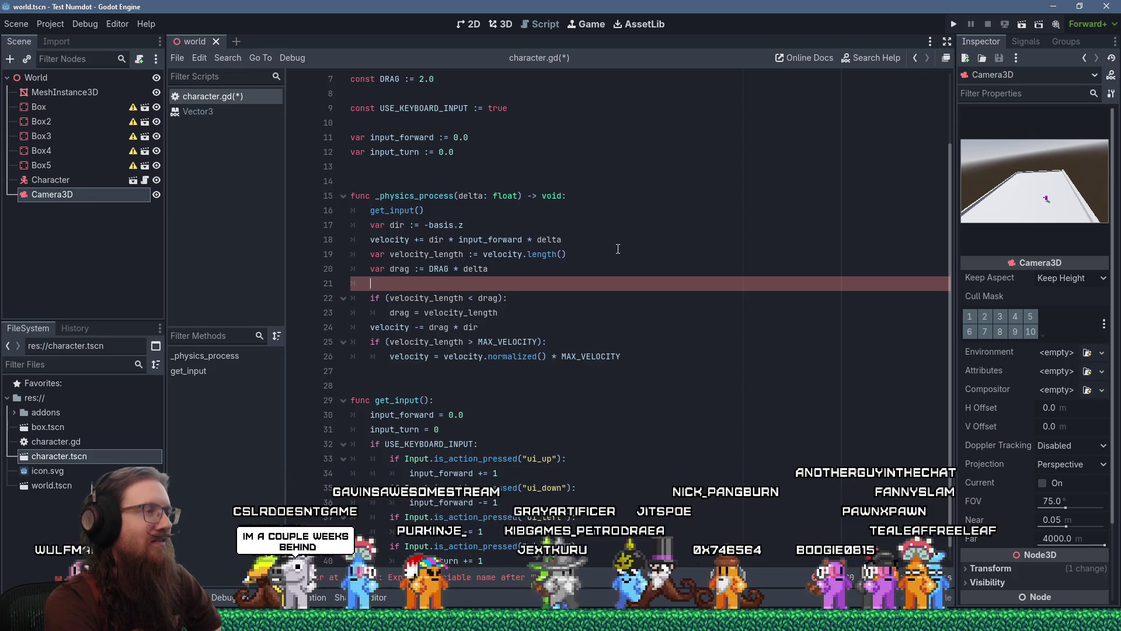
Replace the partial 'var' with 'var quat :=' using global_basis.get_rotation_quaternion().
key("BackSpace")
key("BackSpace")
key("BackSpace")
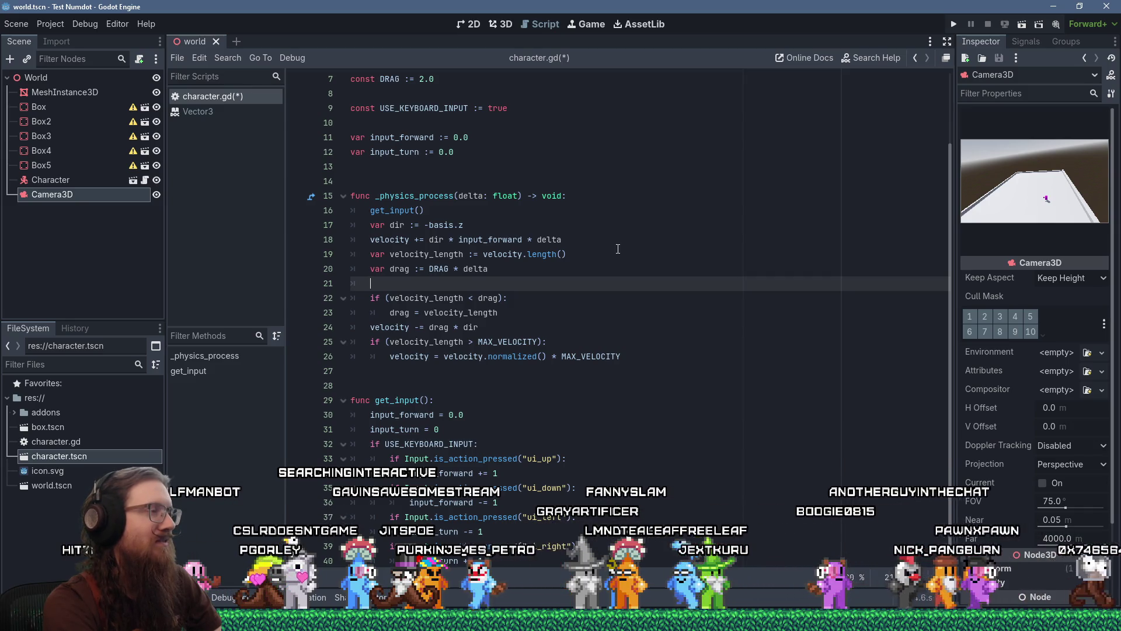
type("global_")
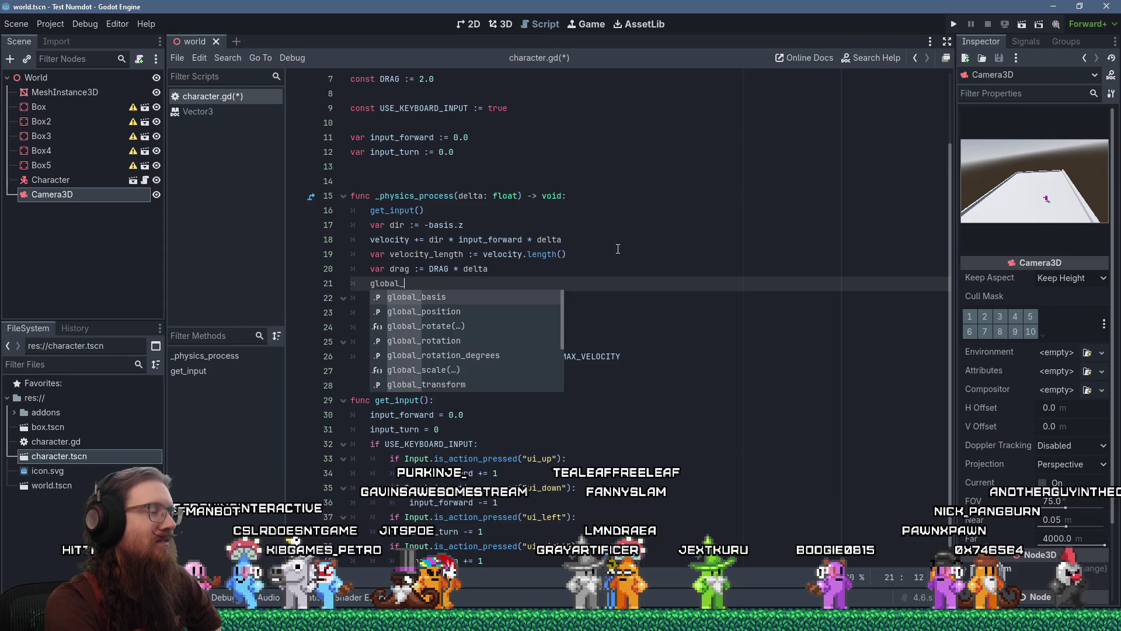
key("Return")
type(".")
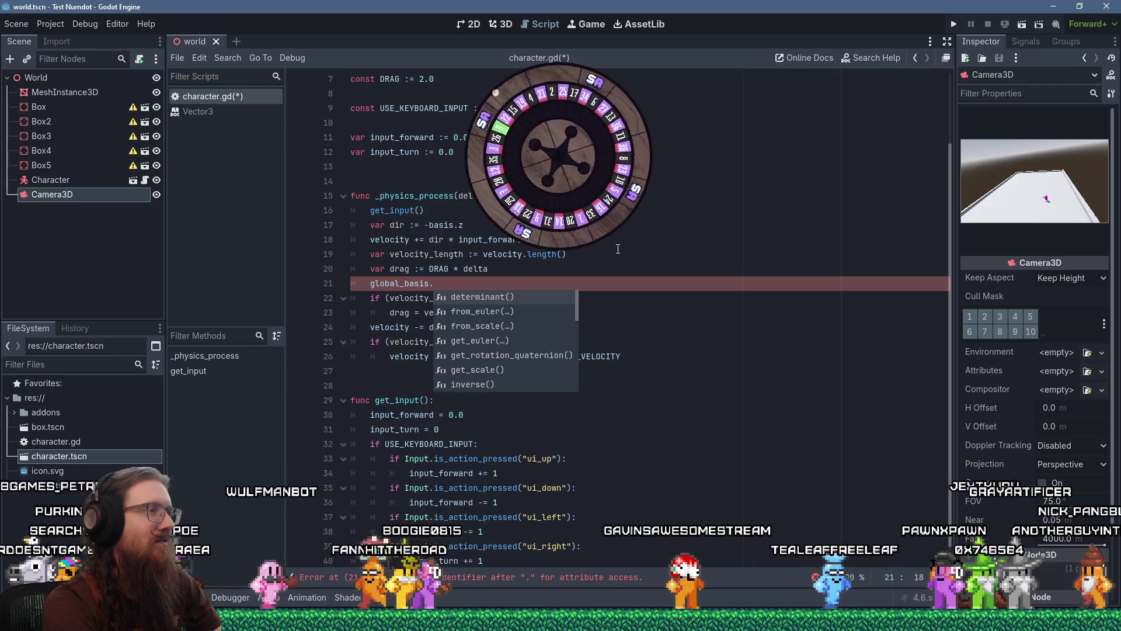
type("to")
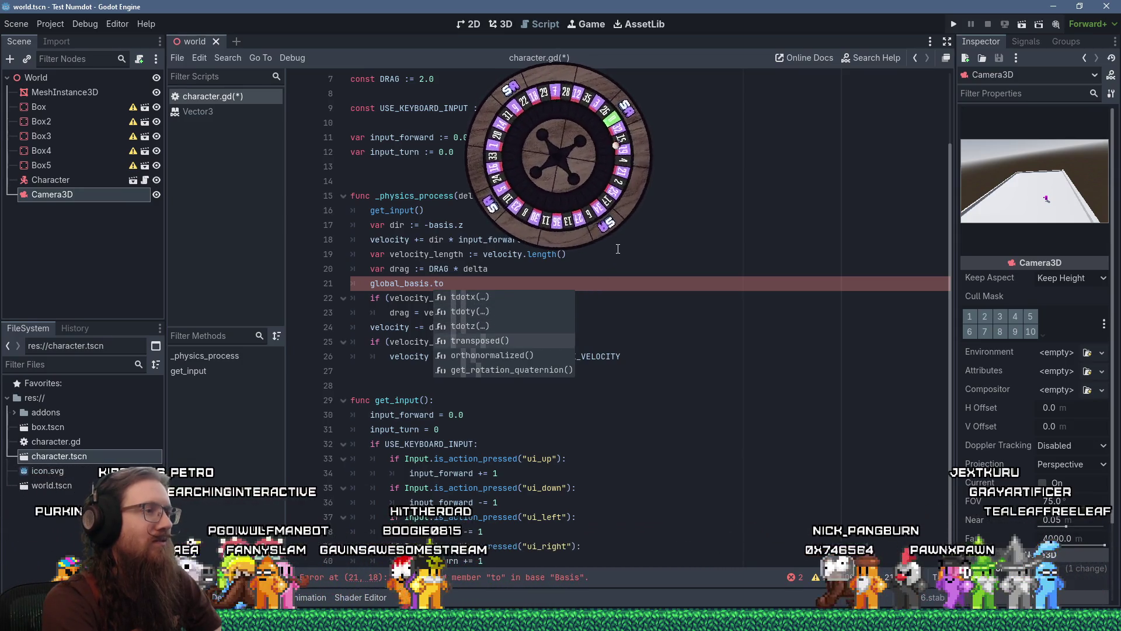
key("Return")
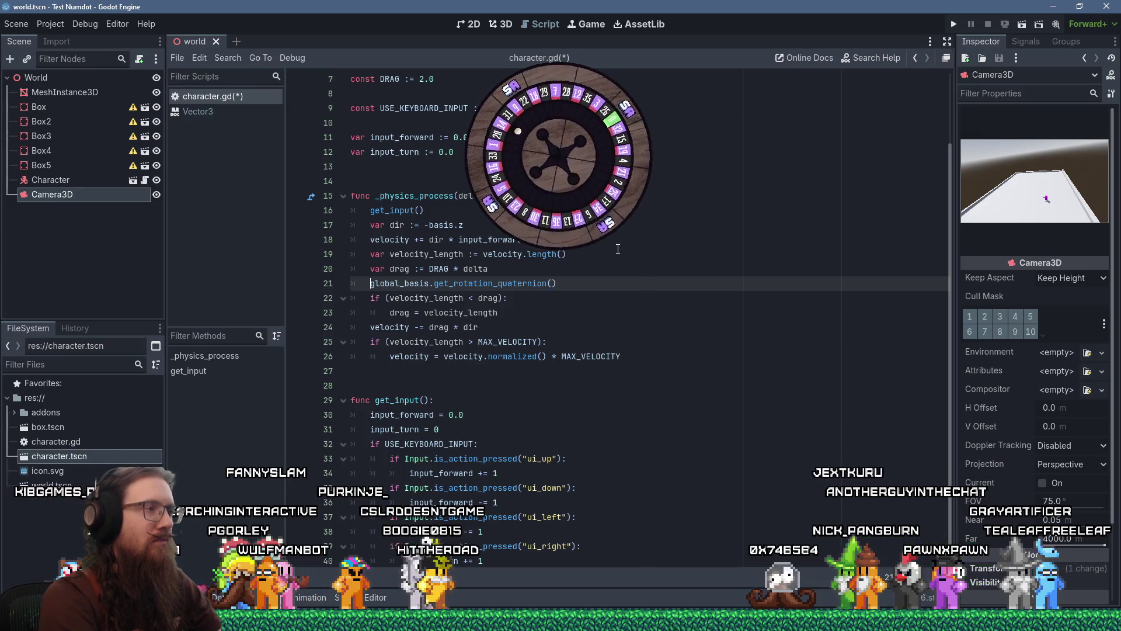
type("var qua")
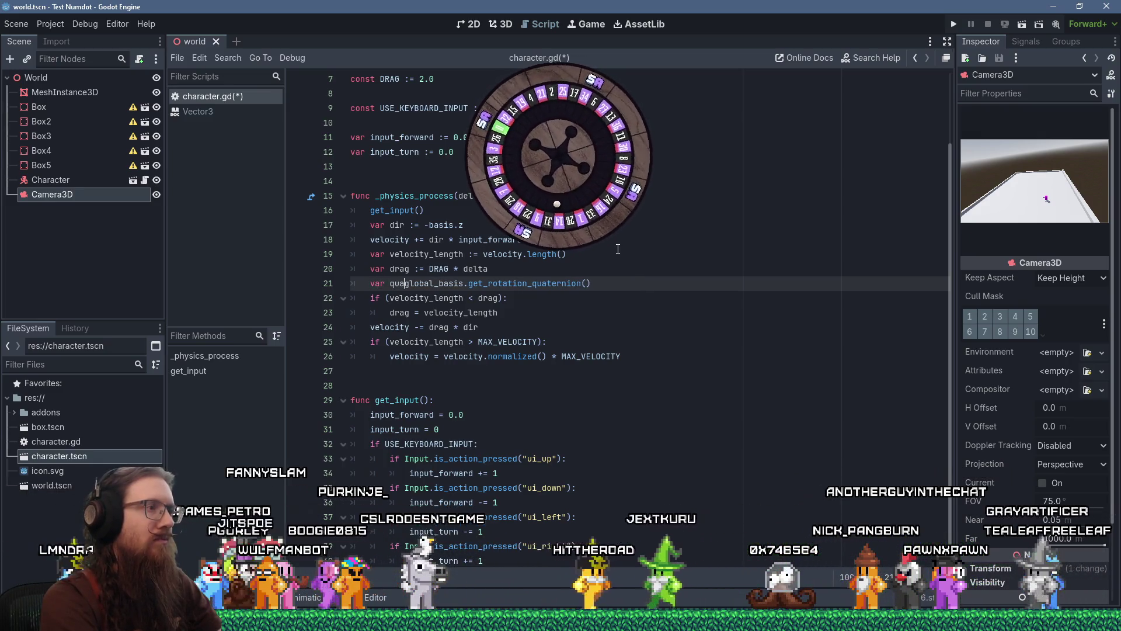
type("t :=")
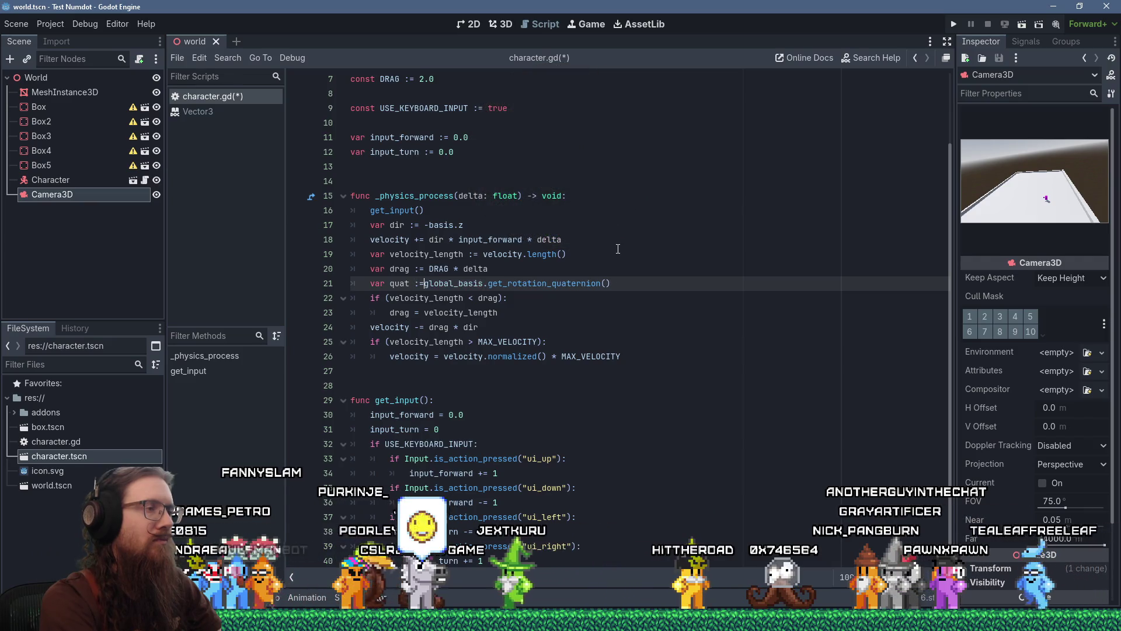
key("End")
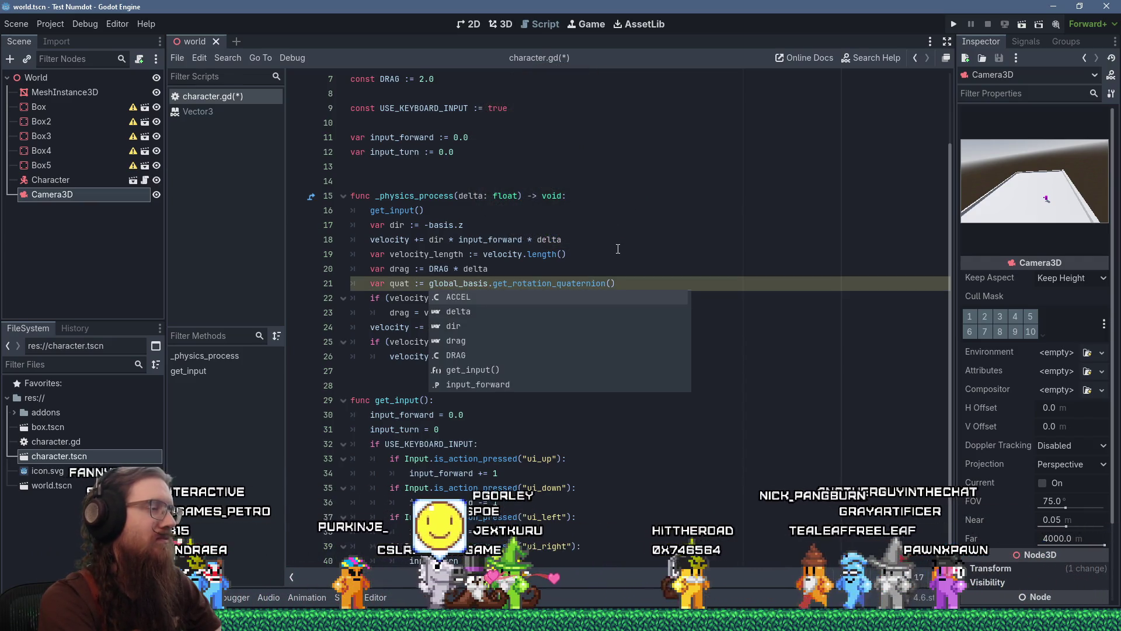
key("Escape")
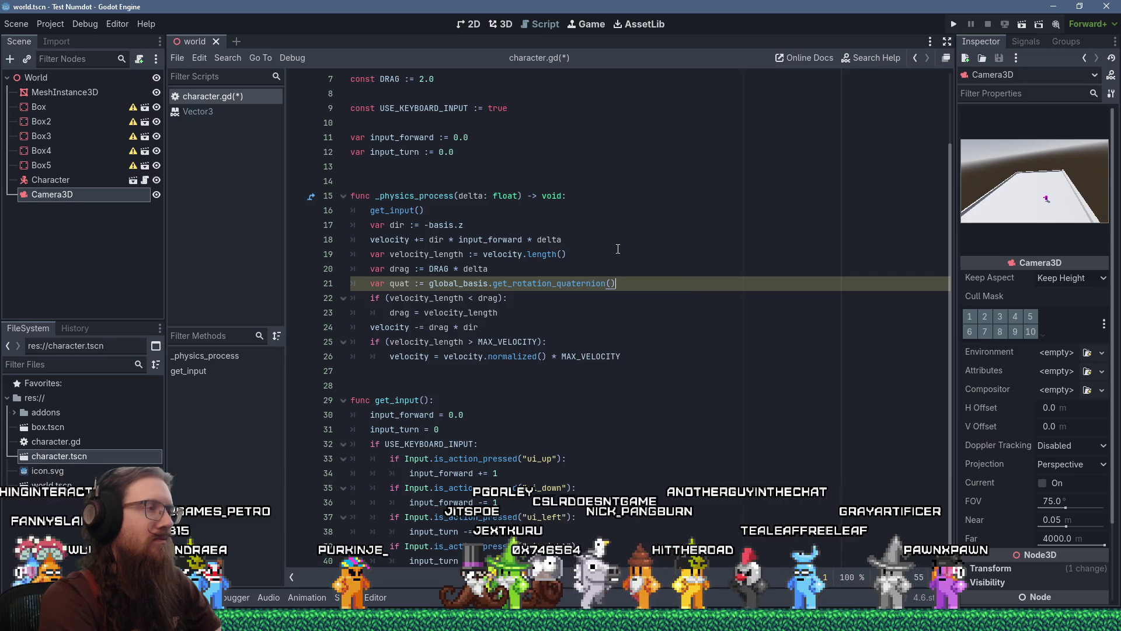
Wrap the quat declaration inside an 'if (input_turn)' block with an empty line above it.
key("Up")
key("Return")
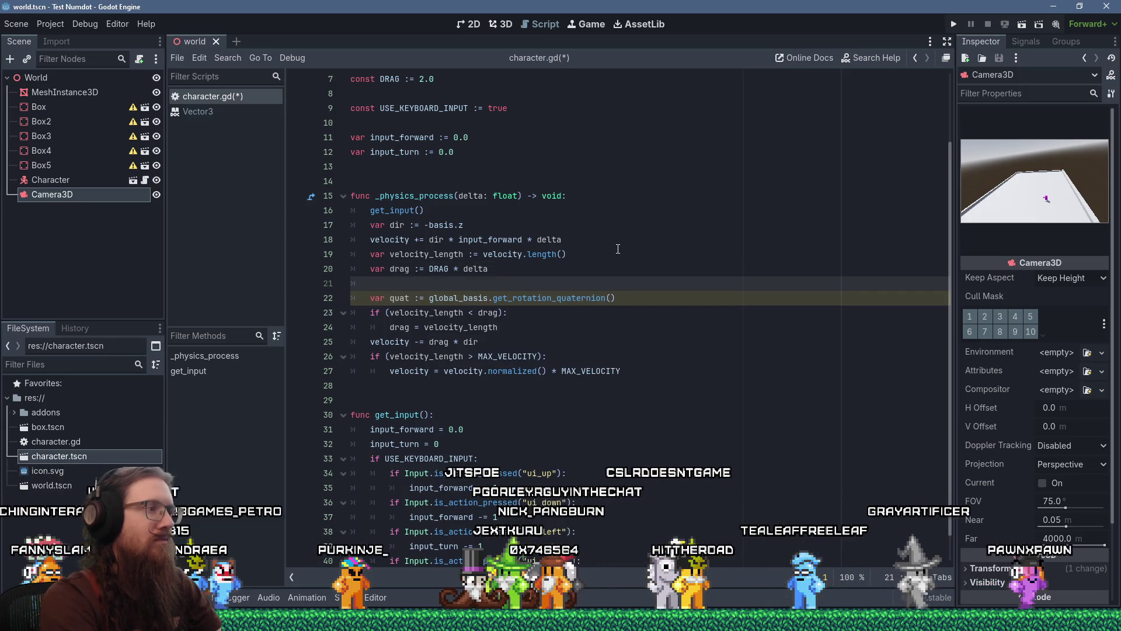
type("if (input_turn")
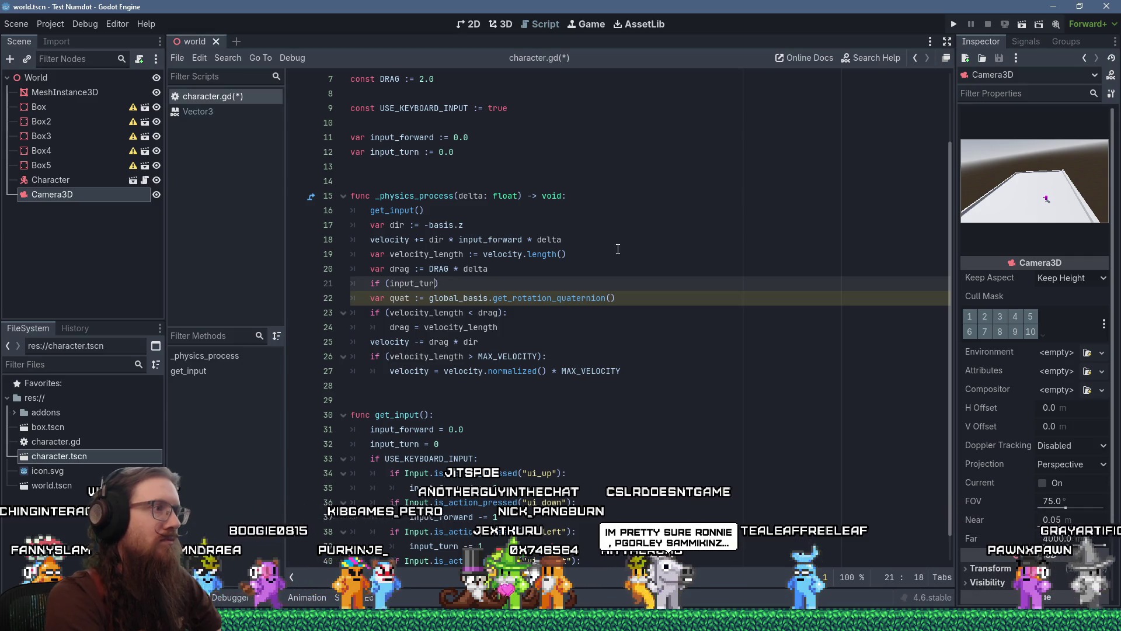
type(")")
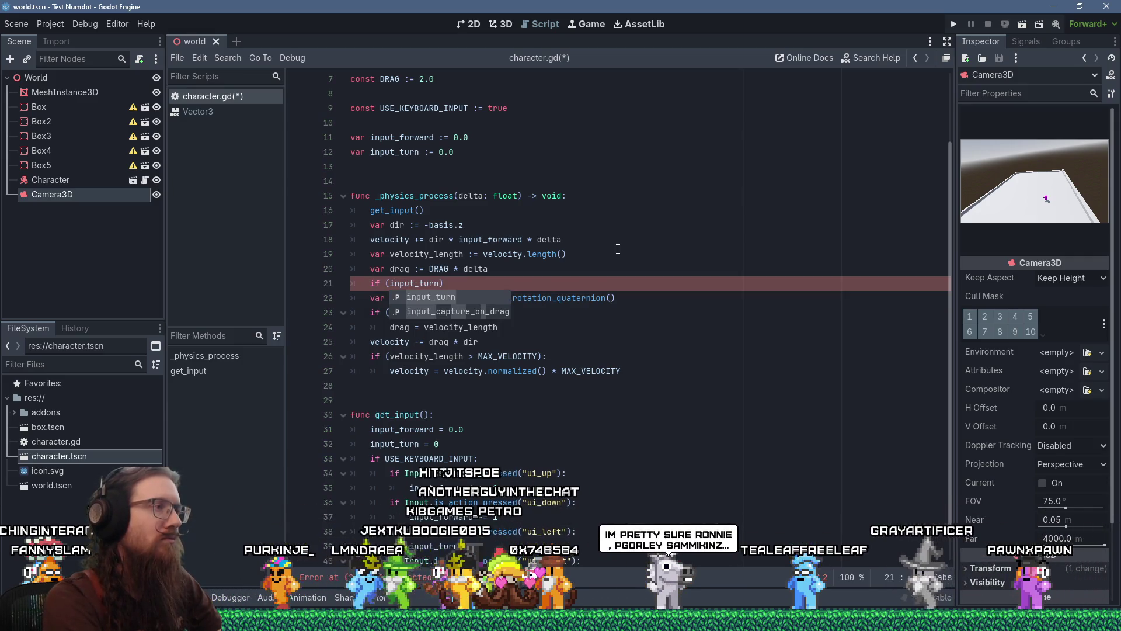
key("Return")
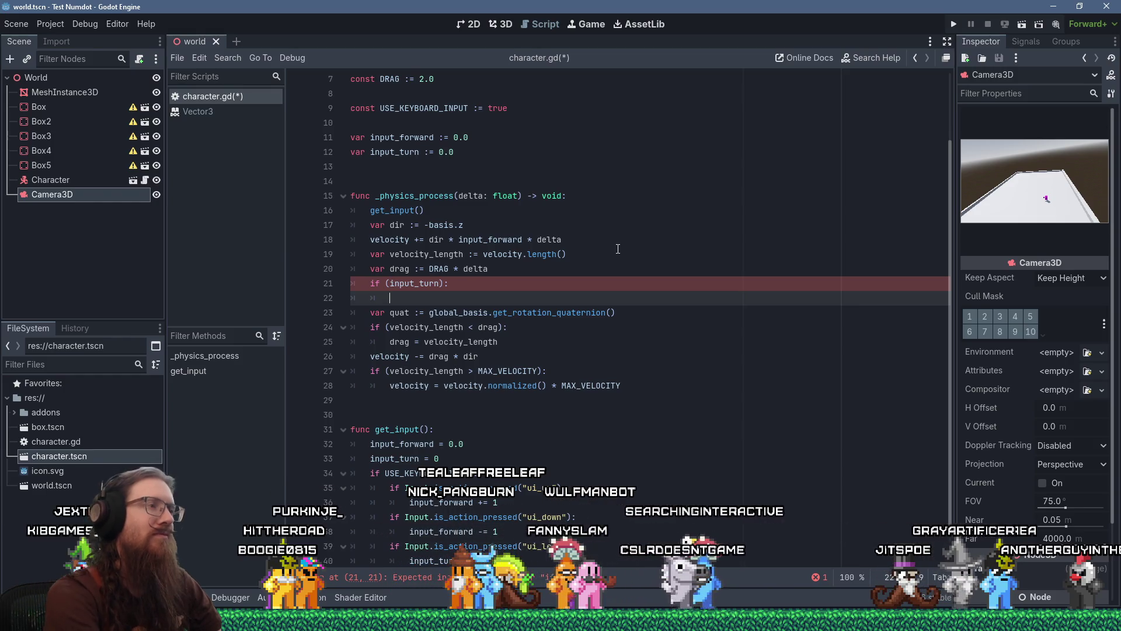
key("Delete")
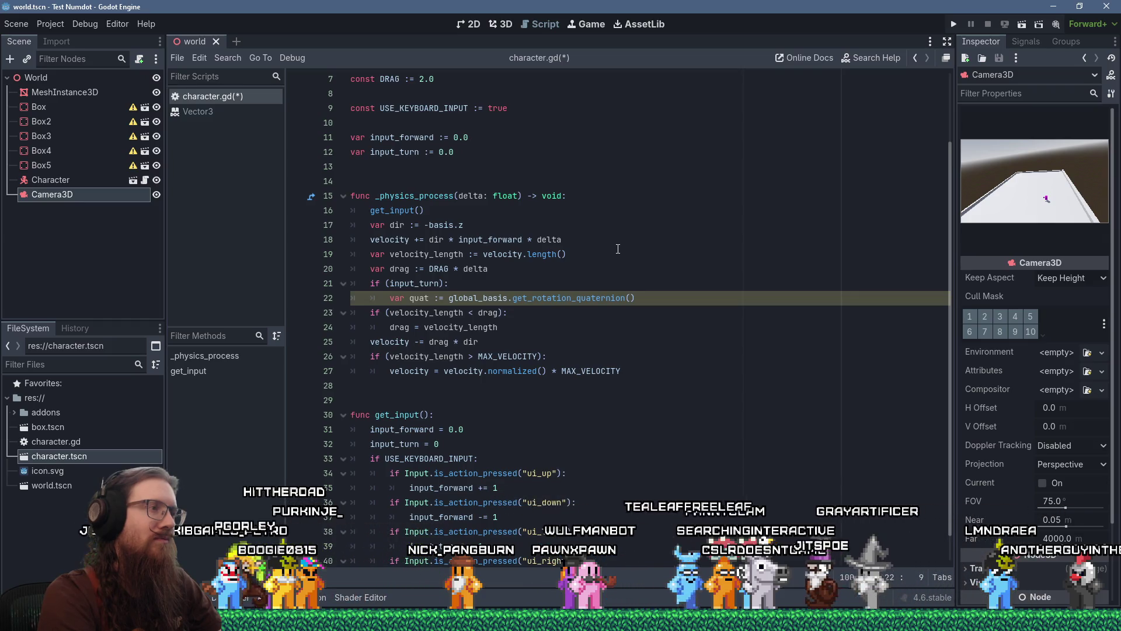
key("Up")
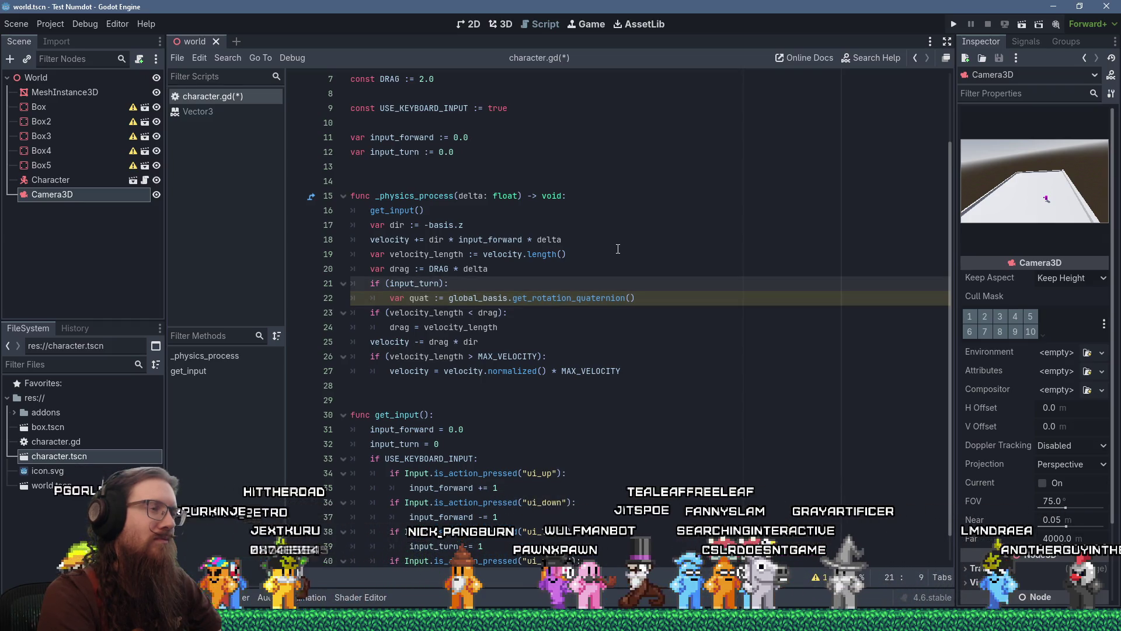
key("End")
key("Return")
Define input_quat as a Quaternion around Vector3.UP with angle TURN_SPEED * input_turn.
type("nput_qu")
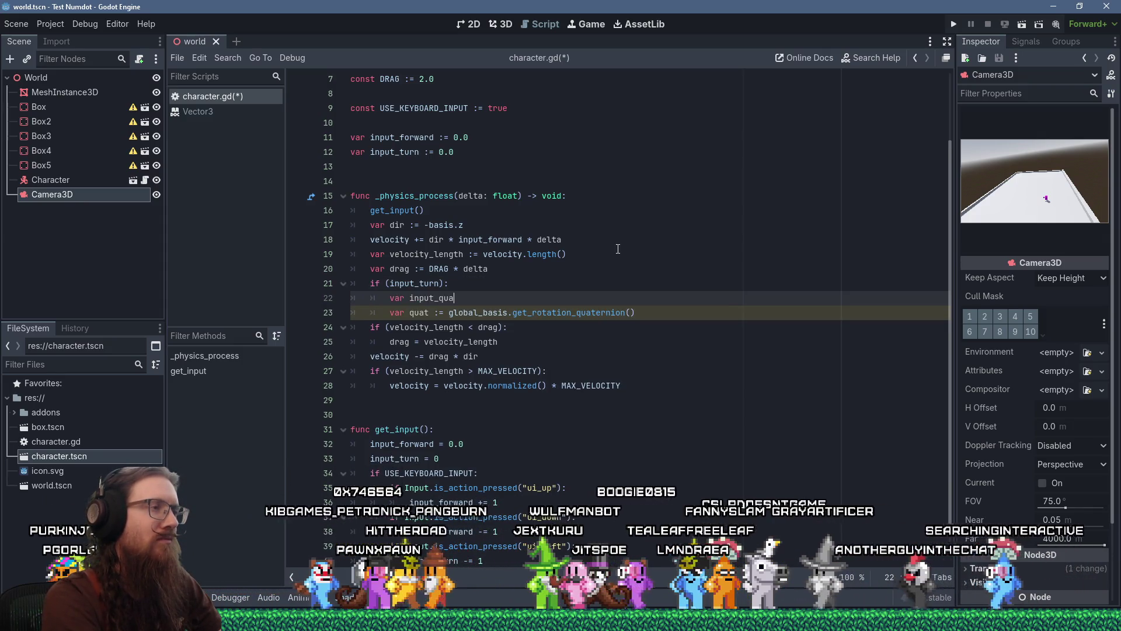
type("at :")
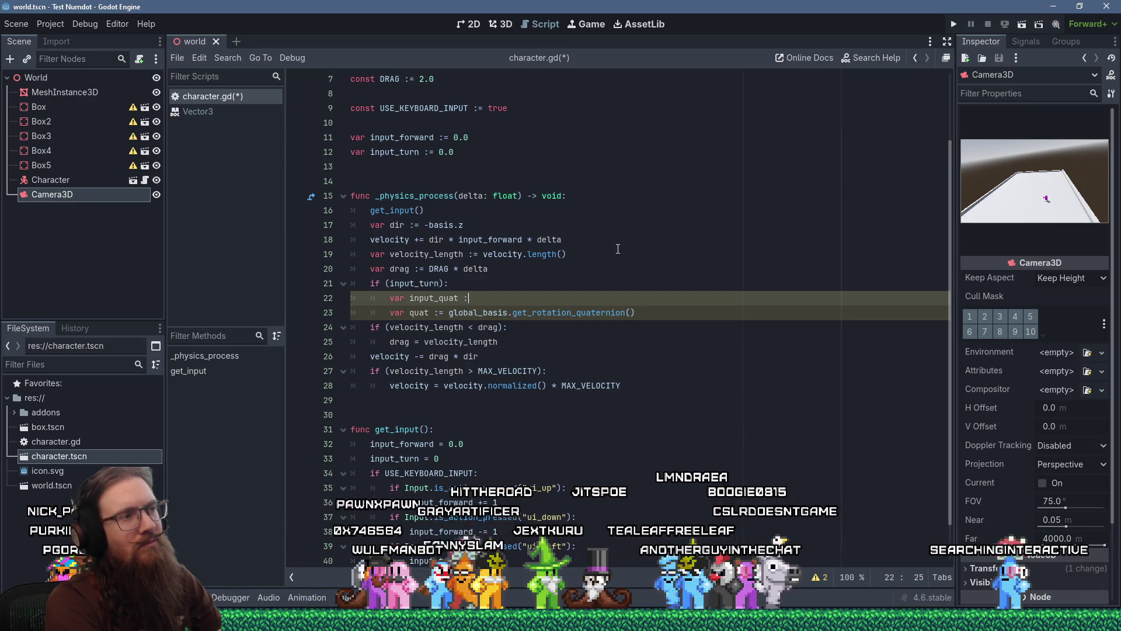
type("= Quaternion")
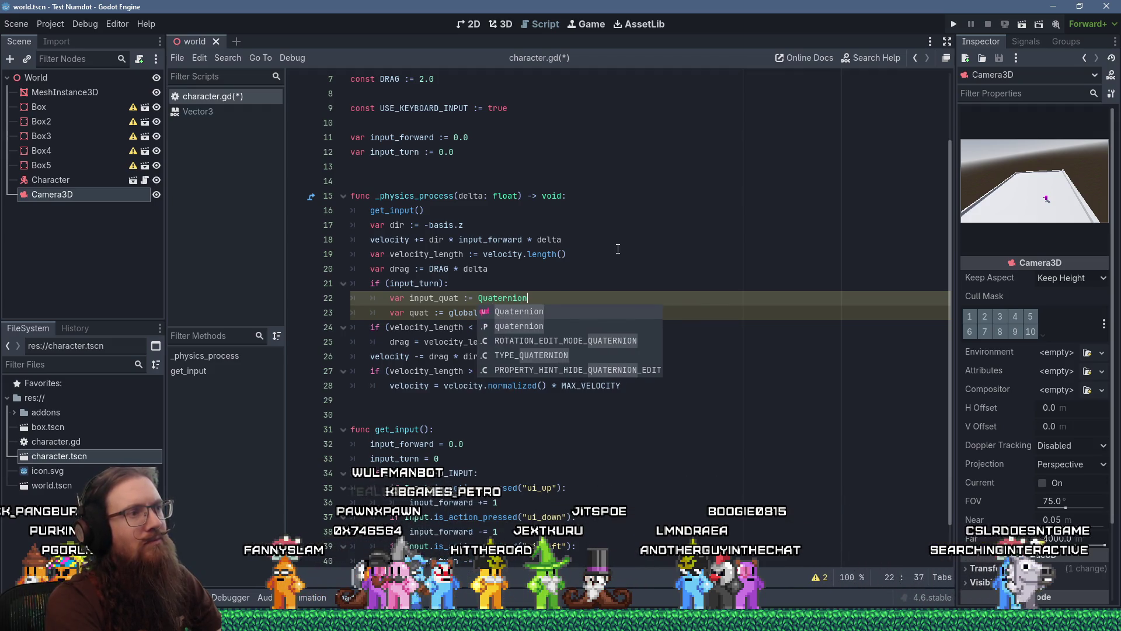
key("Return")
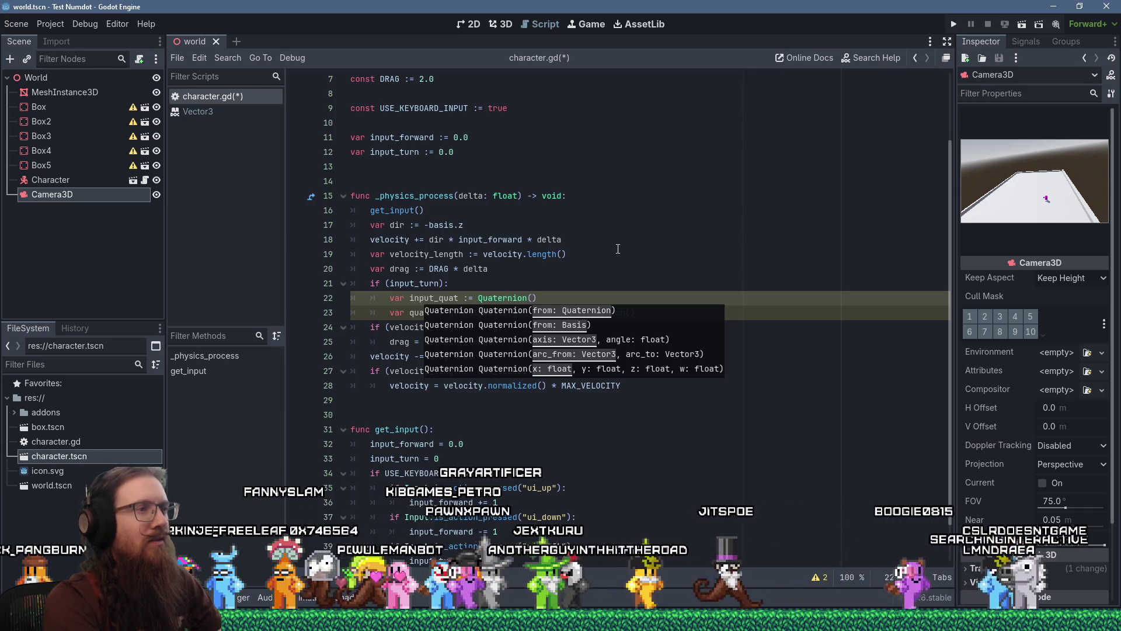
type("Vector3,")
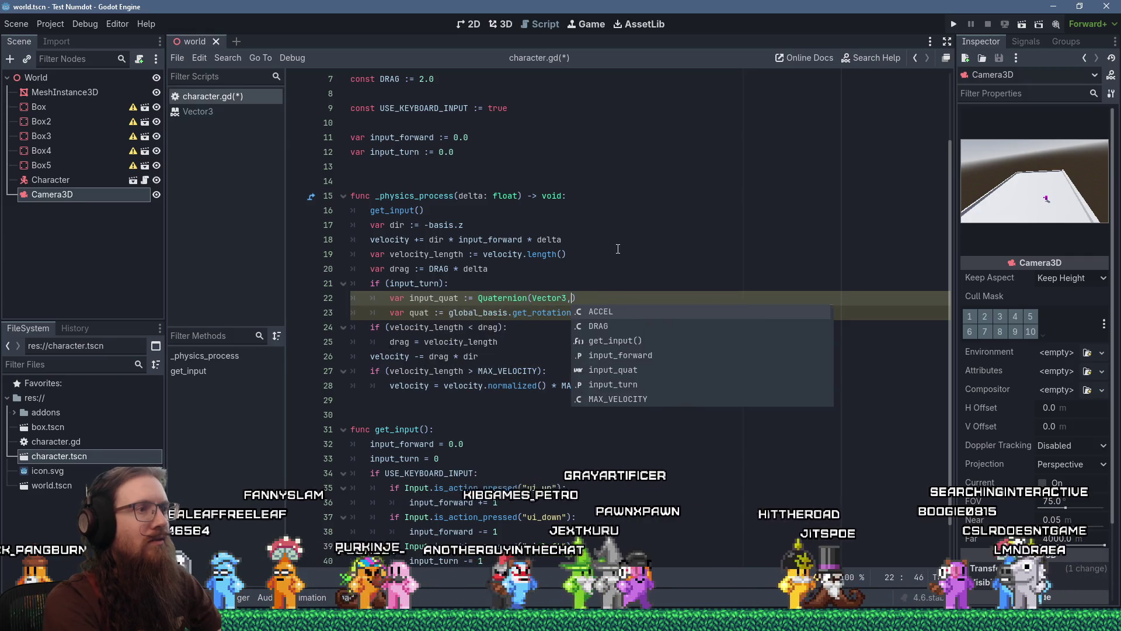
key("BackSpace")
type(".UP")
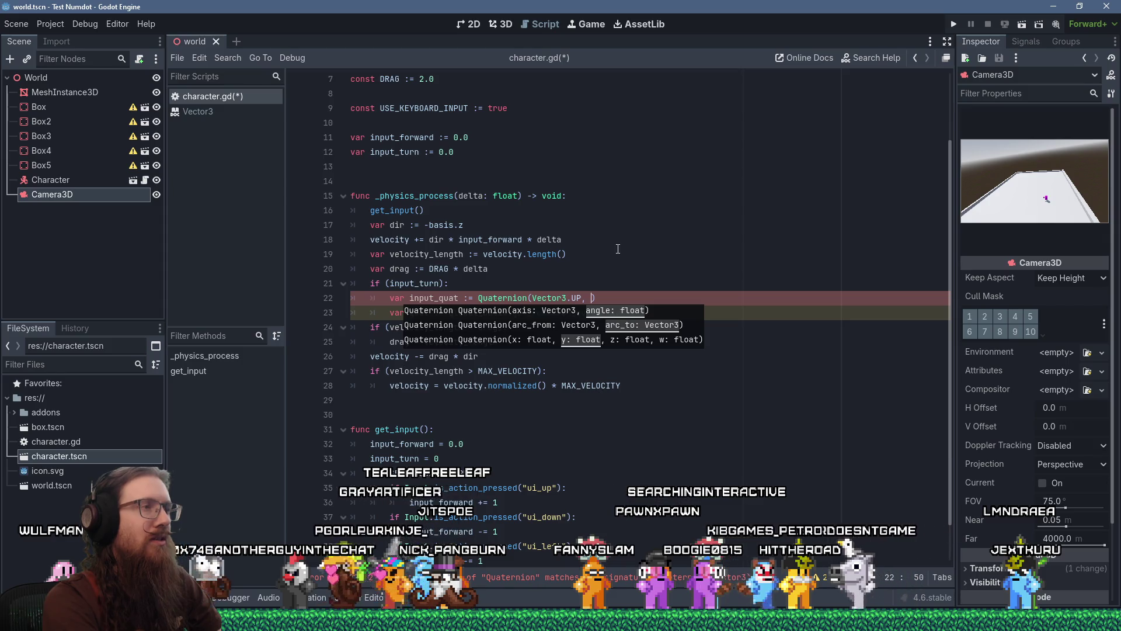
scroll(618, 248, "up", 2)
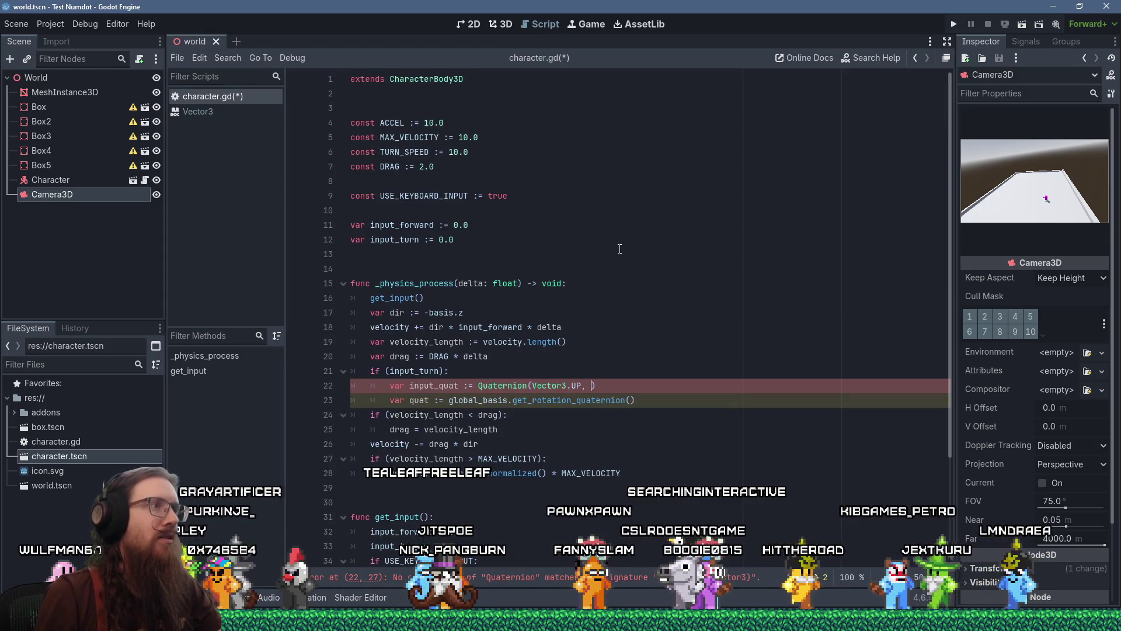
type("TURNS")
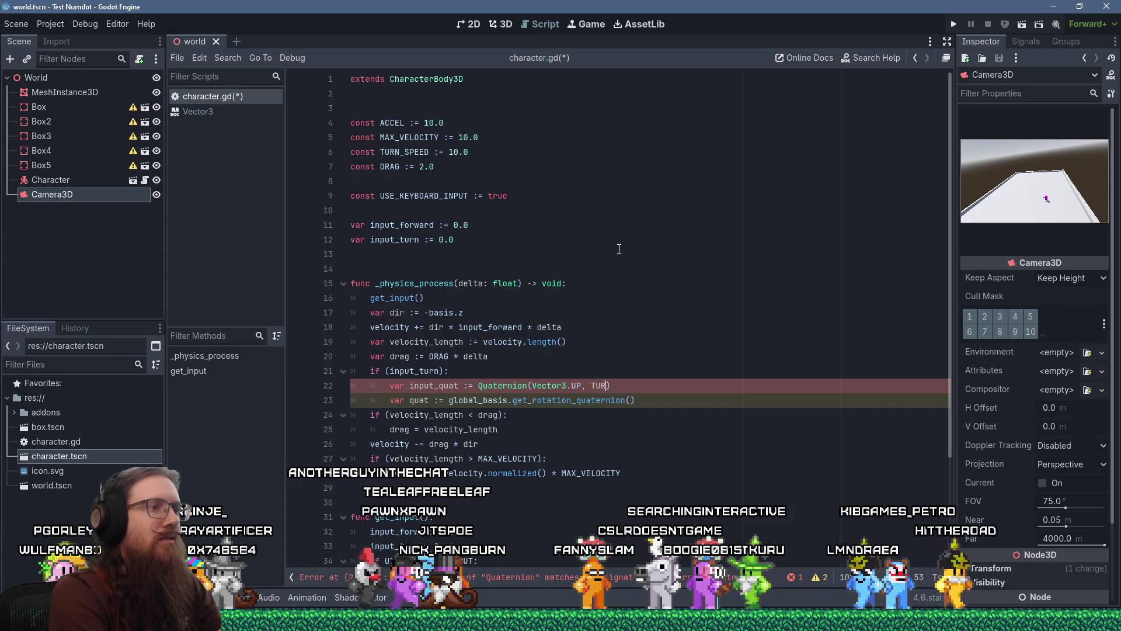
key("Return")
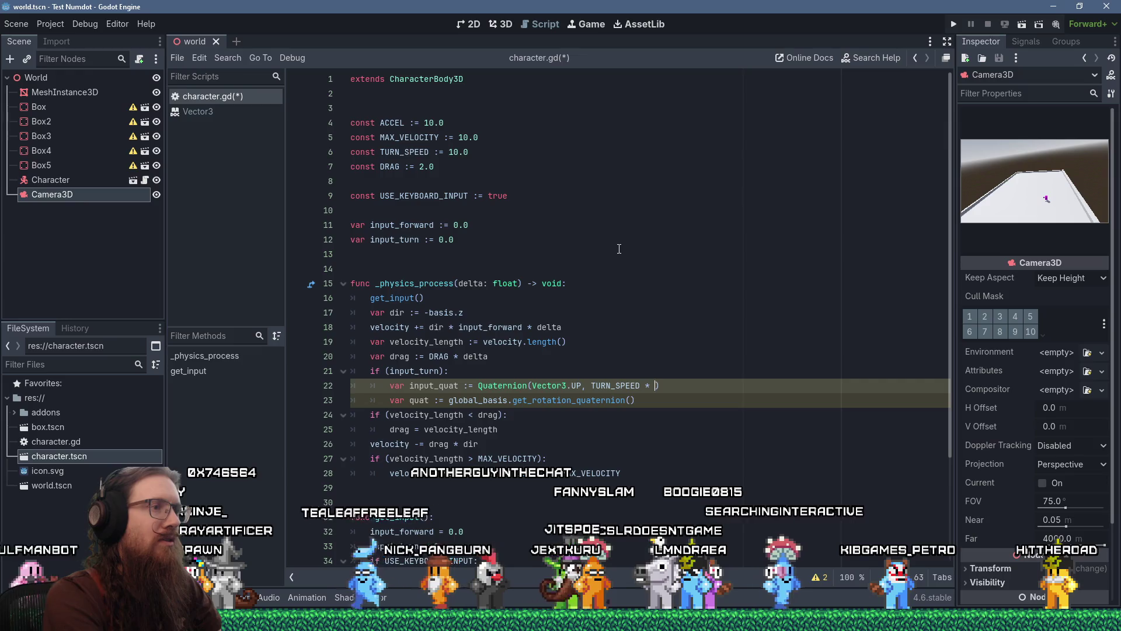
type("*")
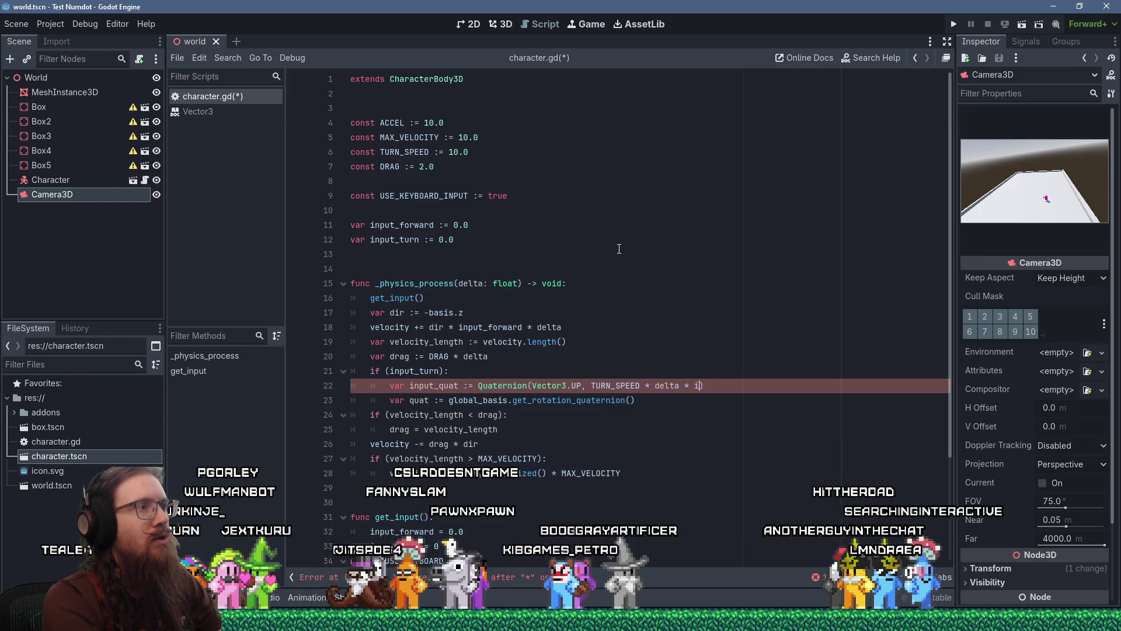
type("nput_turn")
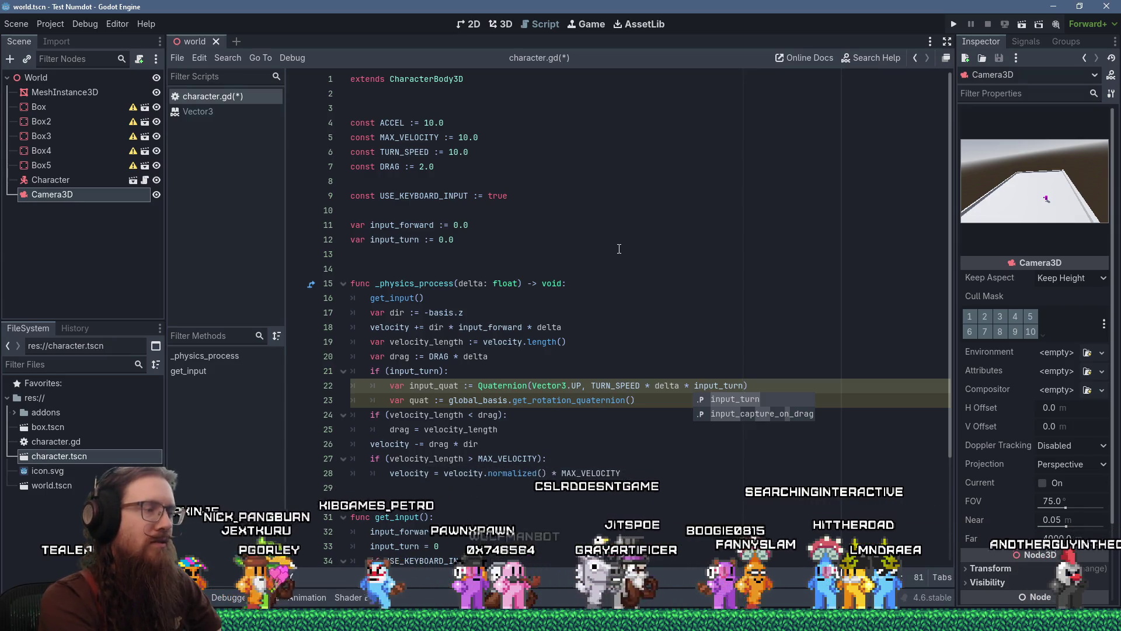
key("Escape")
key("Down")
key("Down")
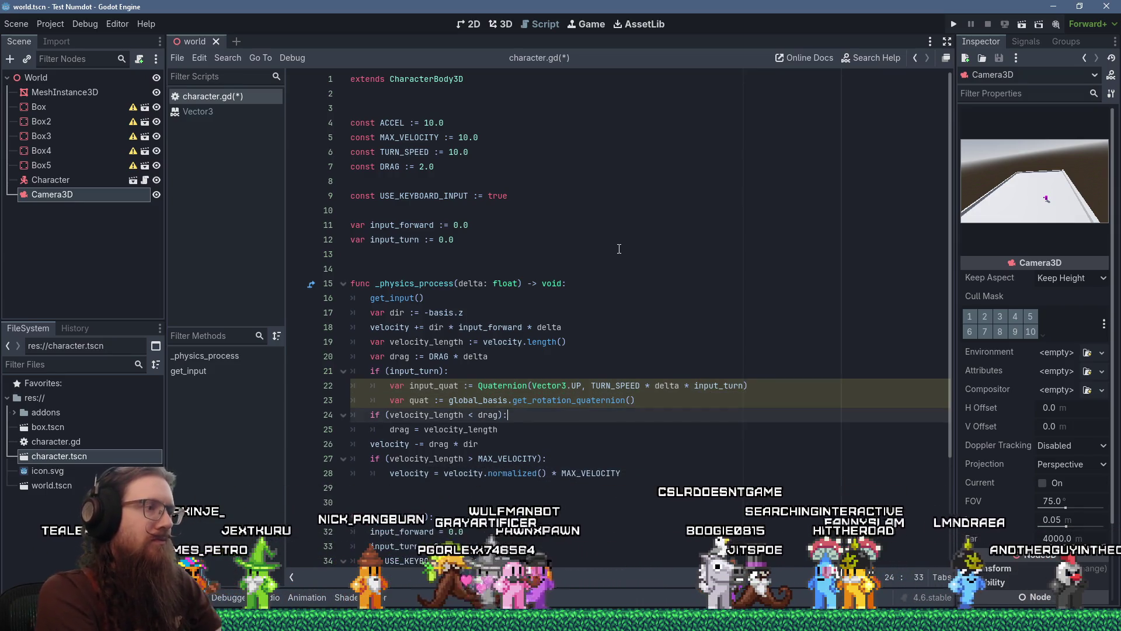
Make quat 'input_quat * global_basis.get_rotation_quaternion()' and begin a 'global_basis.' line below.
key("Up")
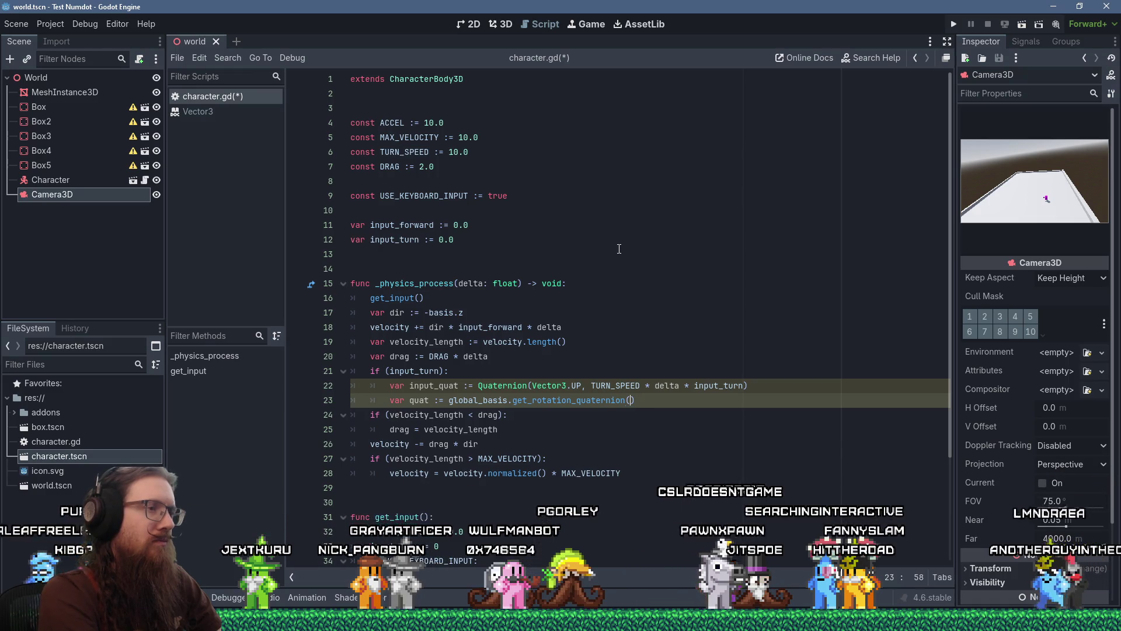
key("Left")
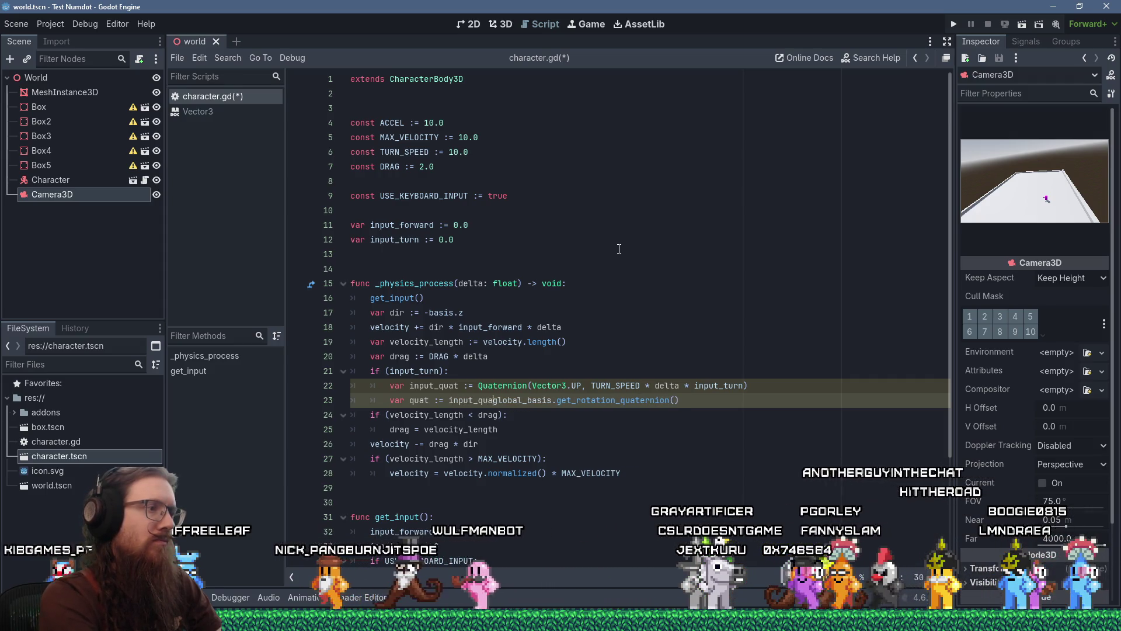
type("t *")
key("End")
key("Return")
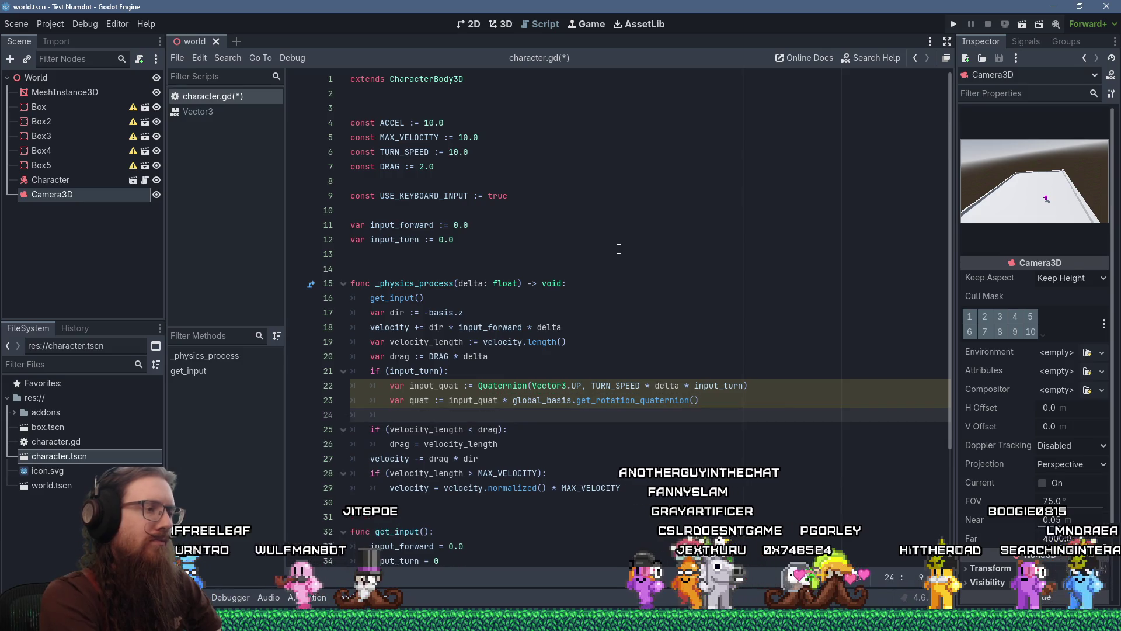
type("global_basis.")
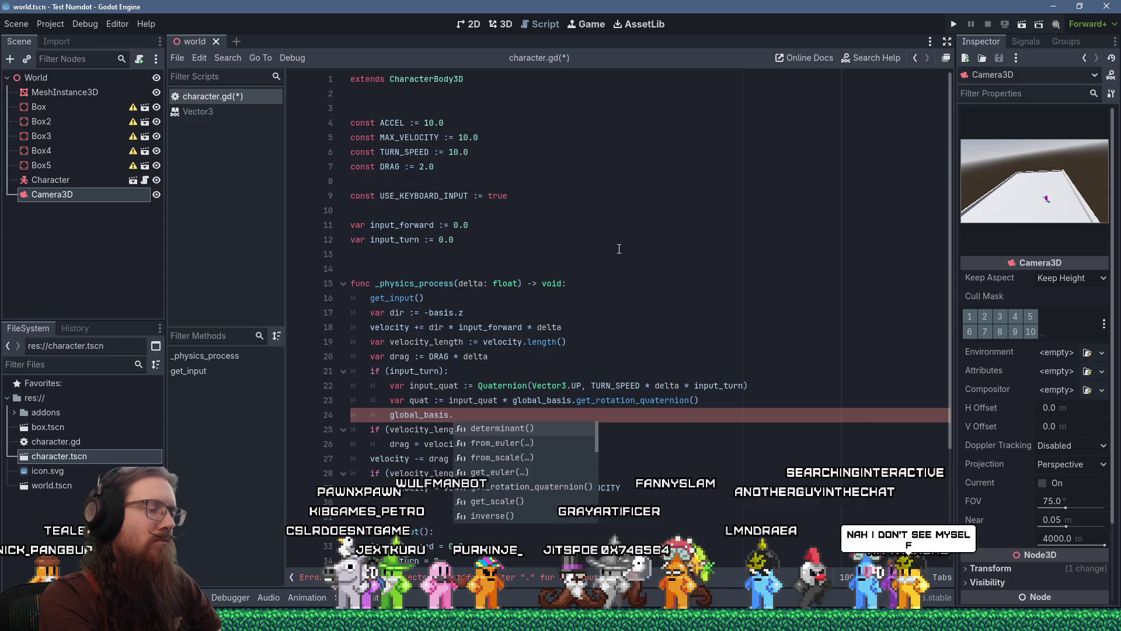
Write global_basis = global_basis.rotated(Vector3.UP, TURN_SPEED * delta * input_turn) with autocomplete's rotated().
type("qua")
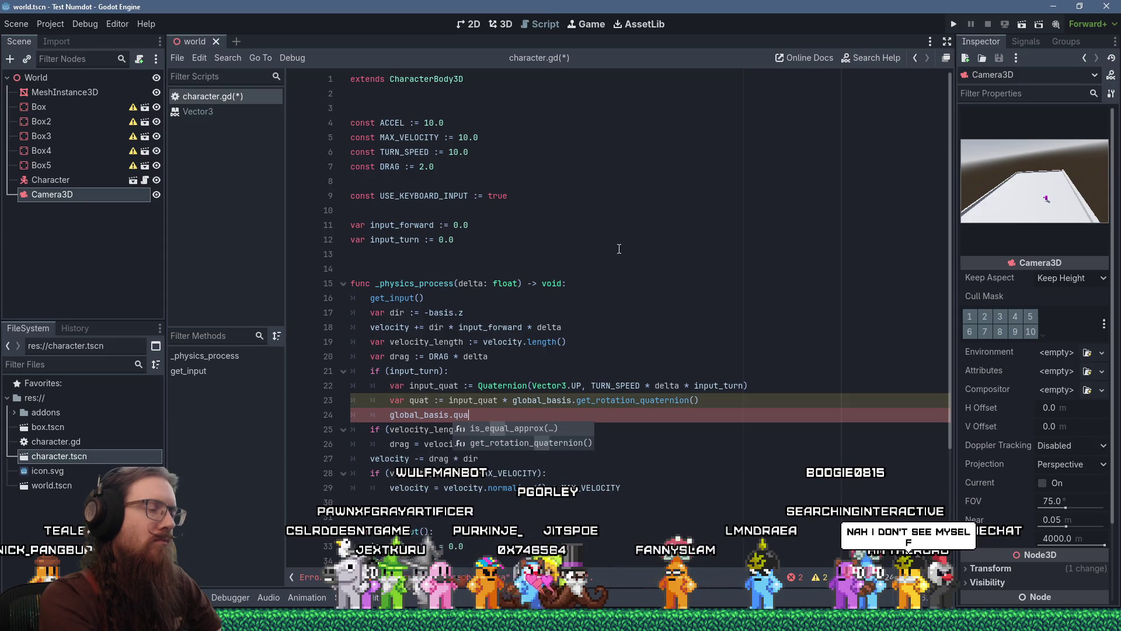
key("BackSpace")
key("BackSpace")
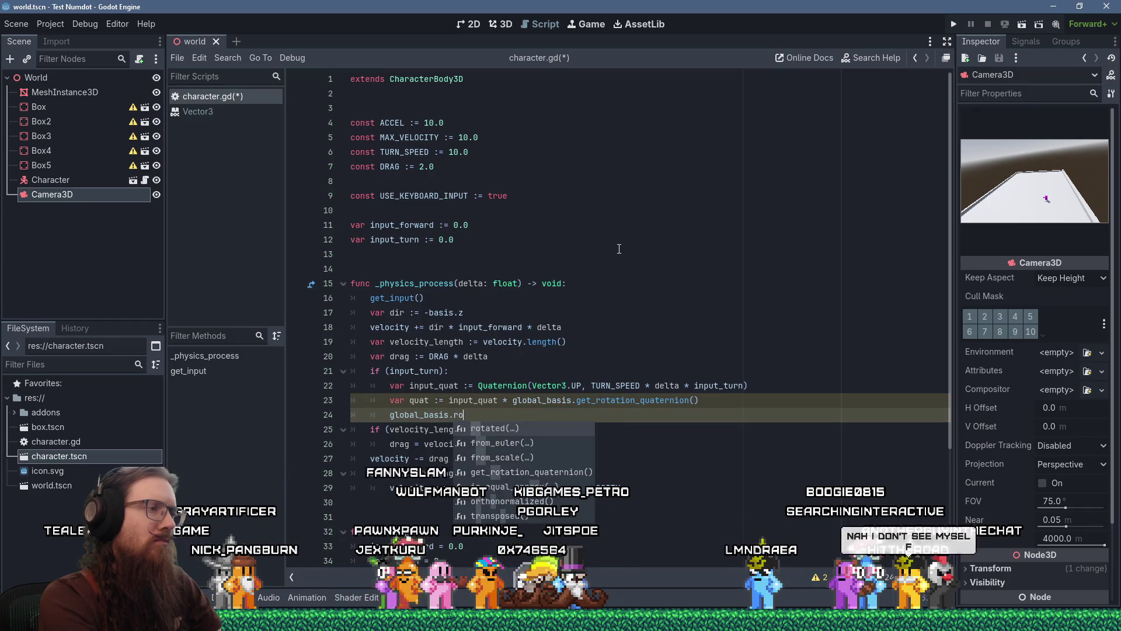
type("t")
key("Return")
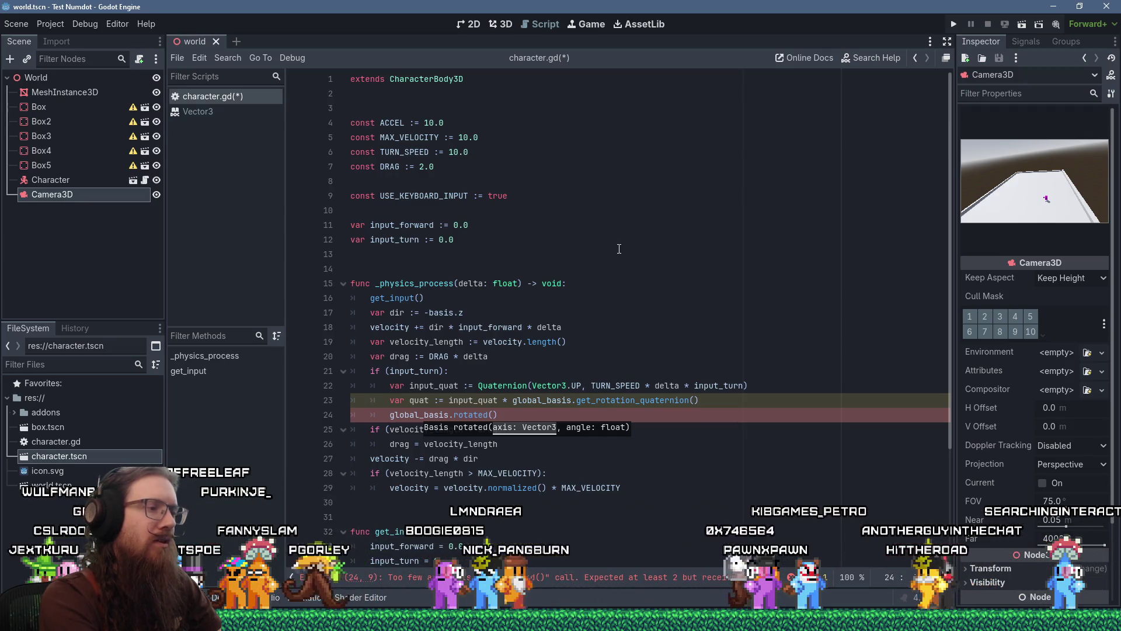
key("Home")
type("global_")
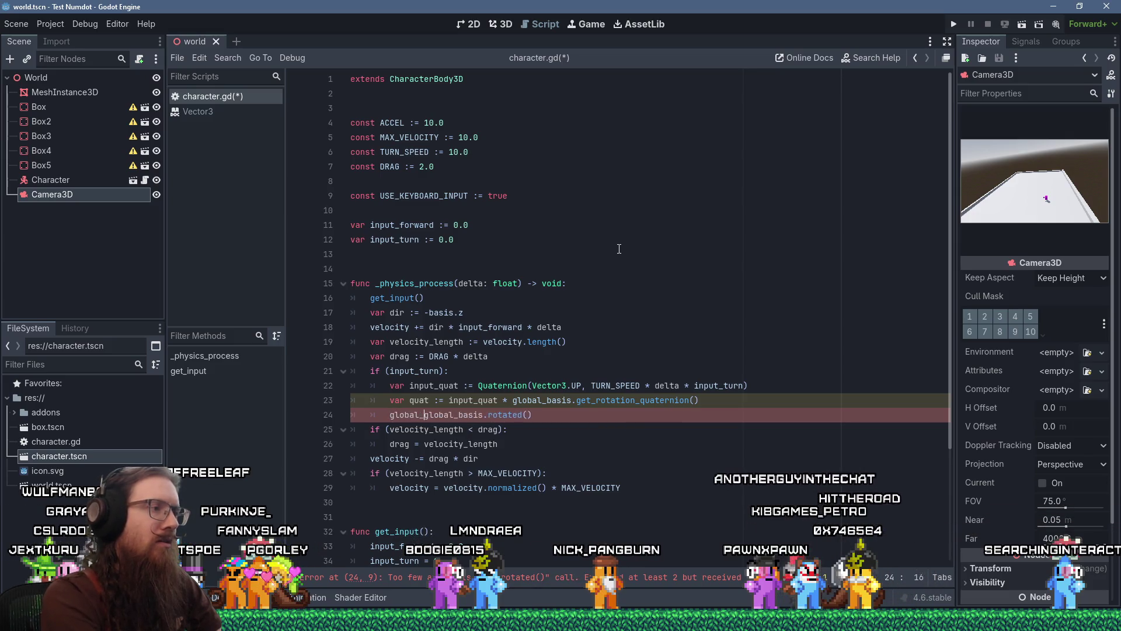
key("End")
key("Left")
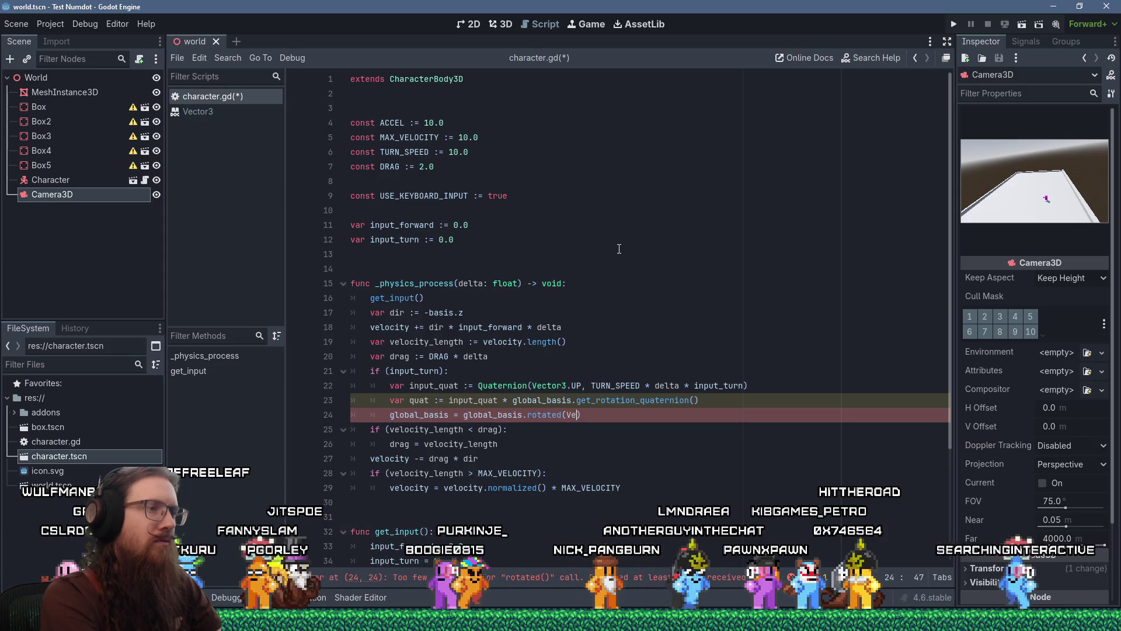
type("Vector3.")
type("UP, TURN")
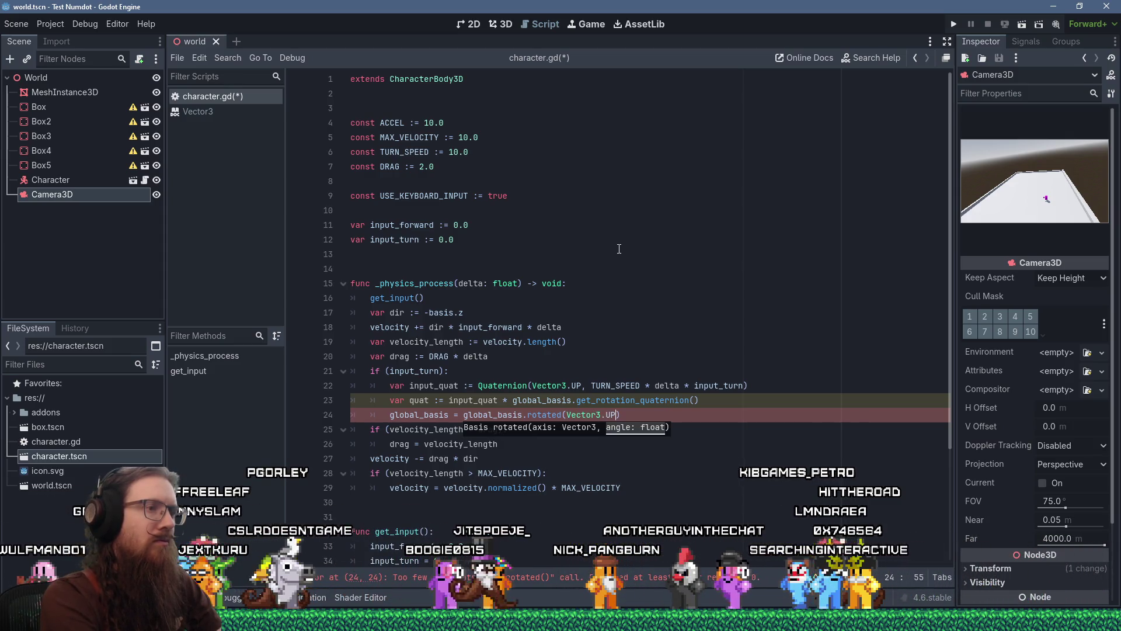
type("_SPEED * de")
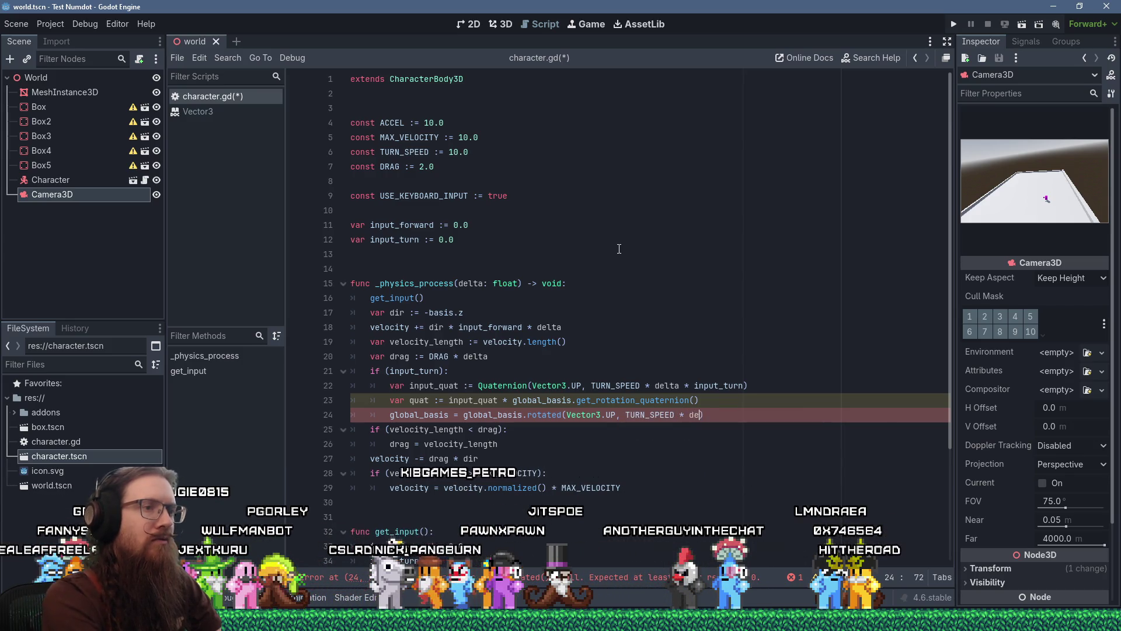
type("lta * input_")
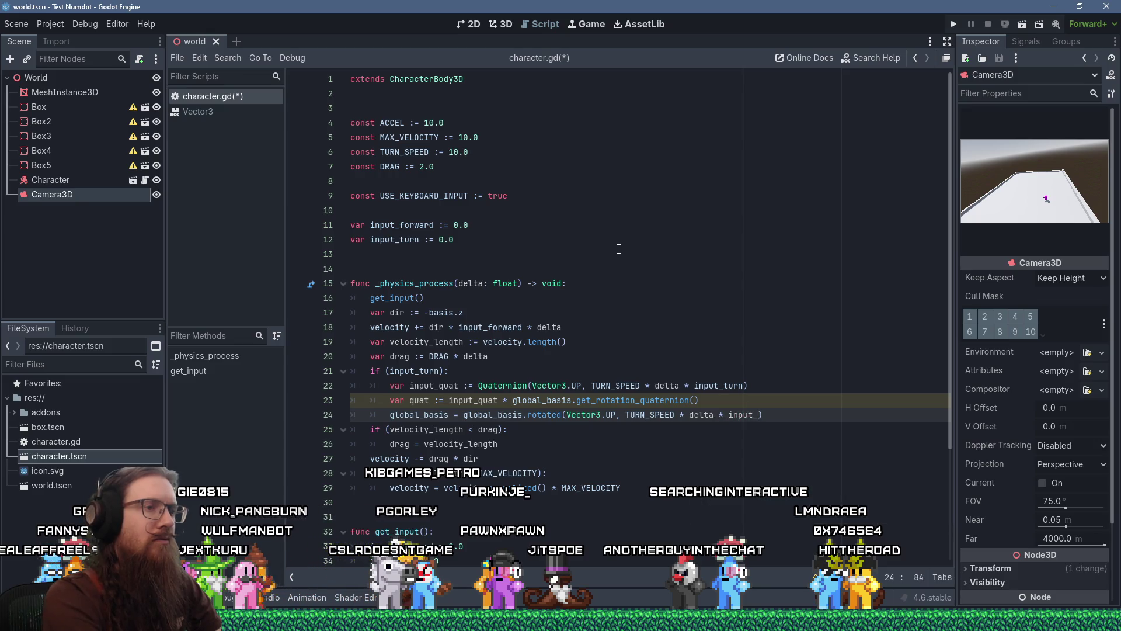
type("turn")
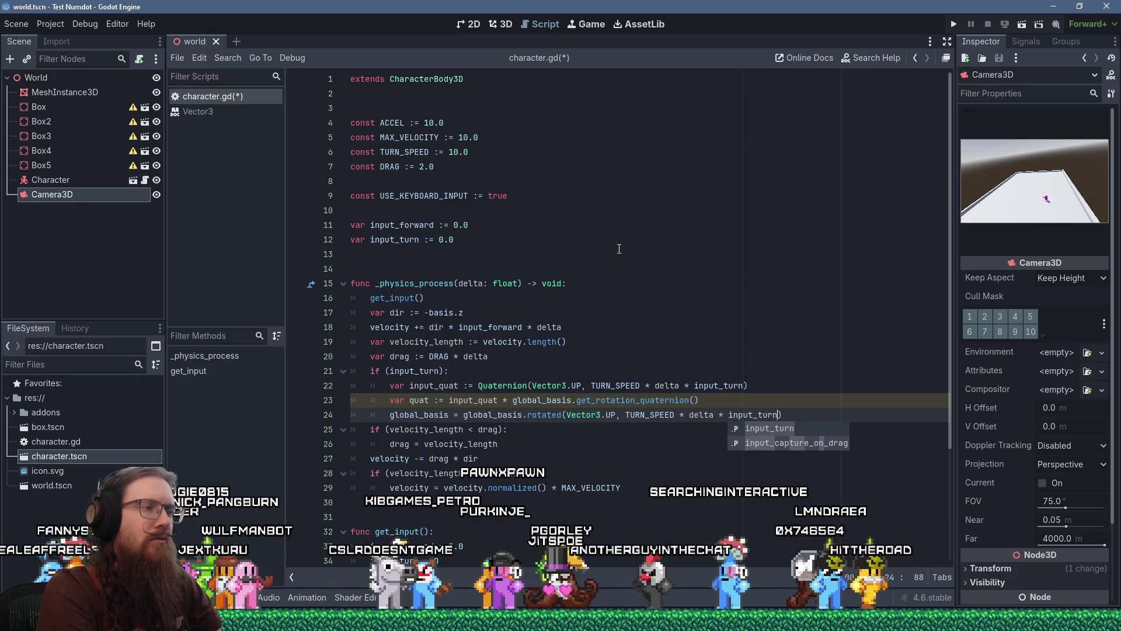
key("Escape")
Delete the two old quaternion turning lines and save character.gd.
key("Up")
key("shift+Up")
key("shift+Up")
key("BackSpace")
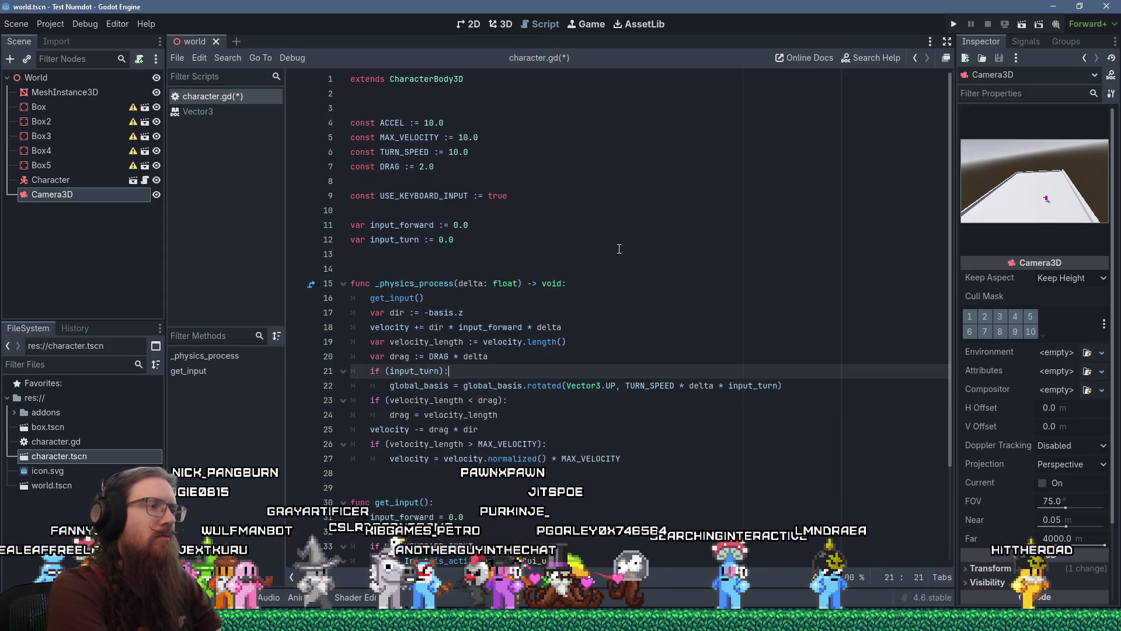
key("ctrl+s")
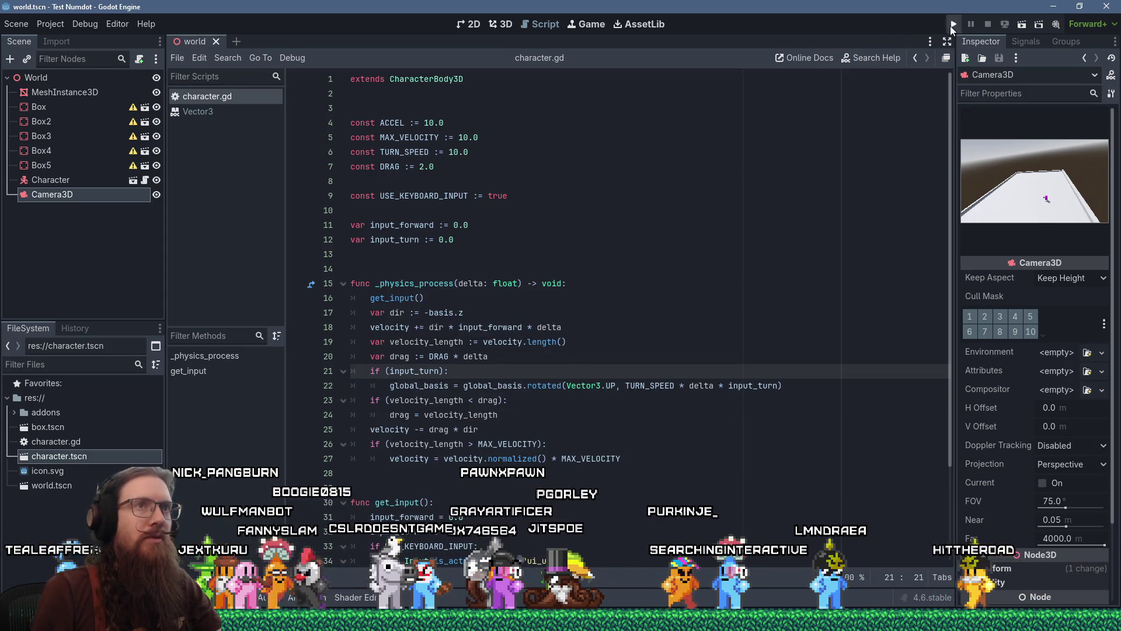
Test-run the game with the current world scene as main scene, then stop it.
left_click(952, 25)
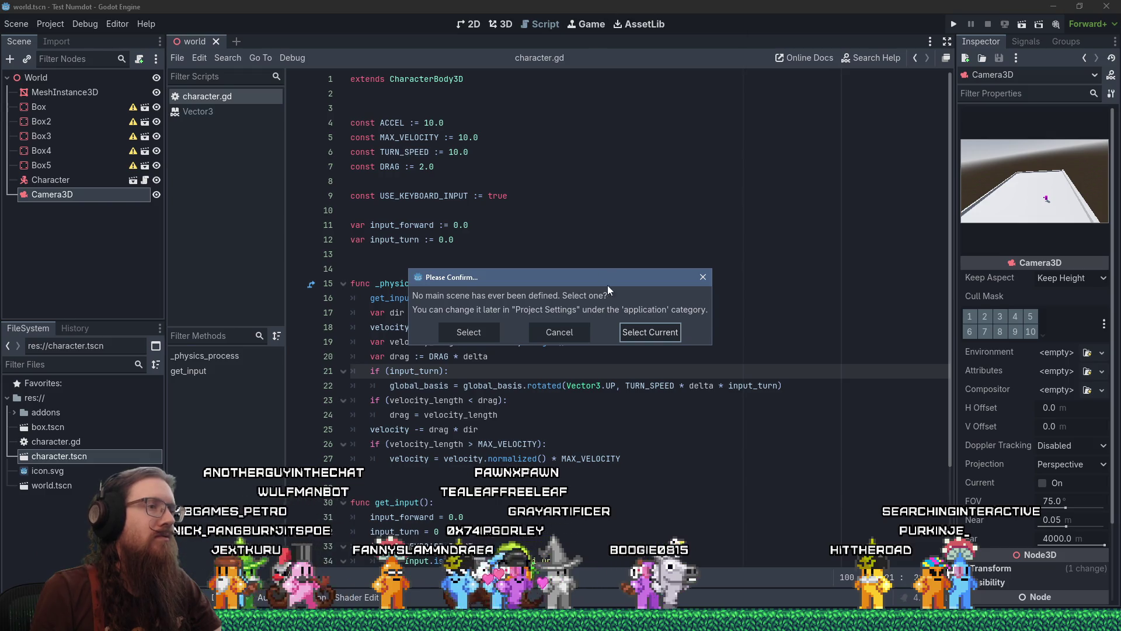
left_click(647, 329)
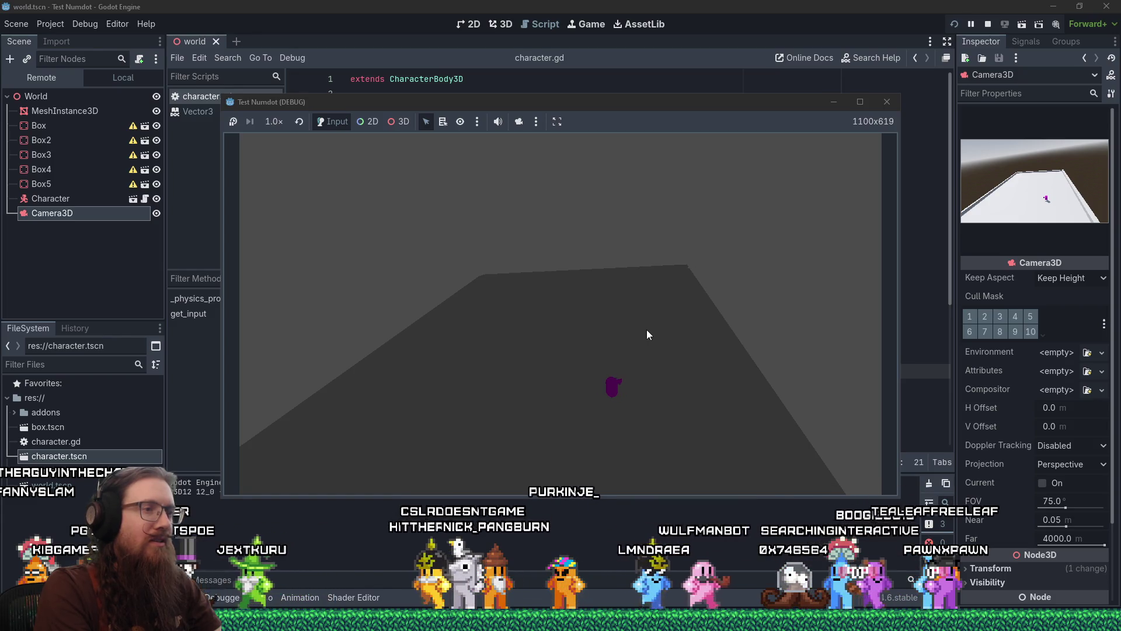
left_click(886, 101)
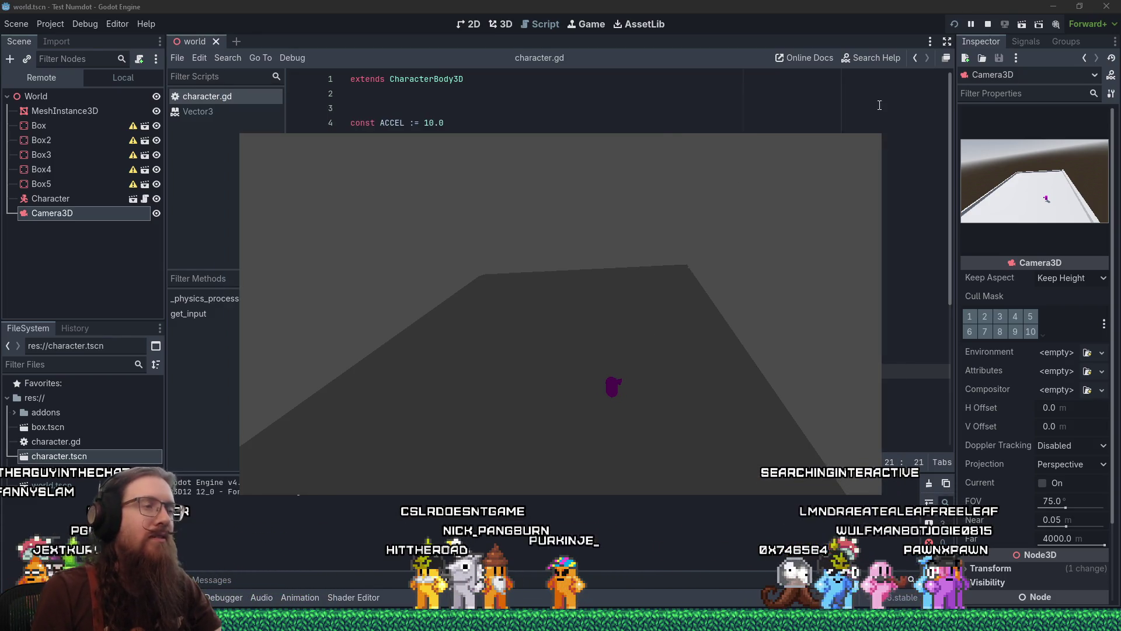
scroll(589, 278, "down", 2)
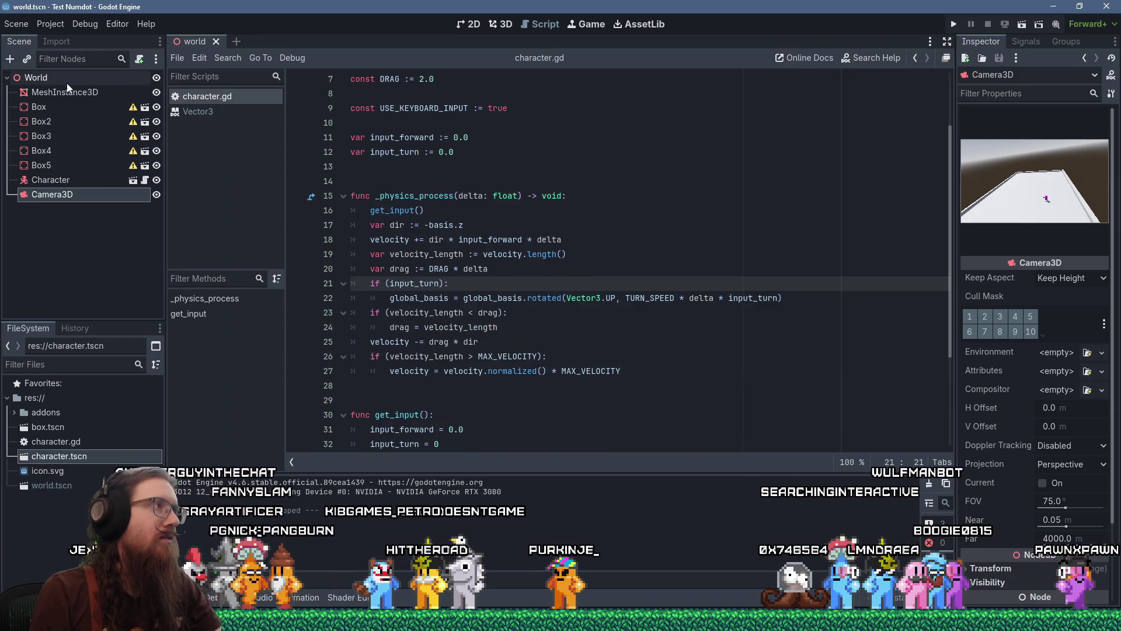
Add a DirectionalLight3D node to the world scene in the 3D view.
left_click(506, 26)
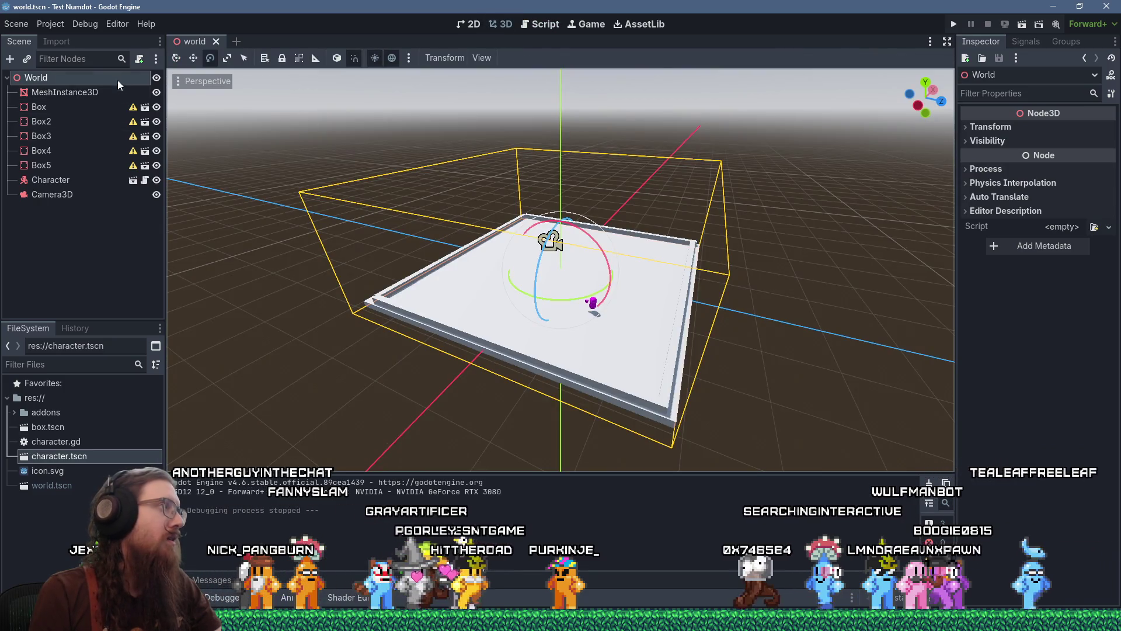
left_click(9, 60)
type("directio")
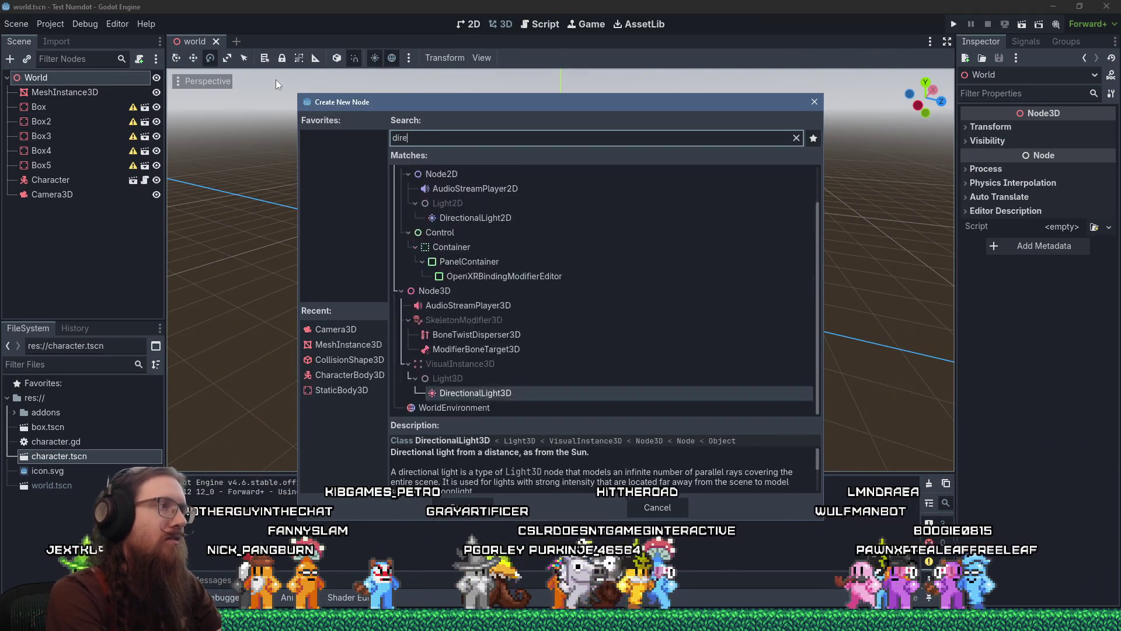
key("Return")
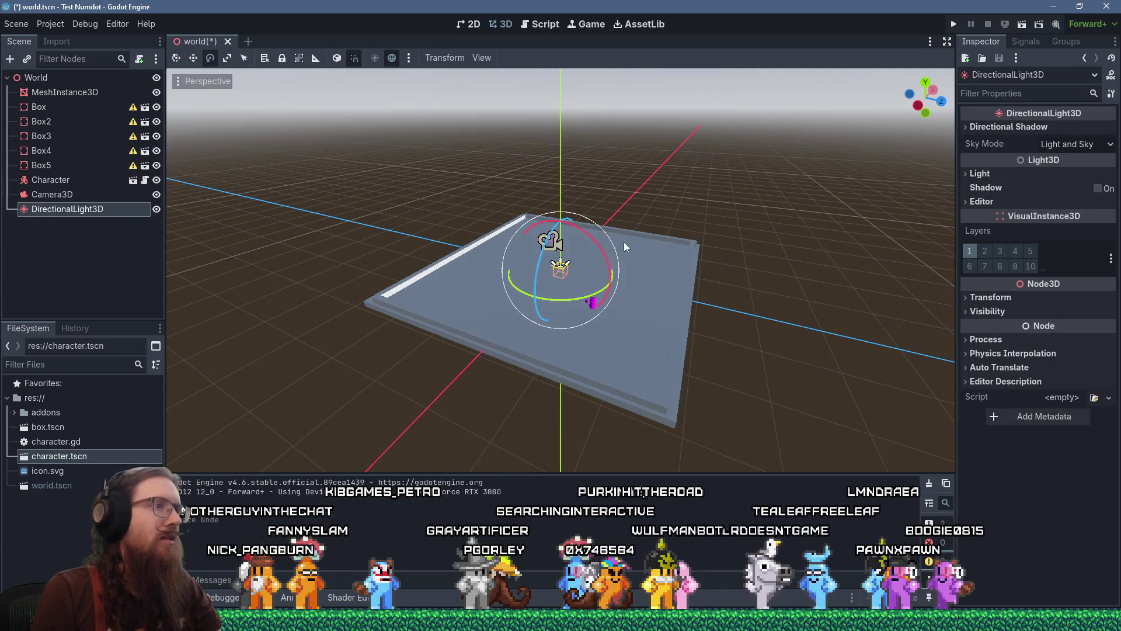
Move the light back over the plane and rotate it so the plane is lit.
mouse_move(621, 242)
left_mouse_down()
mouse_move(630, 253)
mouse_move(615, 308)
mouse_move(619, 211)
mouse_move(647, 206)
left_mouse_up()
scroll(629, 253, "down", 2)
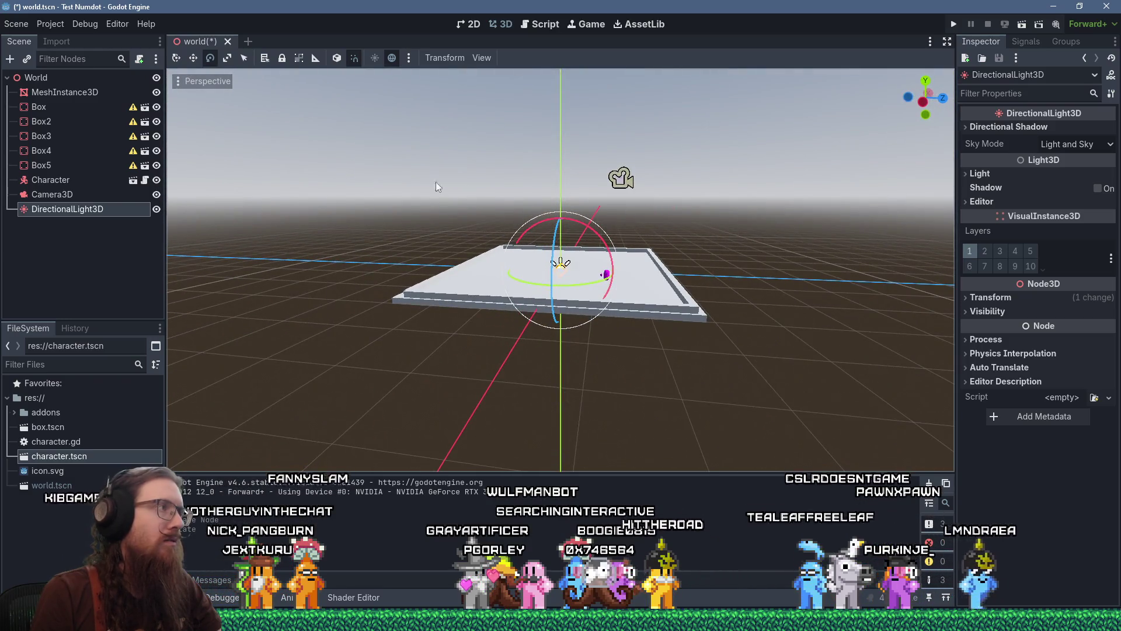
key("q")
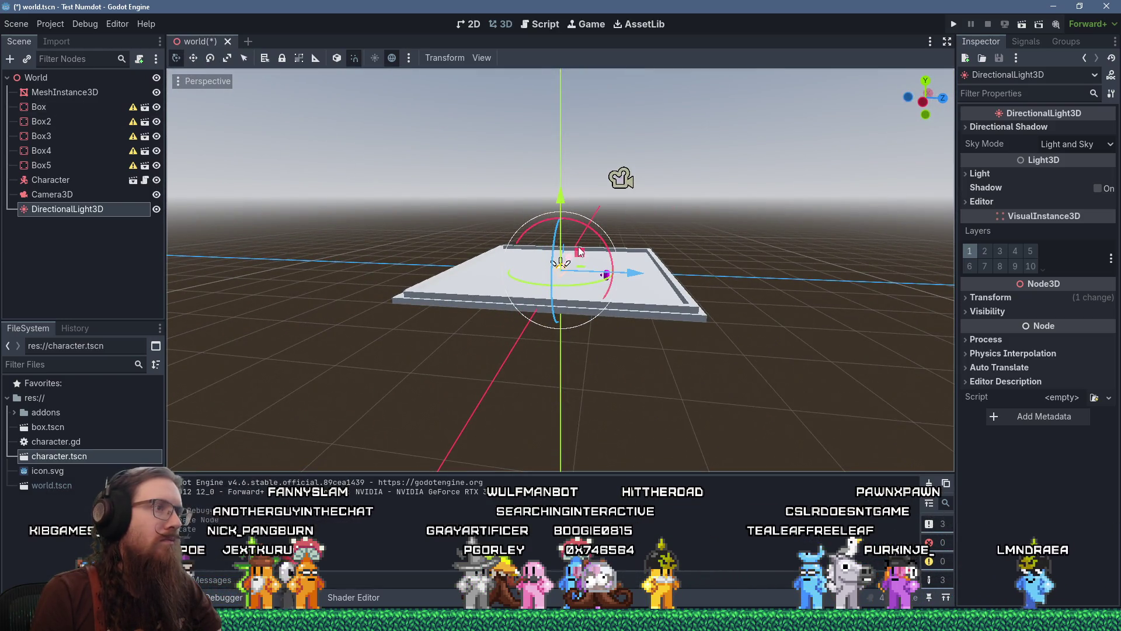
key("Escape")
key("Escape")
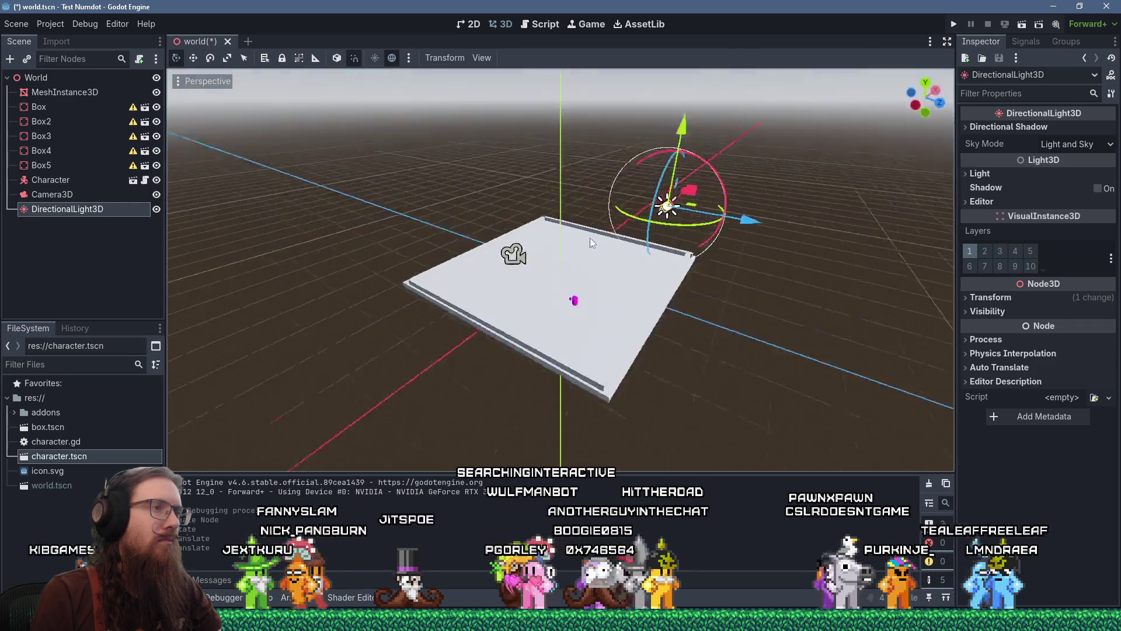
left_click_drag(806, 336, 659, 281)
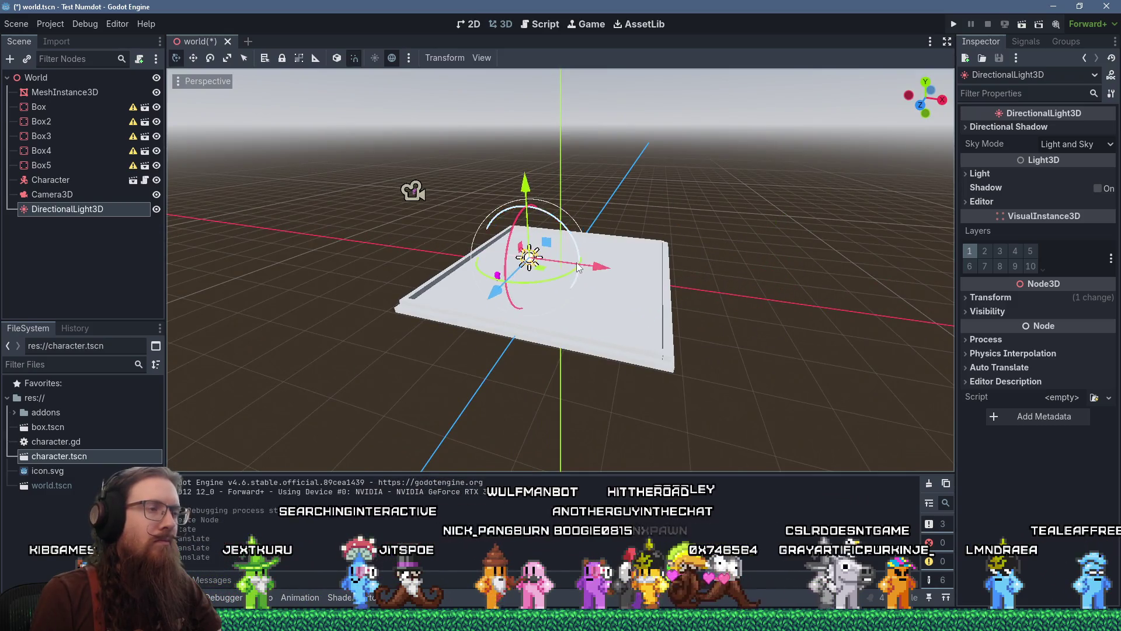
key("r")
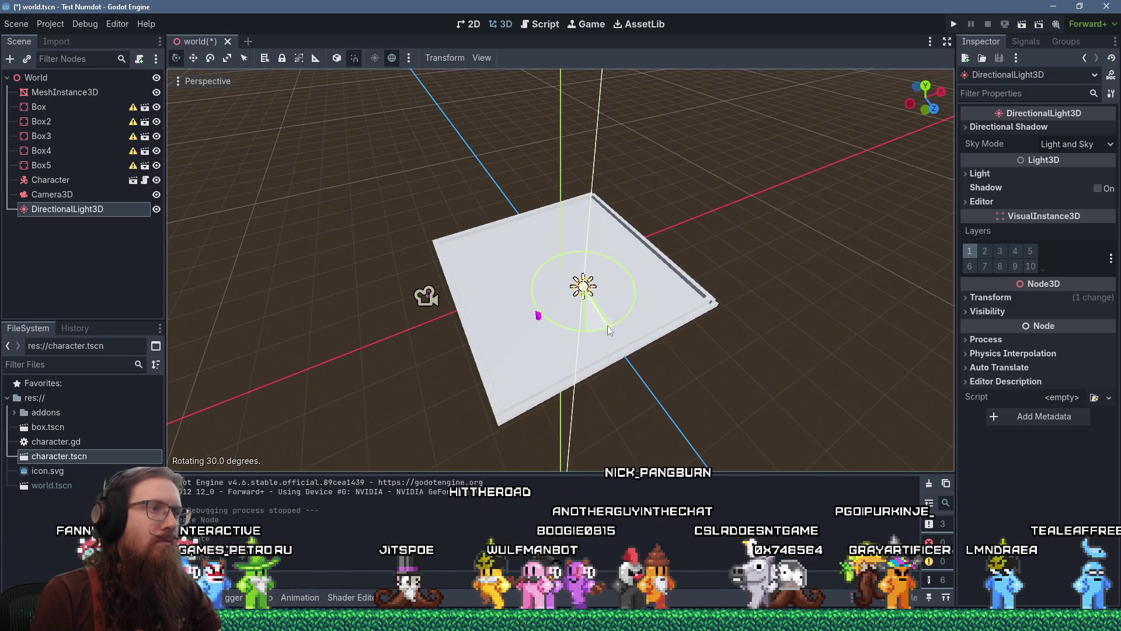
left_click(538, 322)
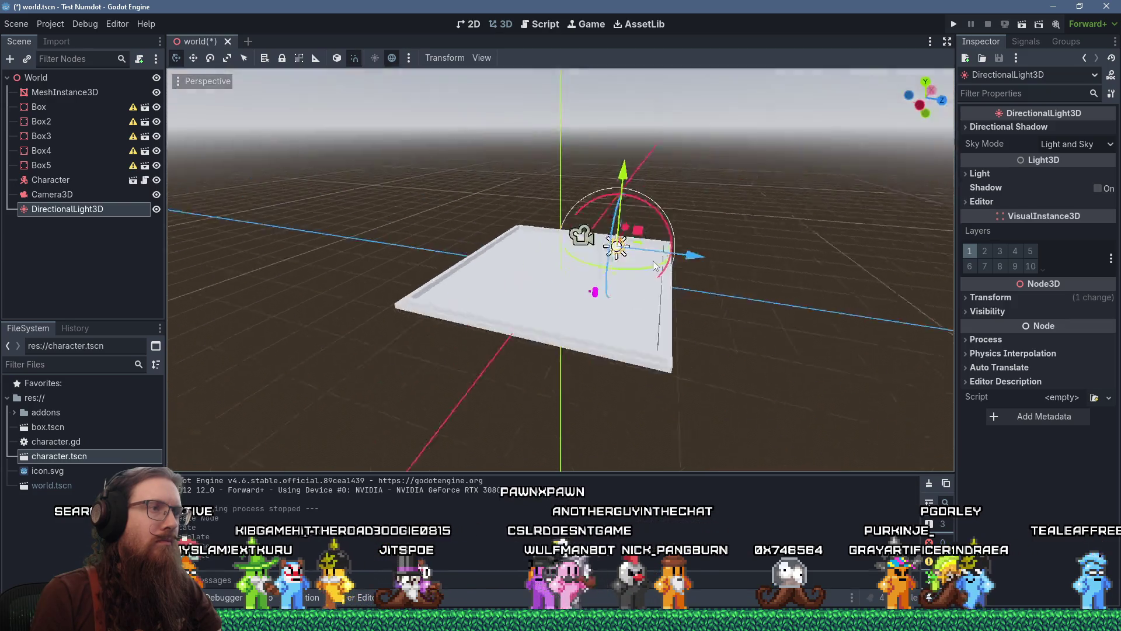
scroll(688, 255, "up", 5)
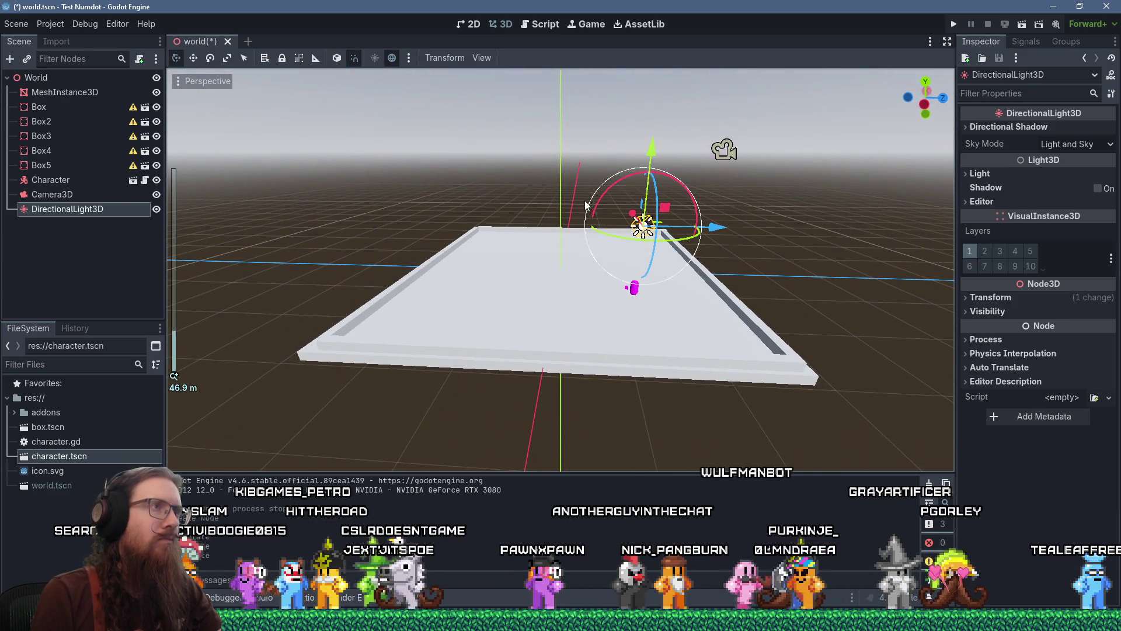
left_click(545, 24)
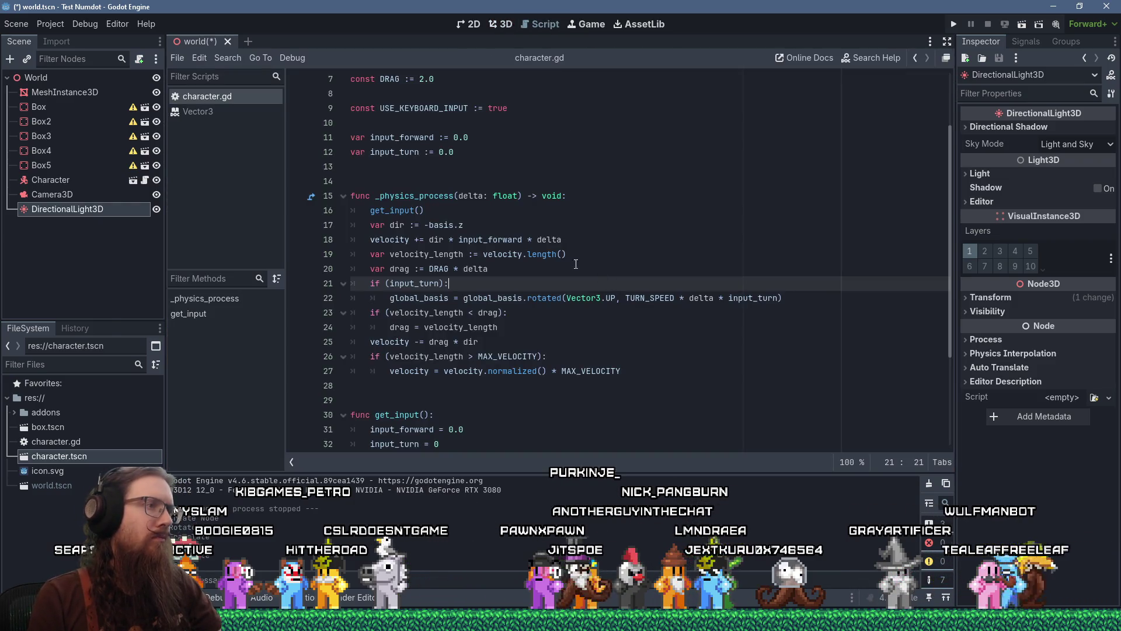
Check where dir is used on line 18 and select the turning lines 21–22.
left_click(443, 238)
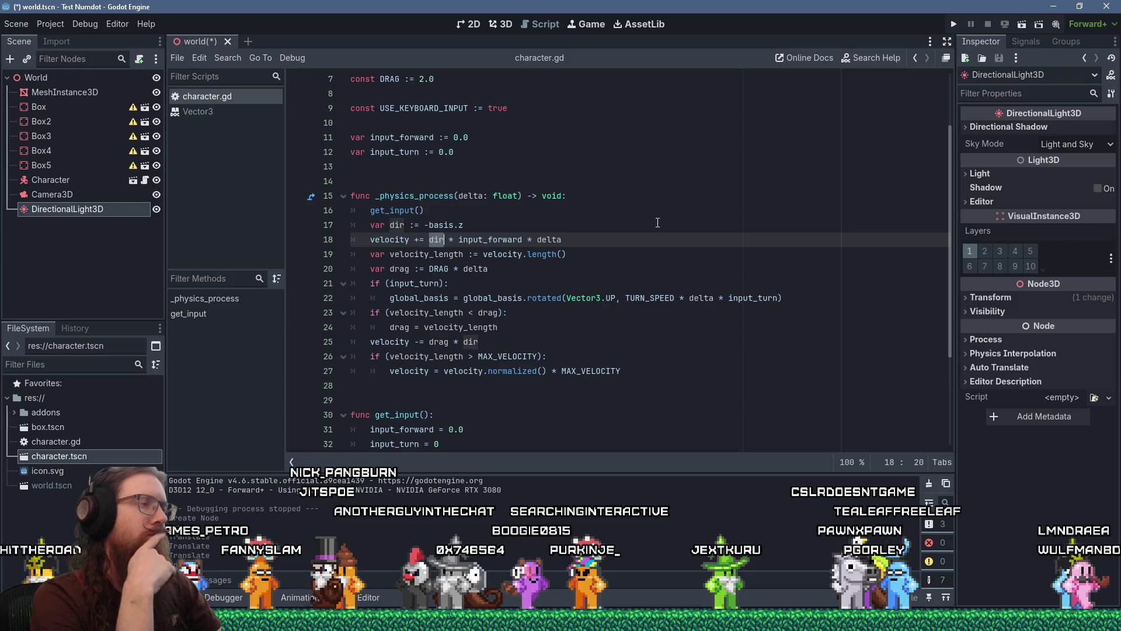
mouse_move(799, 300)
left_mouse_down()
mouse_move(356, 255)
mouse_move(351, 285)
left_mouse_up()
key("ctrl+c")
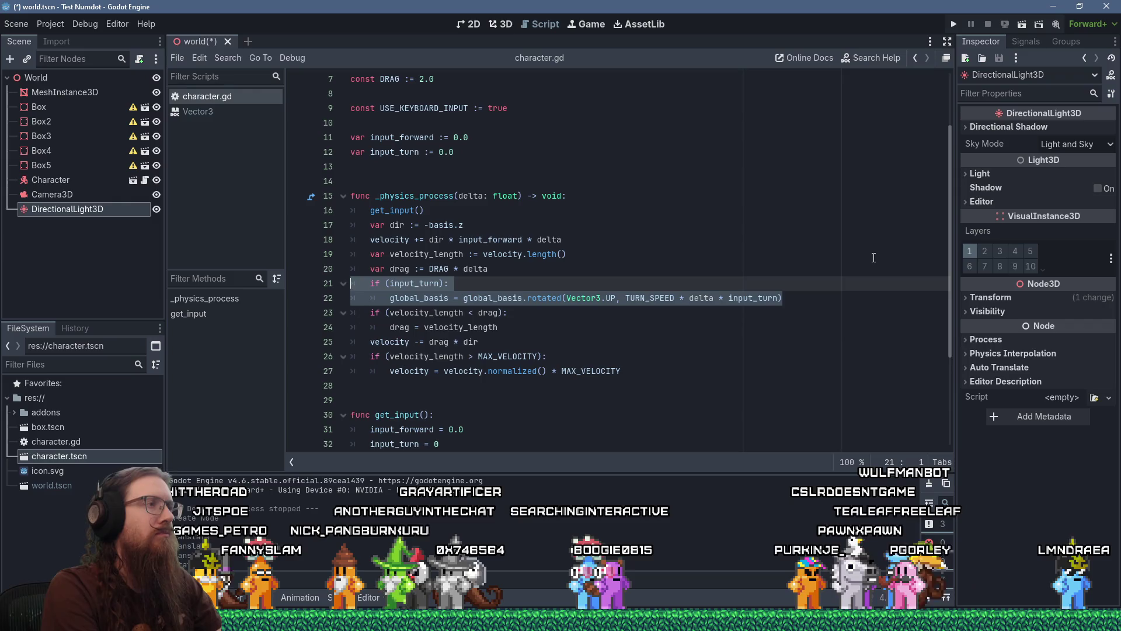
Move the if (input_turn) block to right after get_input() and run the game.
key("Delete")
key("Delete")
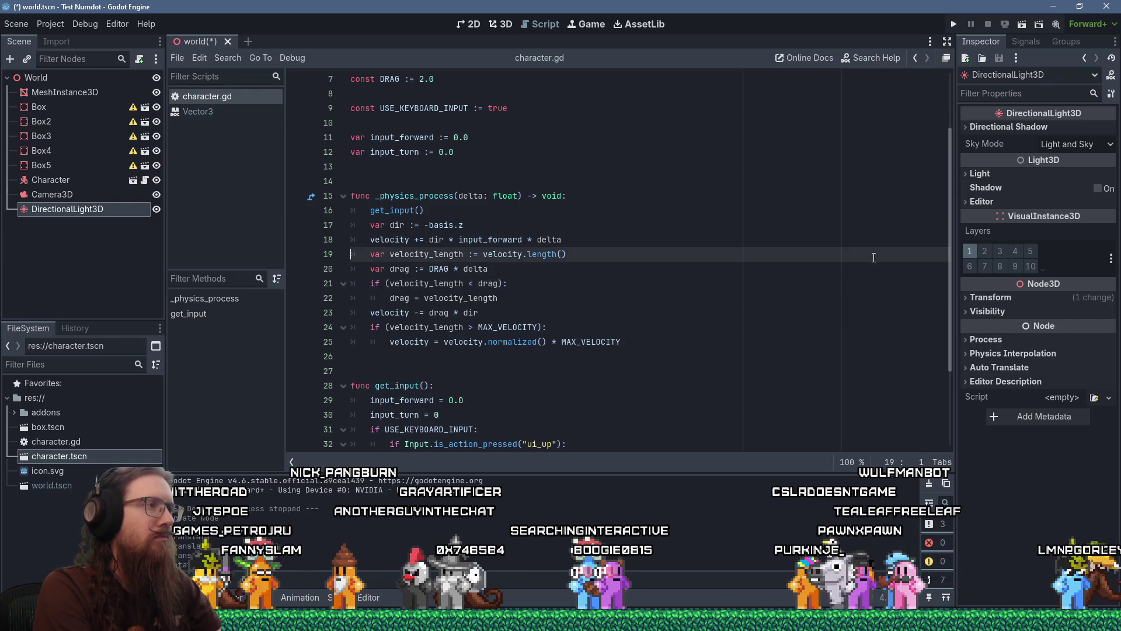
key("Up")
key("Up")
key("Up")
key("ctrl+v")
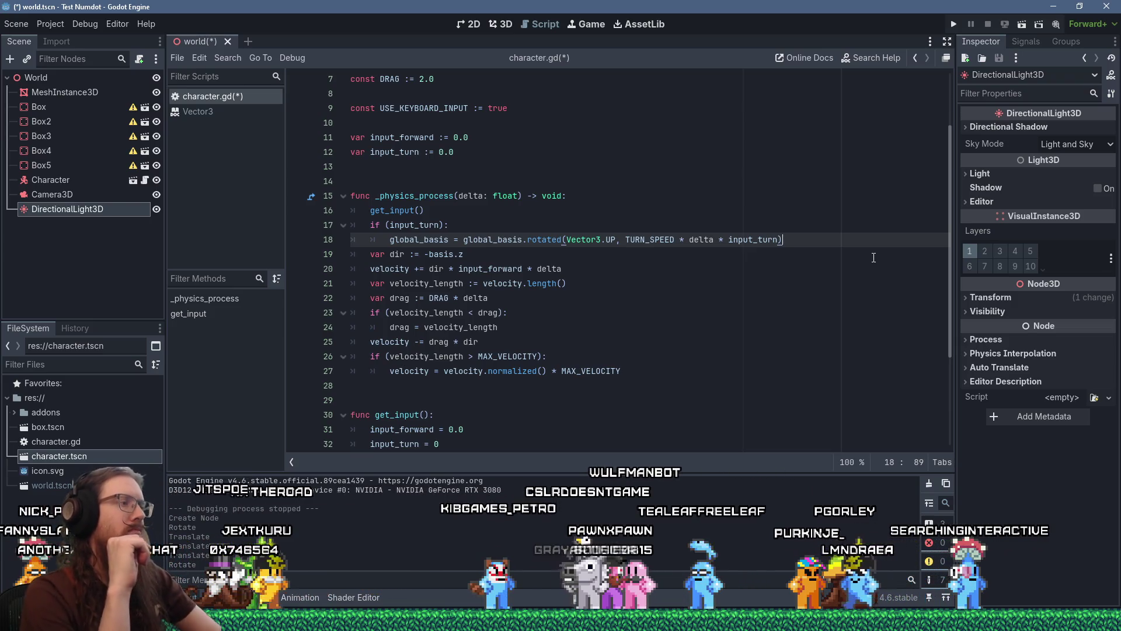
left_click(953, 24)
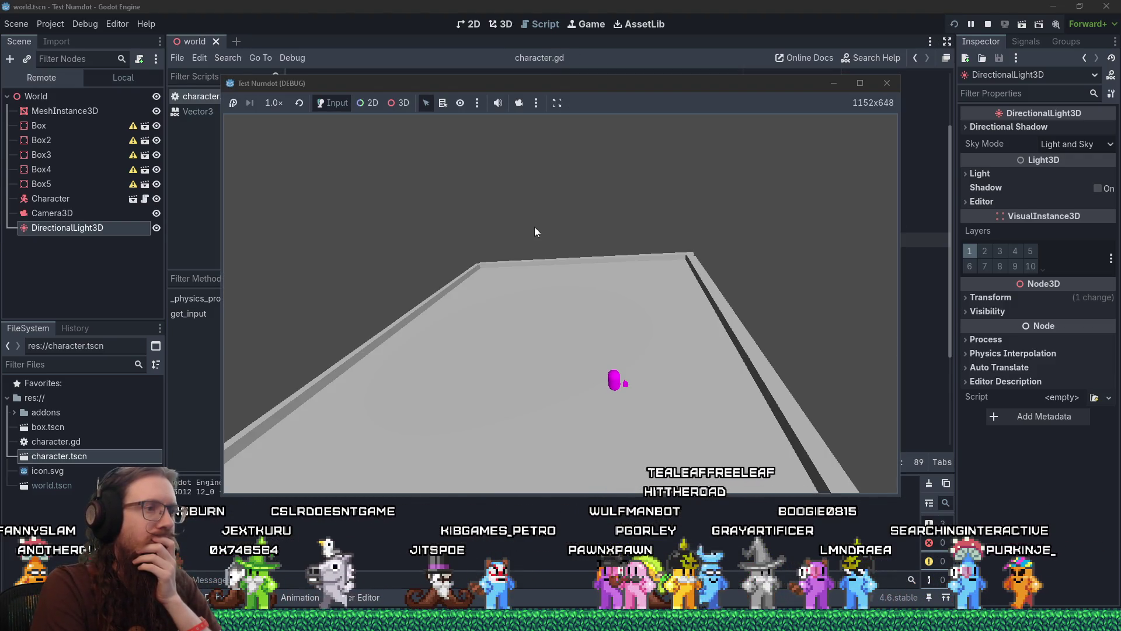
Turn the magenta capsule with D, W and S to test steering, then close the game.
key("d")
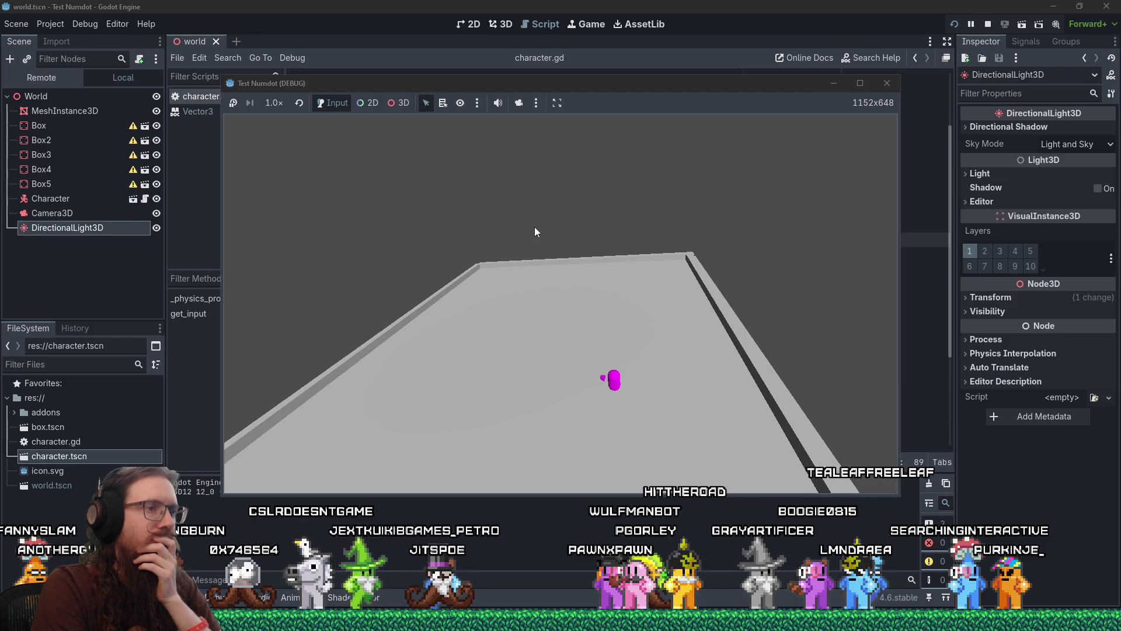
key("w")
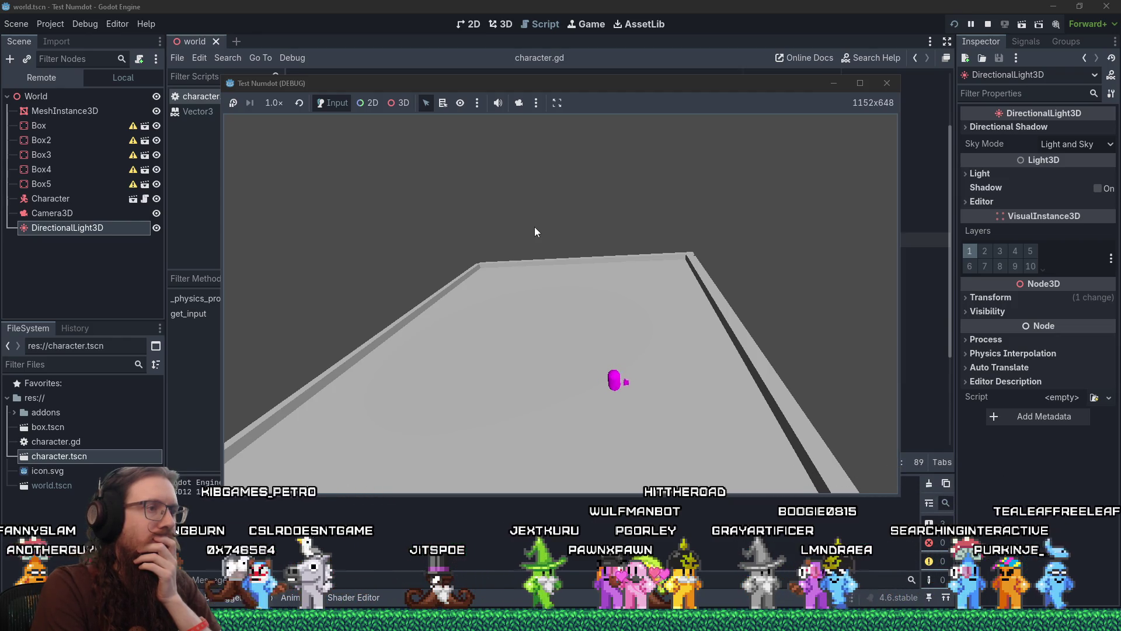
key("d")
key("s")
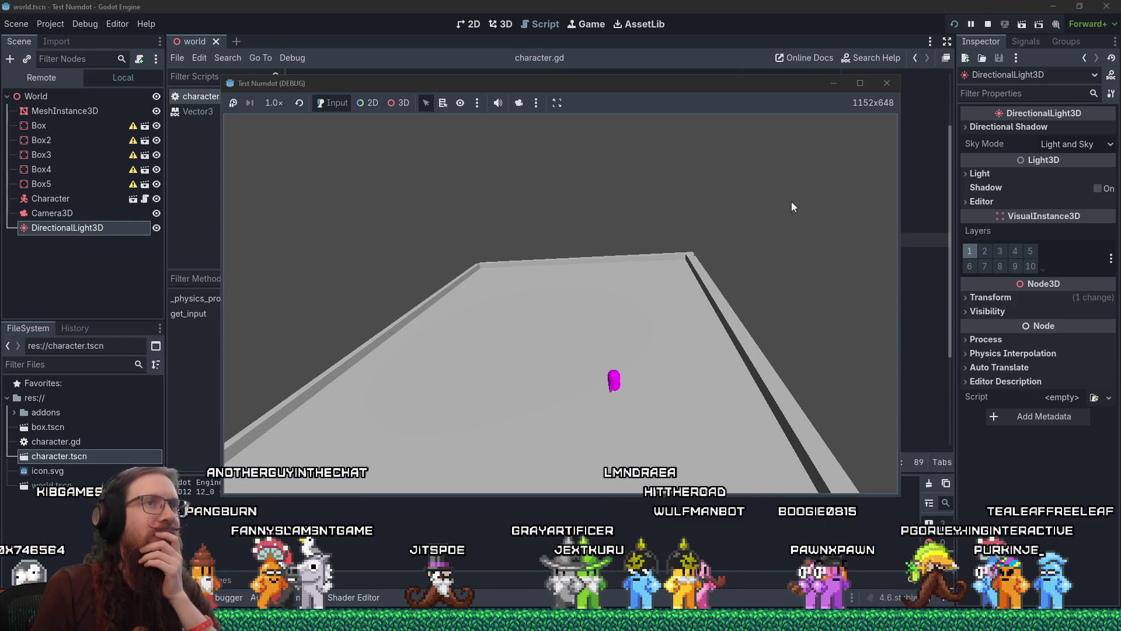
left_click(887, 82)
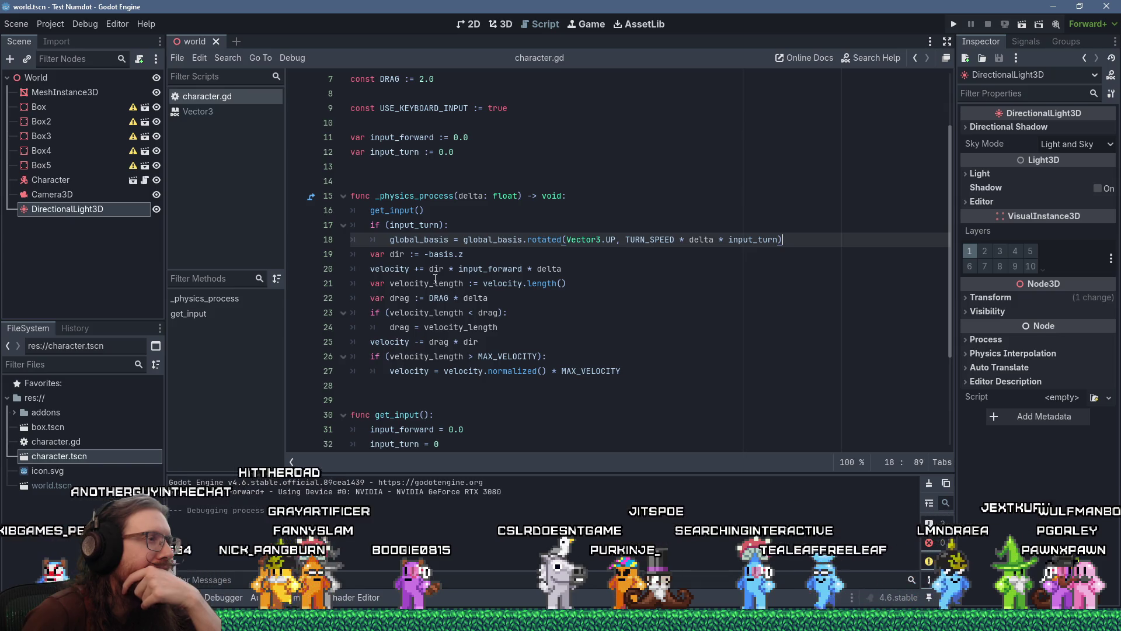
Change input_forward's starting value on line 31 from 0.0 to 1.0.
scroll(435, 279, "down", 4)
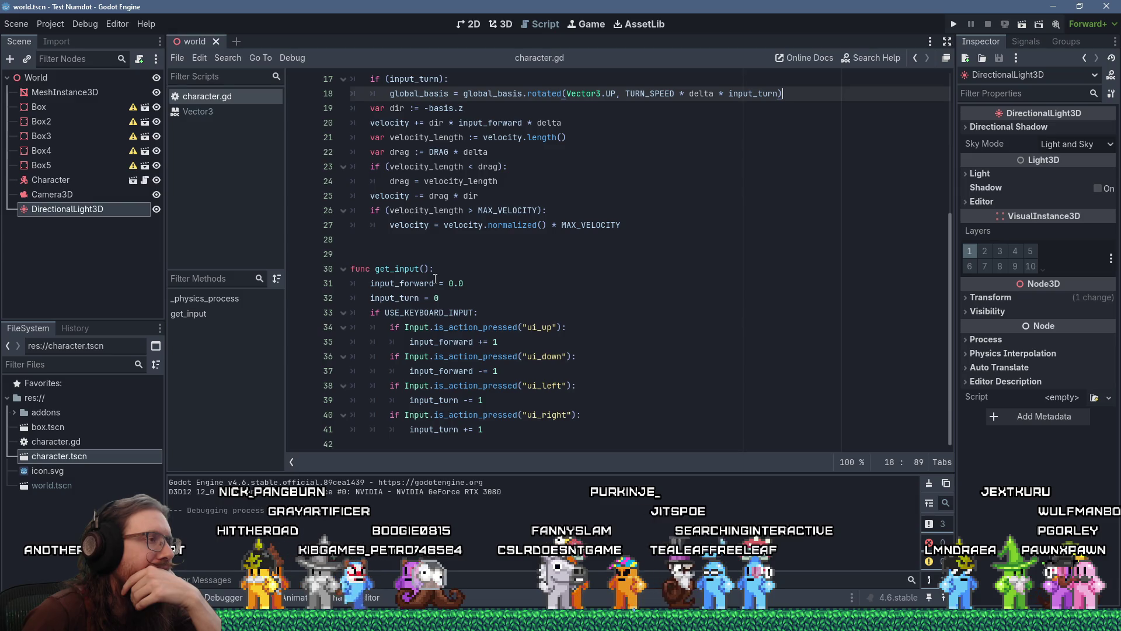
double_click(460, 283)
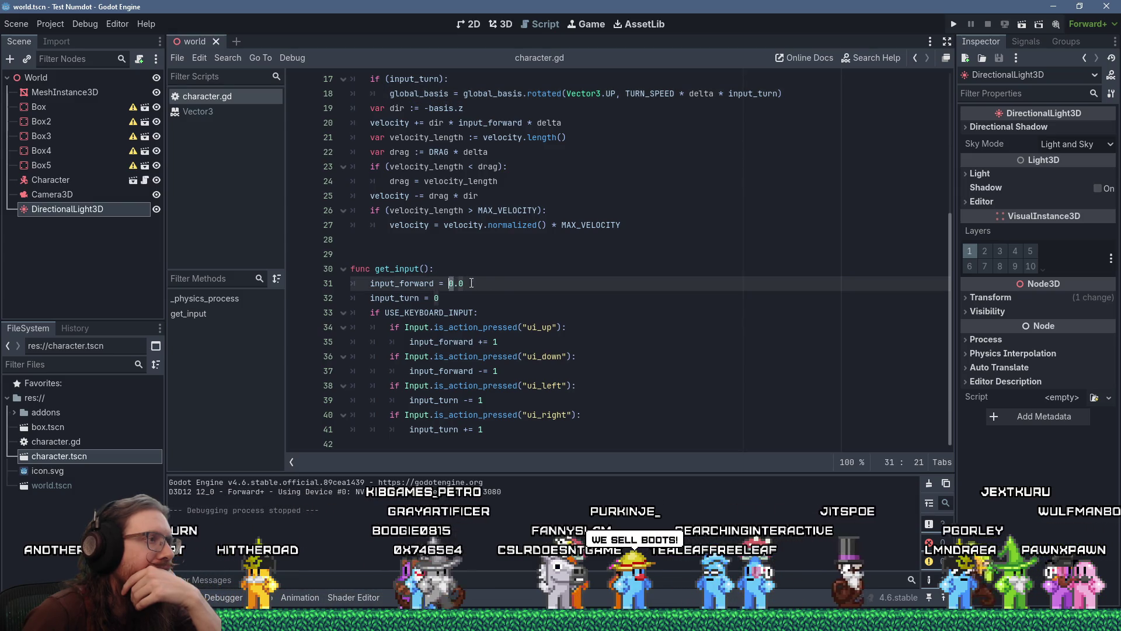
type("1")
scroll(503, 293, "up", 4)
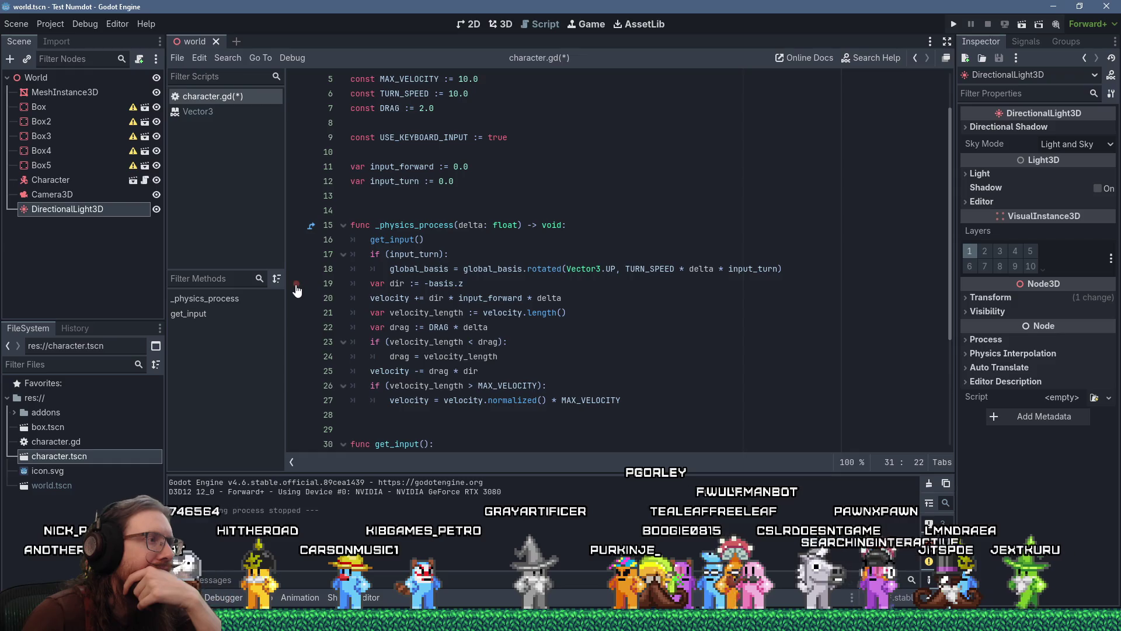
Run the game and set a breakpoint on line 19, var dir := -basis.z.
left_click(953, 24)
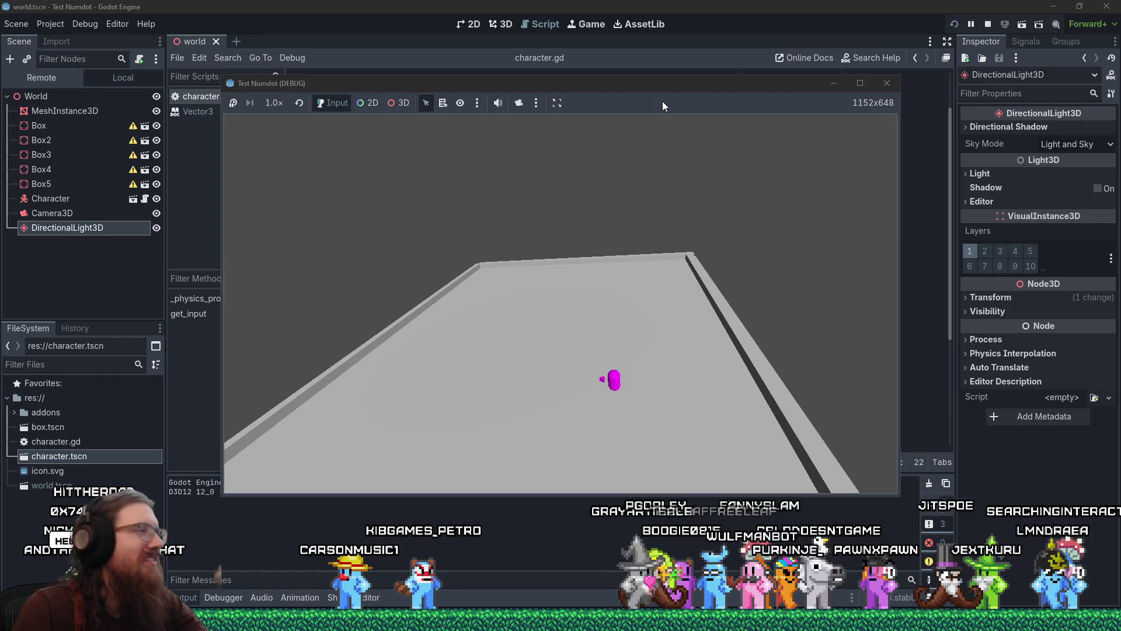
key("alt+Tab")
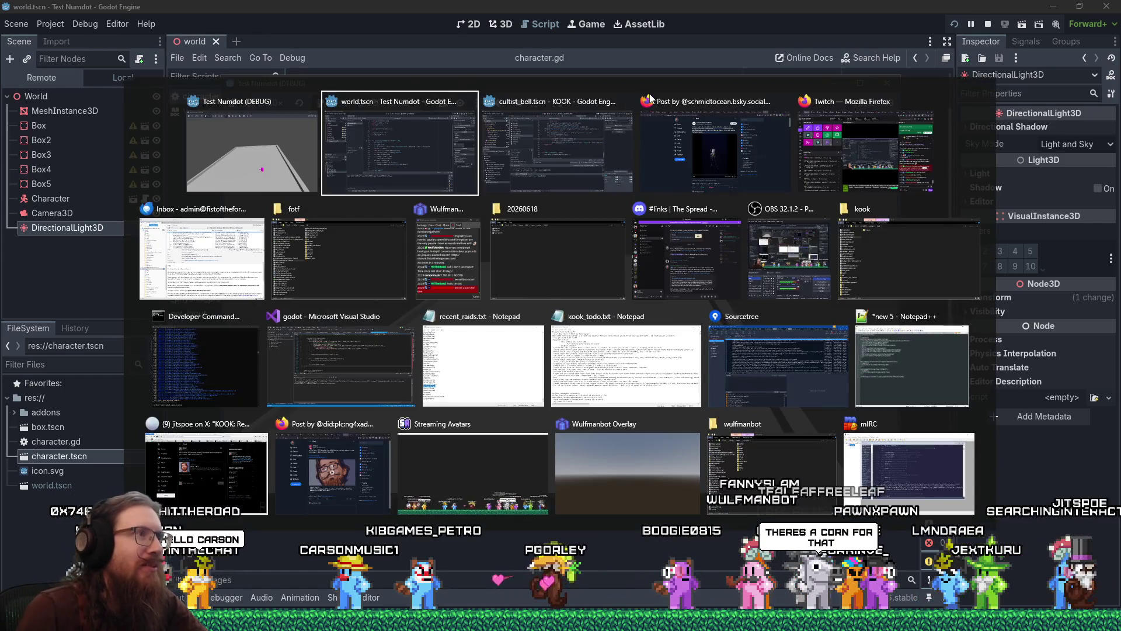
left_click(302, 283)
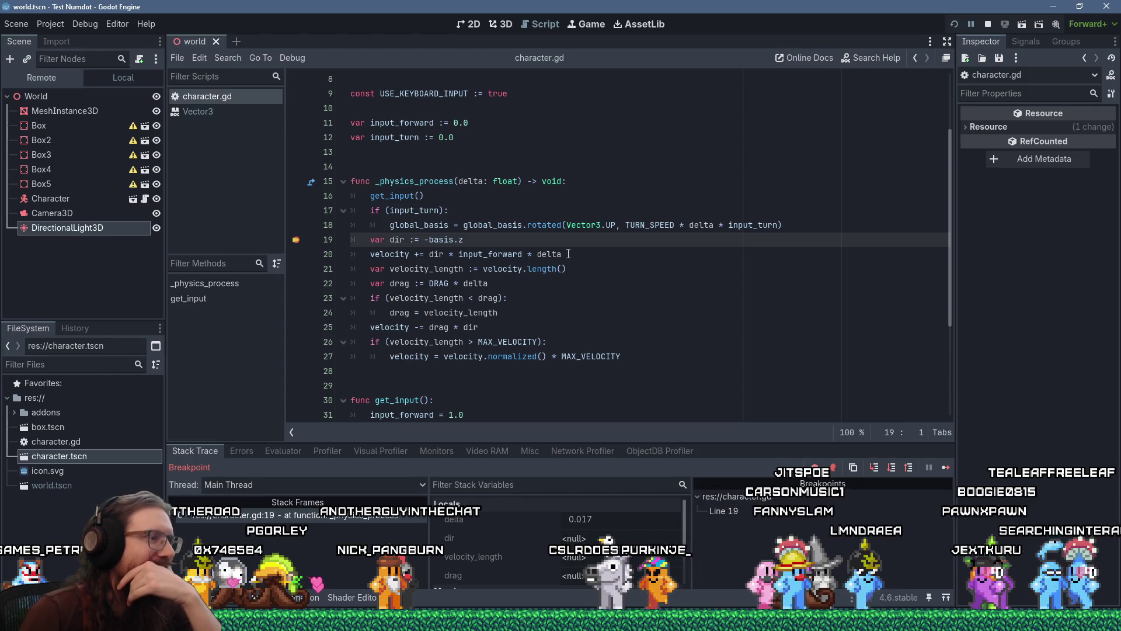
Step over from line 21 to line 24, checking drag's value in the debugger tooltip.
key("F10")
key("F10")
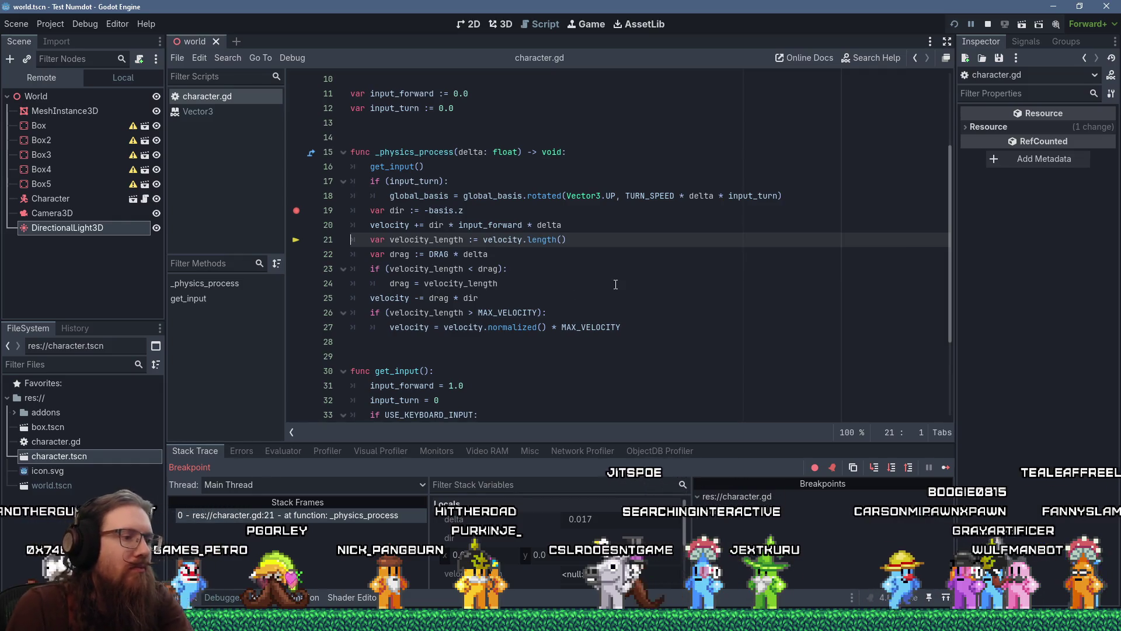
key("F10")
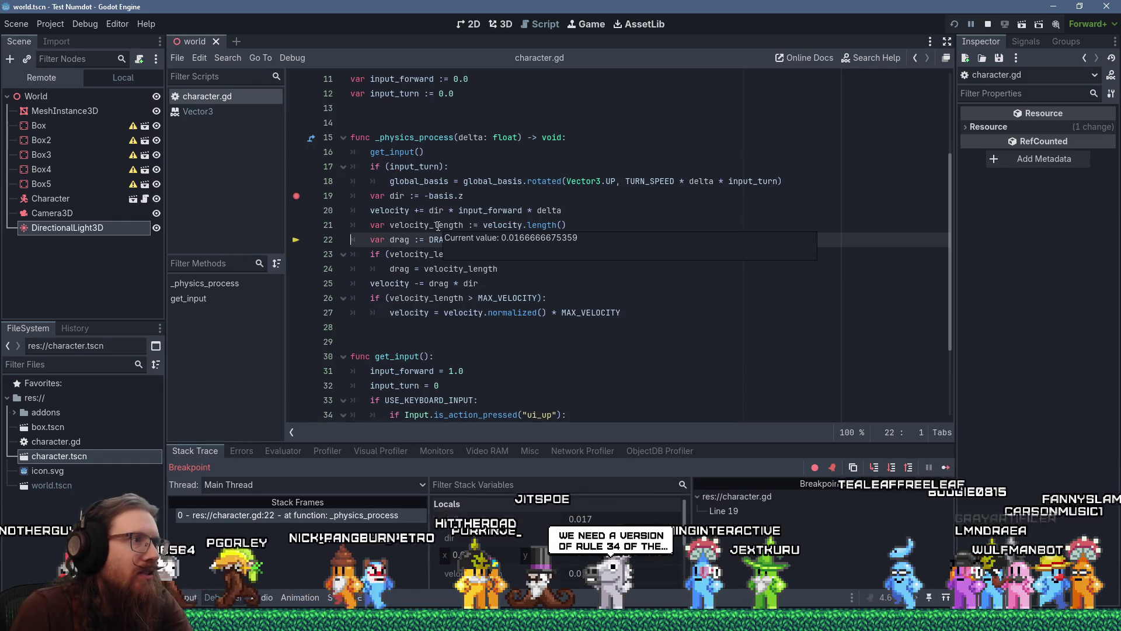
key("F10")
mouse_move(395, 228)
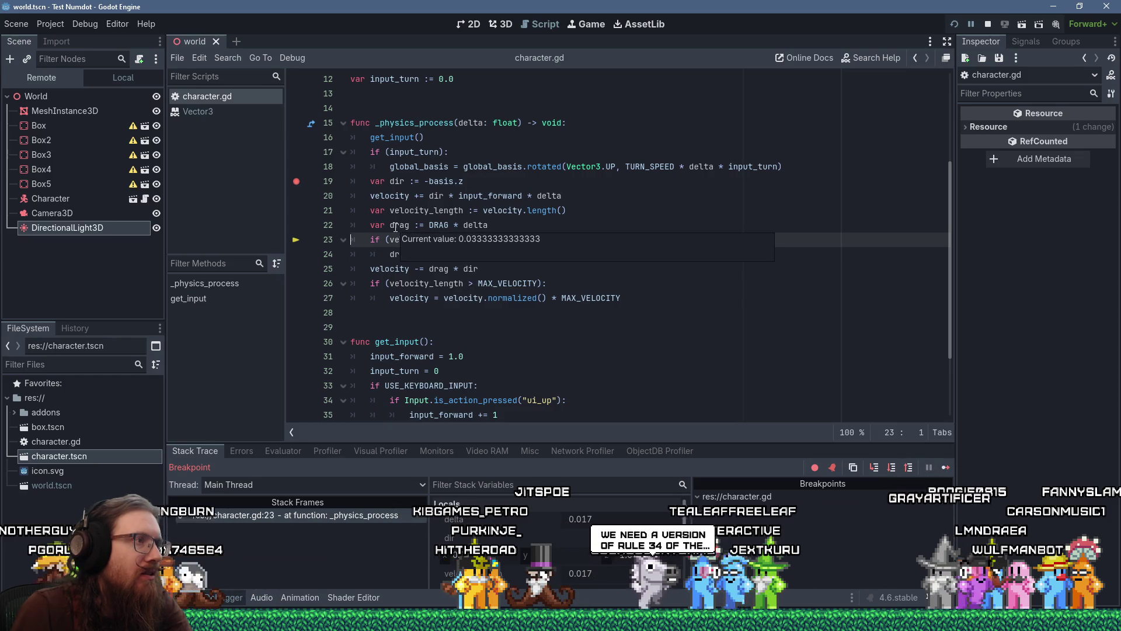
key("F10")
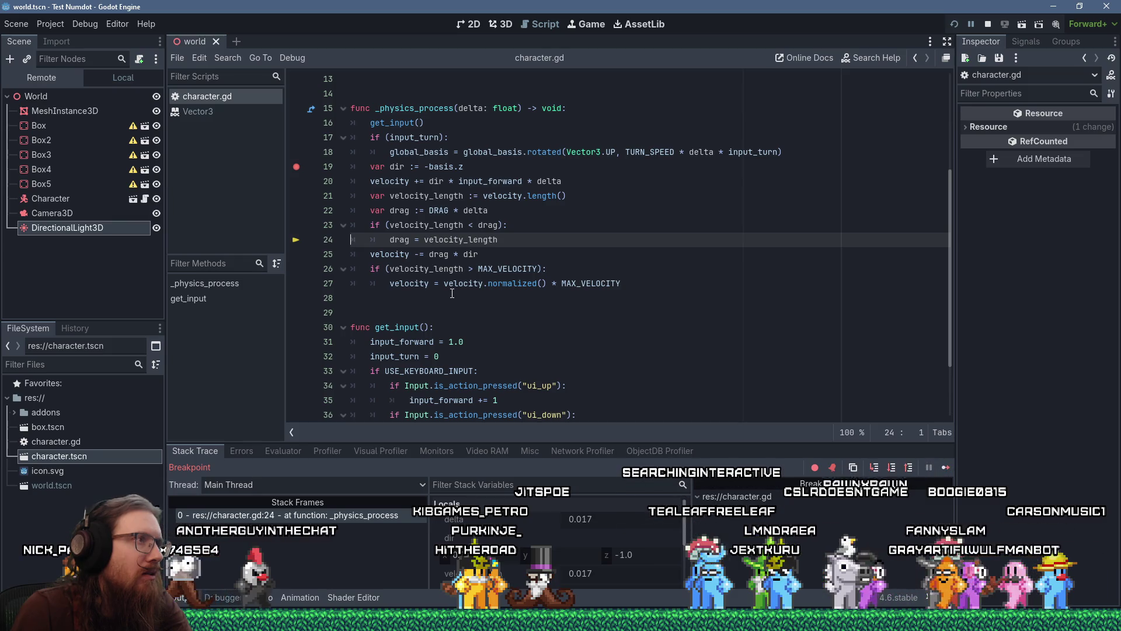
scroll(453, 290, "up", 3)
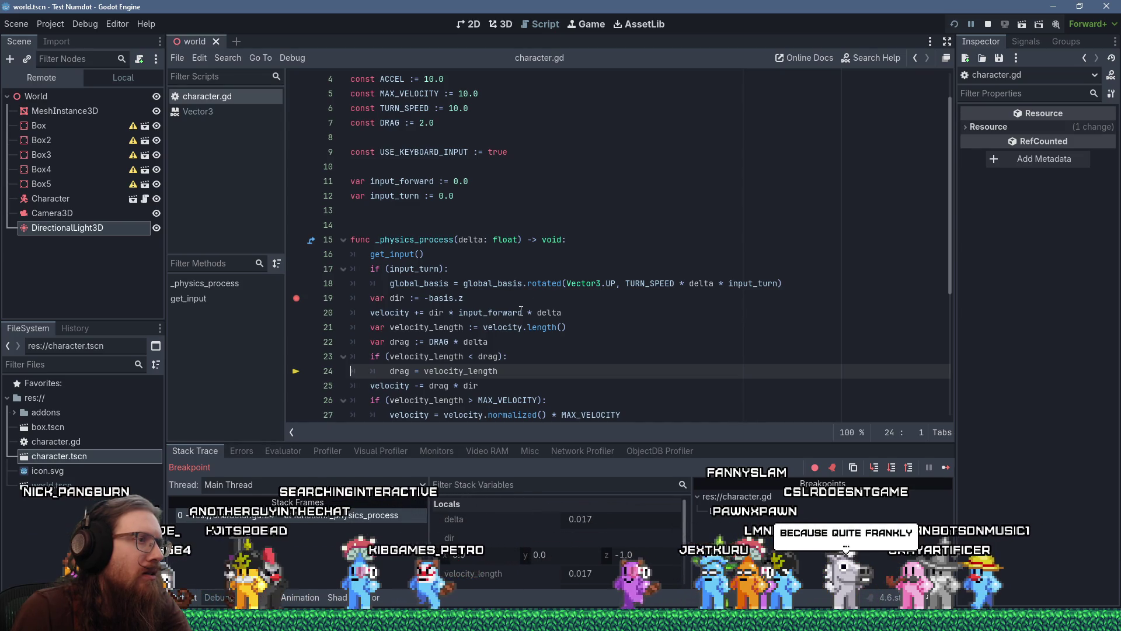
left_click(578, 308)
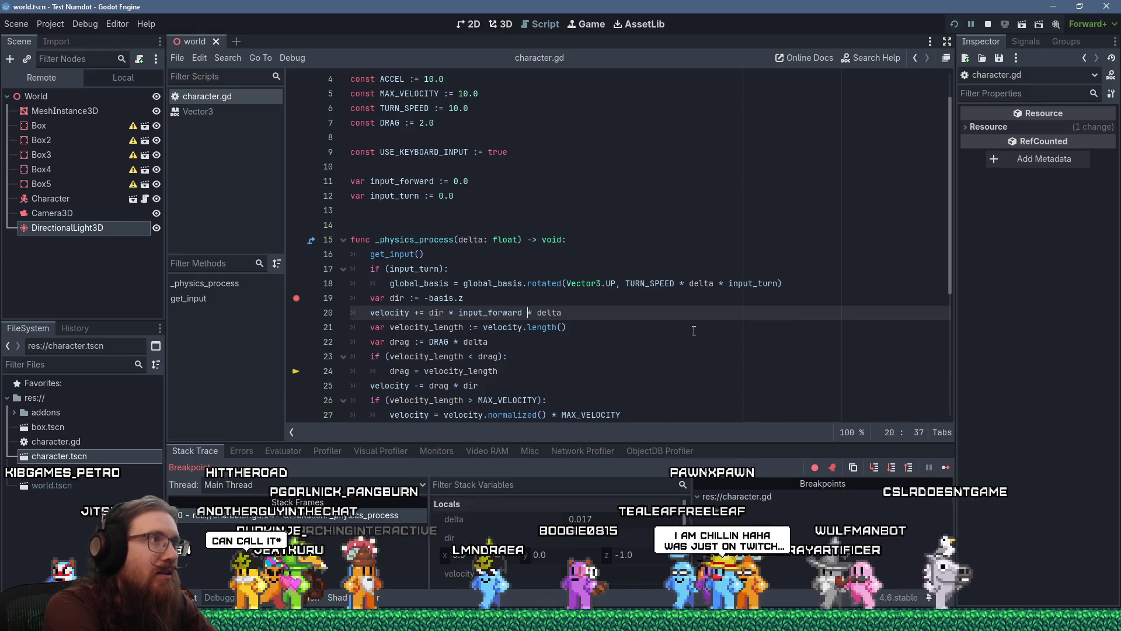
Change line 20 to velocity += dir * (input_forward * ACCEL * delta) and save.
type("ACCEL")
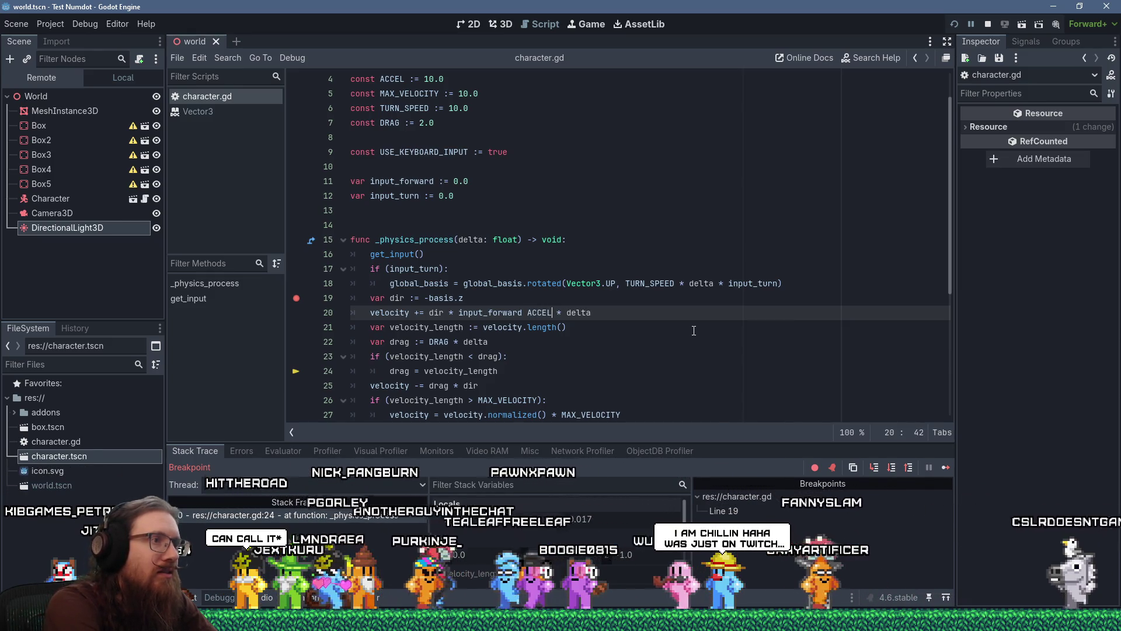
key("Left")
key("Left")
key("Left")
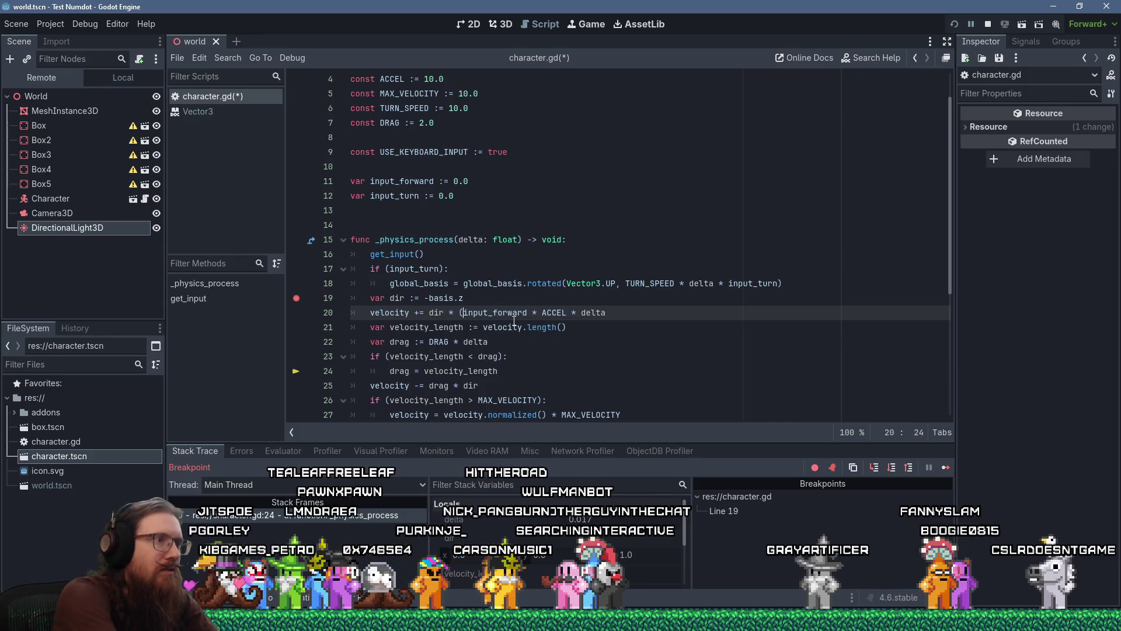
type(")")
key("ctrl+s")
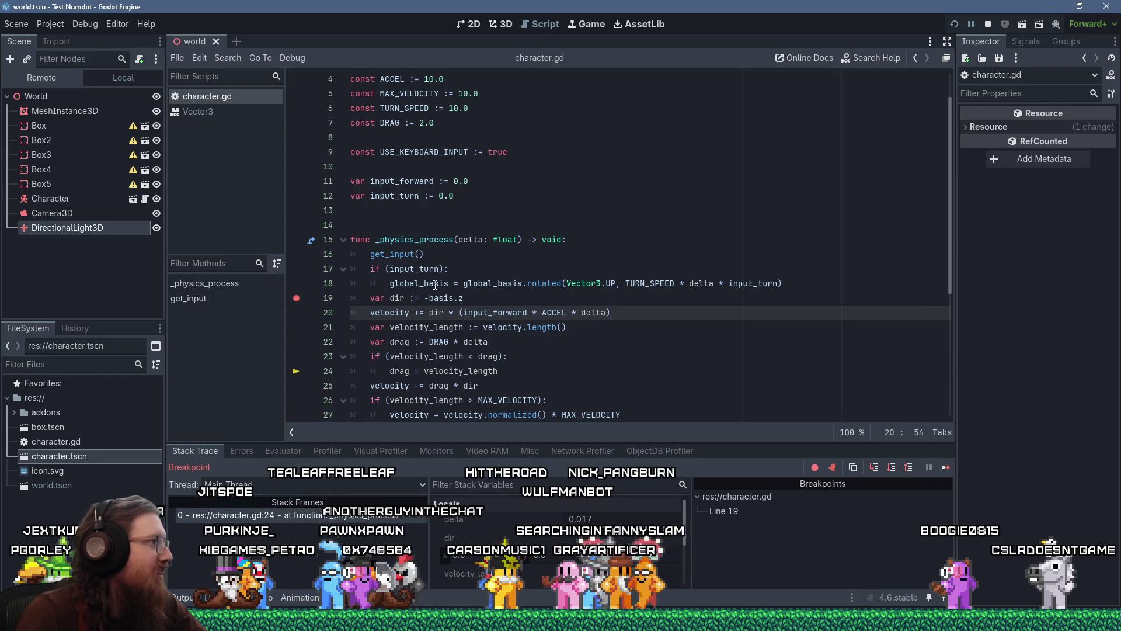
mouse_move(435, 285)
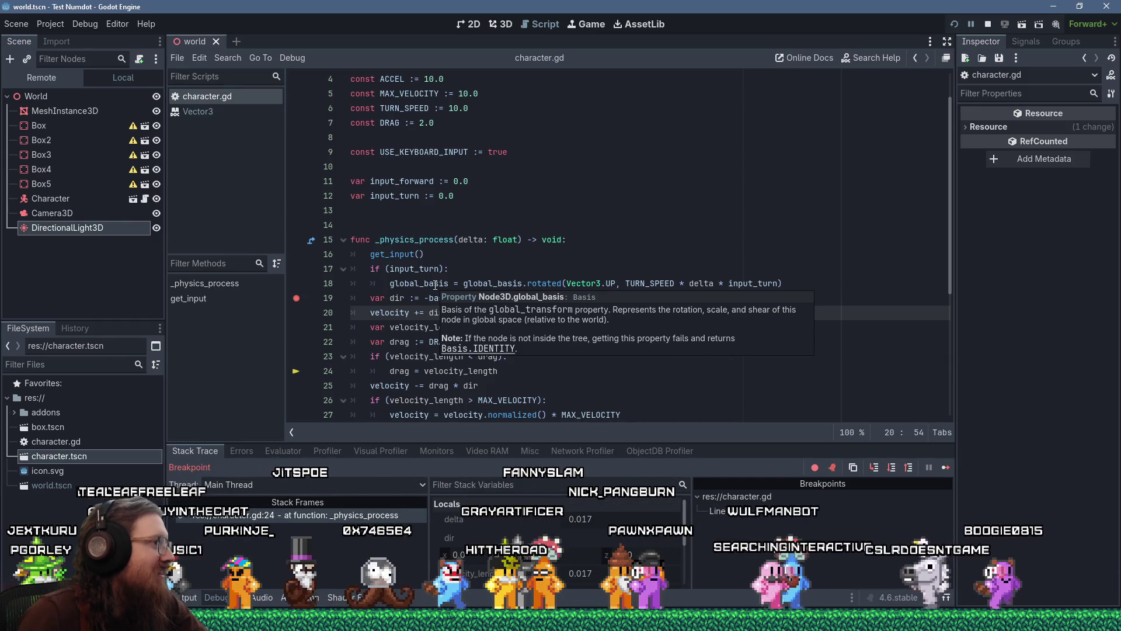
left_click(642, 210)
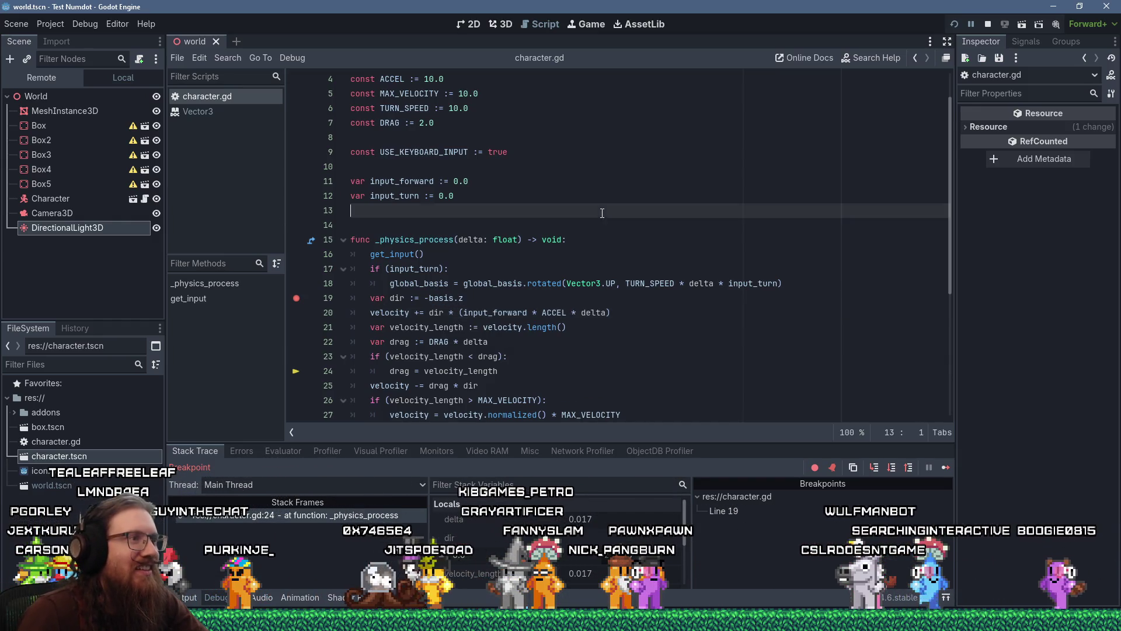
Restart the game with the updated code and add a breakpoint on line 21.
left_click(955, 24)
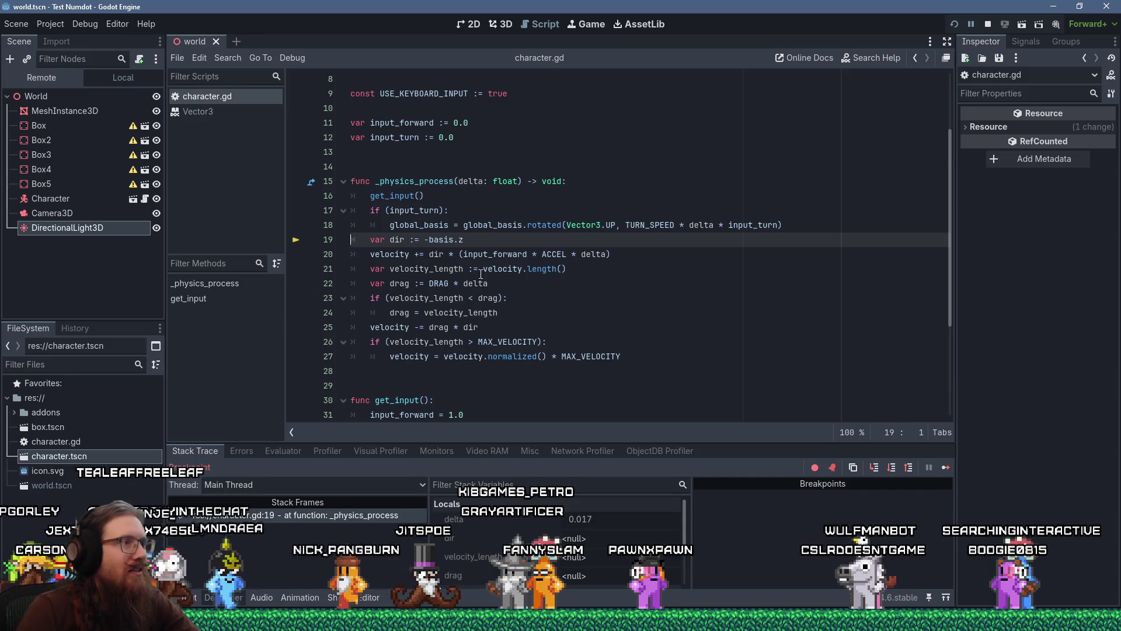
left_click(951, 468)
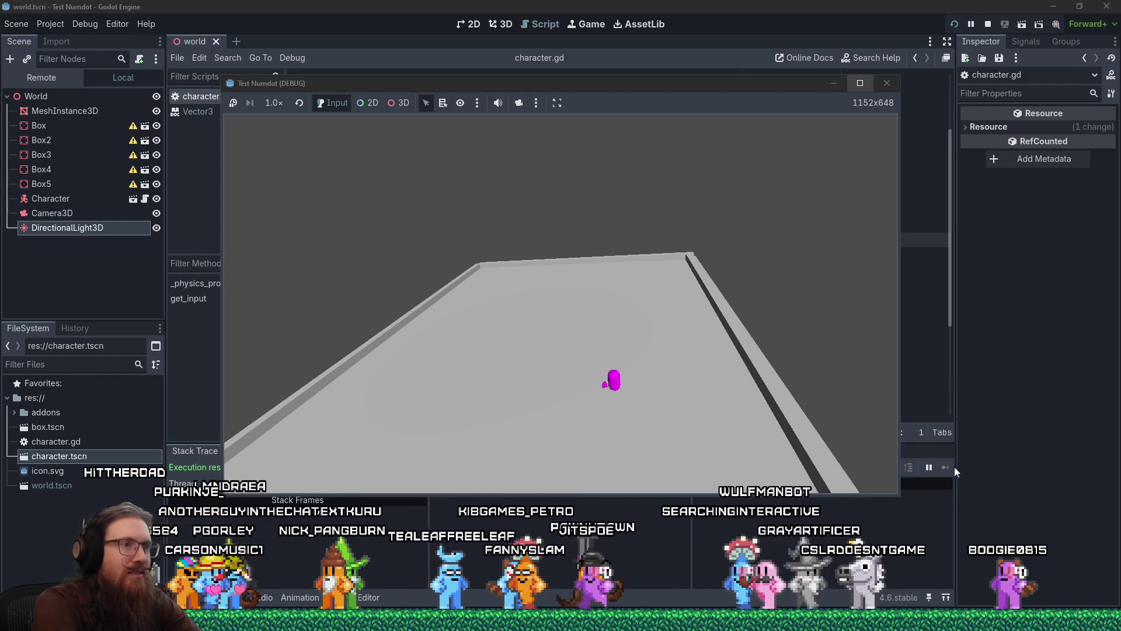
left_click(955, 467)
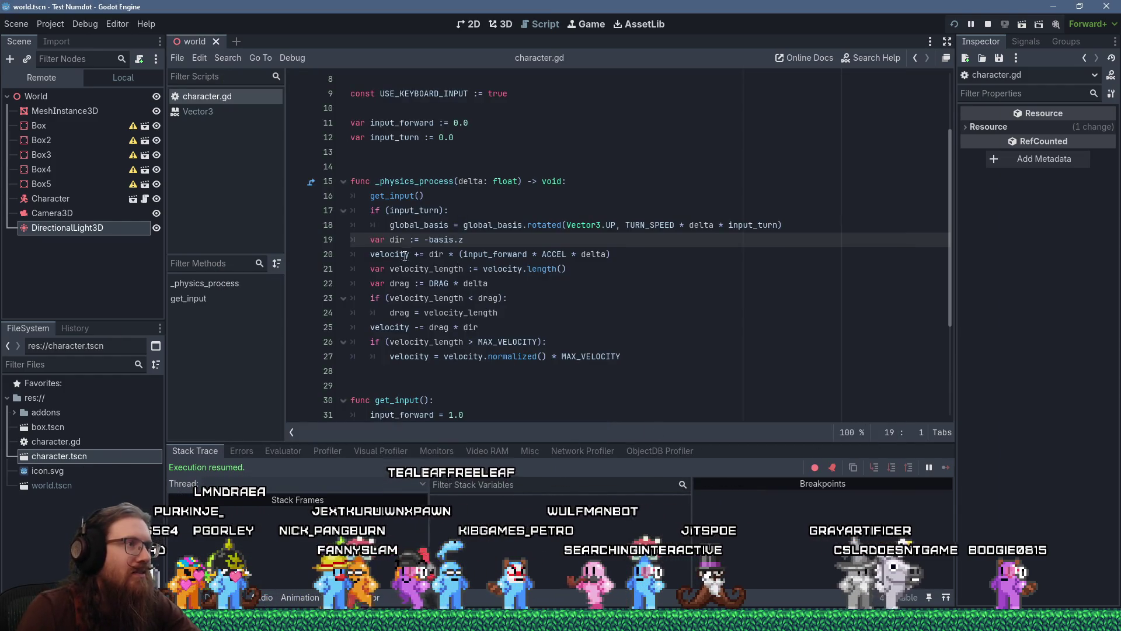
left_click(297, 268)
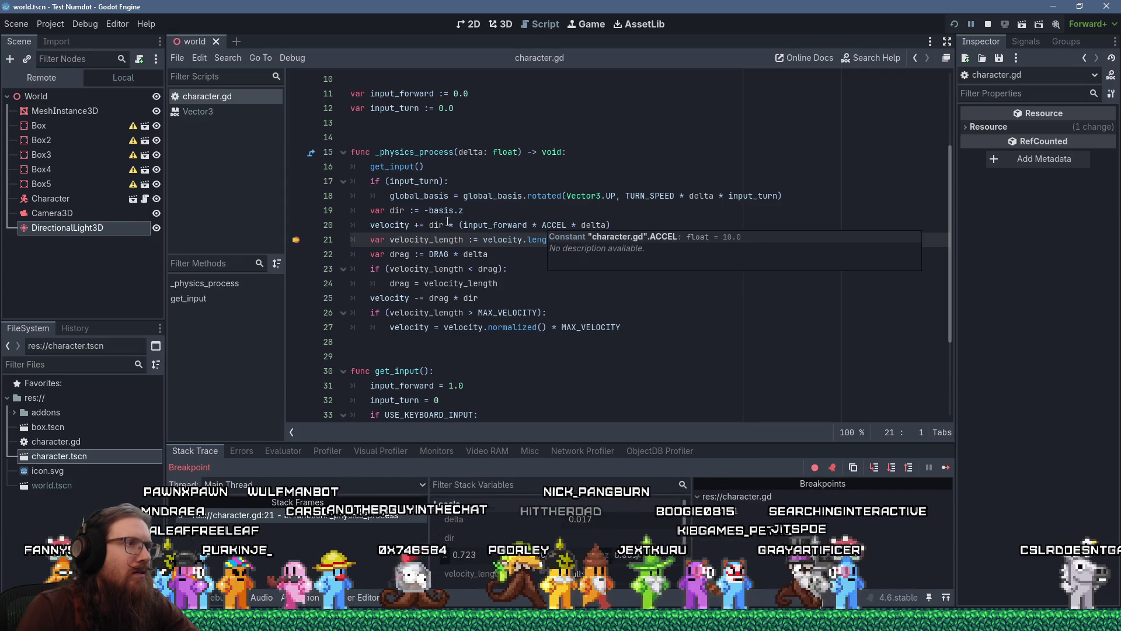
Step over to line 22 and inspect velocity_length's computed value.
mouse_move(488, 225)
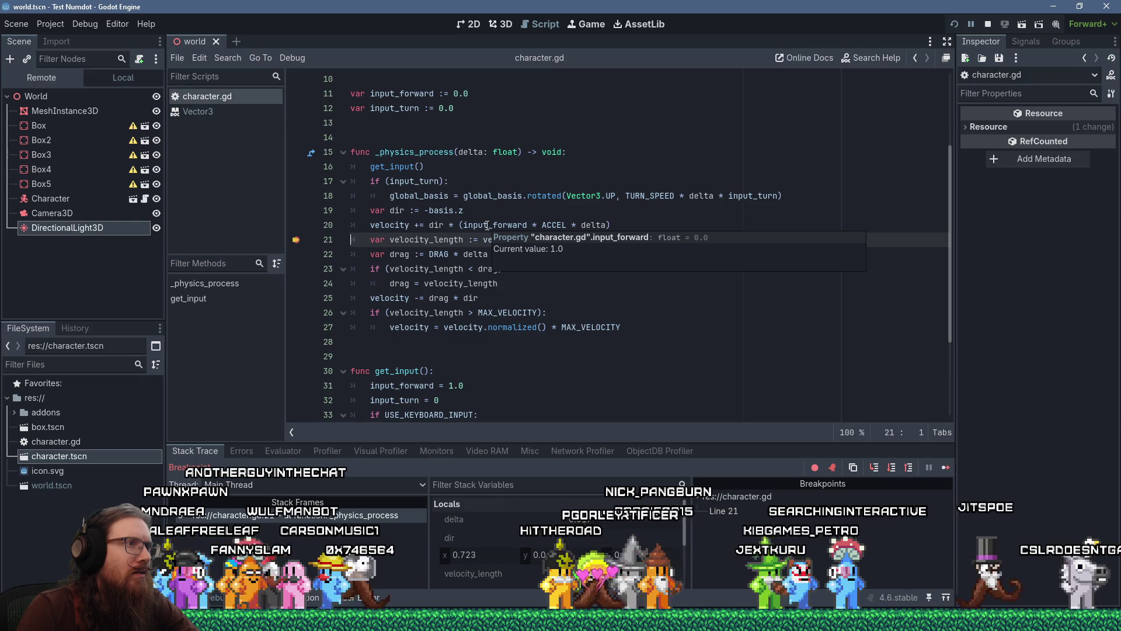
mouse_move(601, 224)
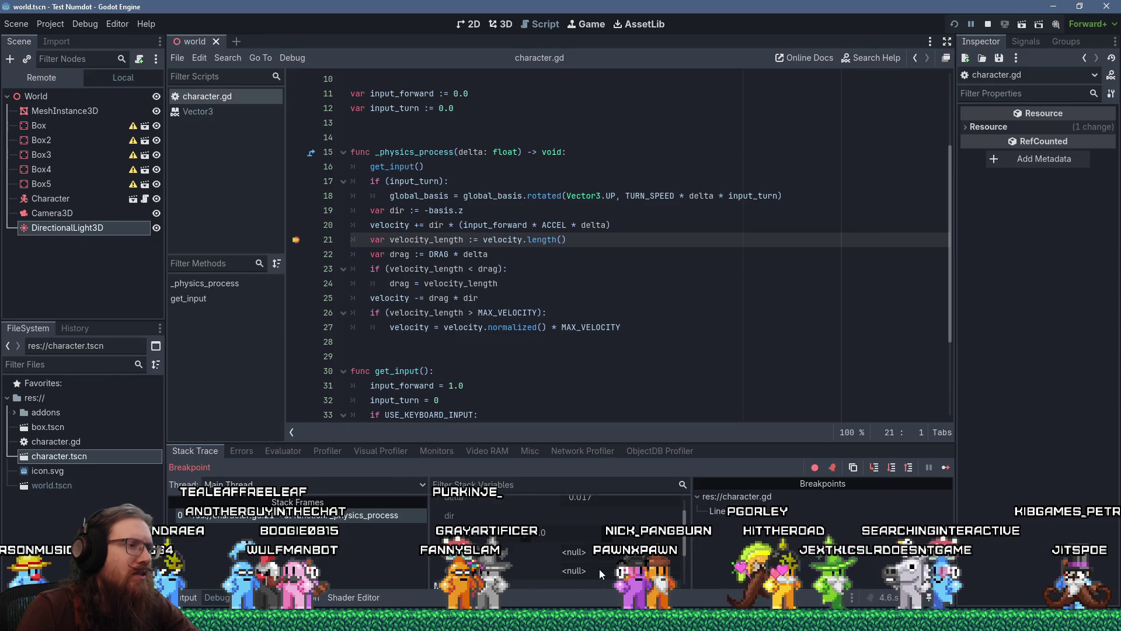
scroll(599, 566, "down", 2)
scroll(599, 565, "up", 2)
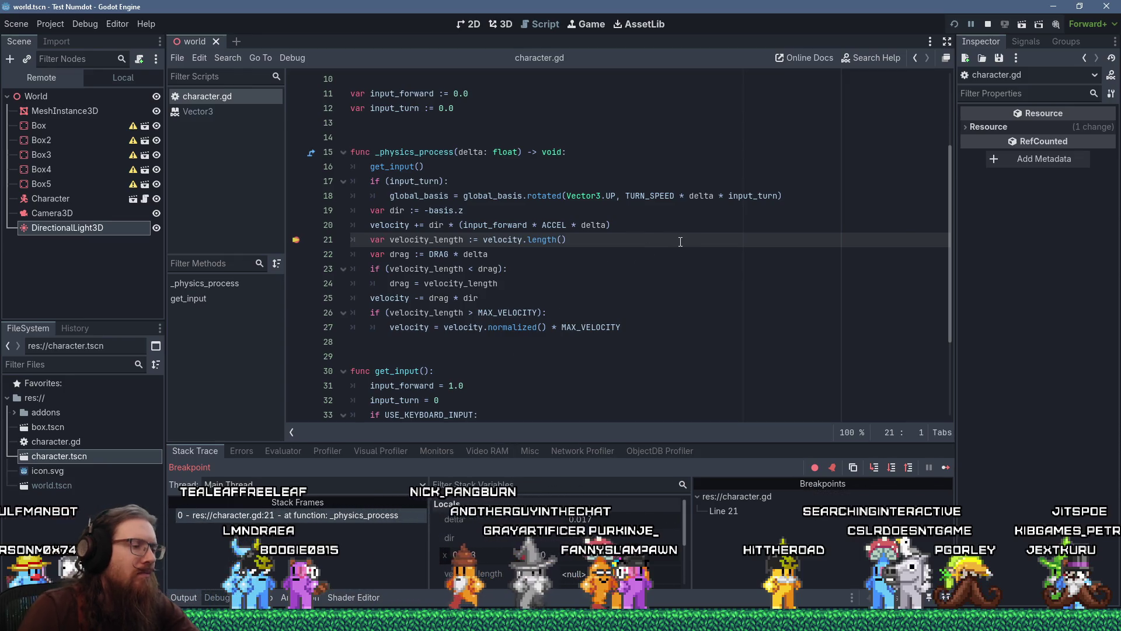
key("F10")
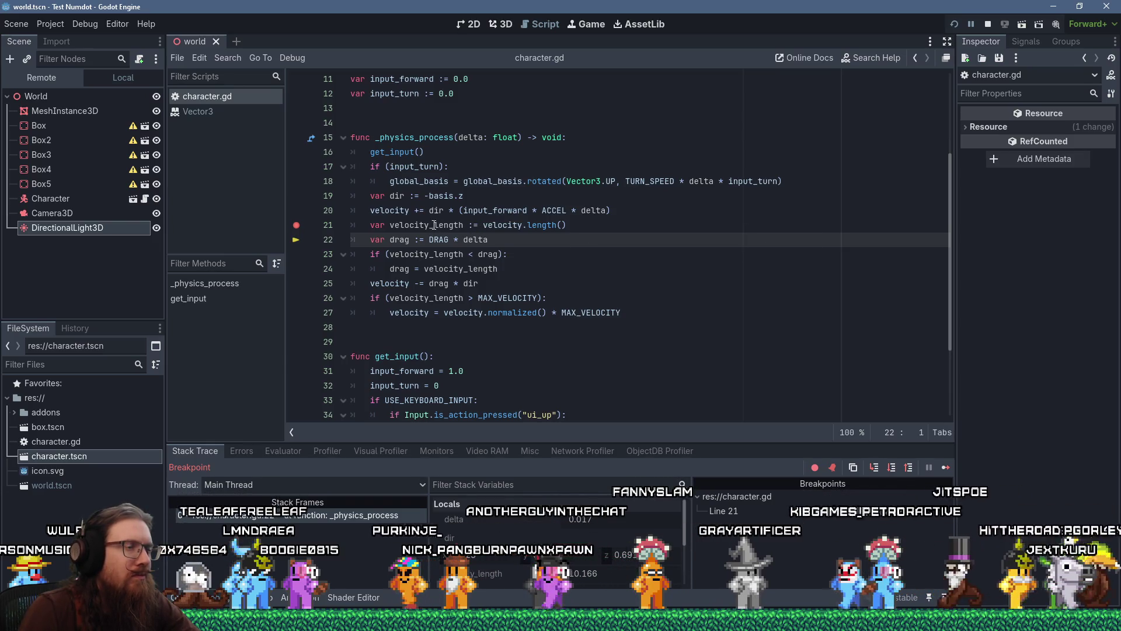
mouse_move(435, 225)
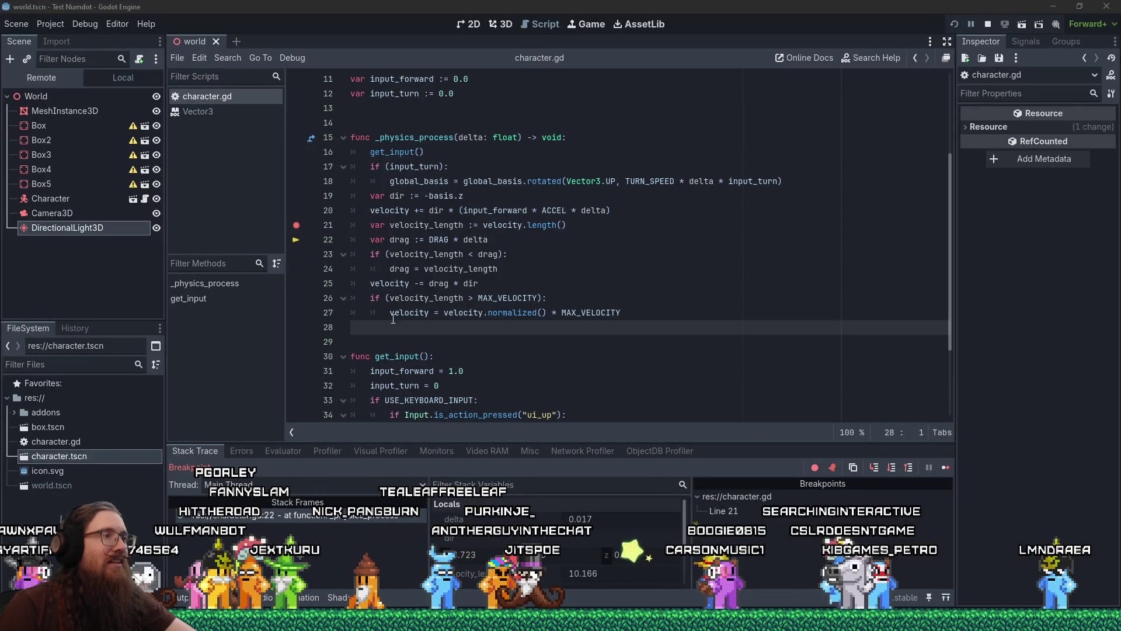
left_click(392, 326)
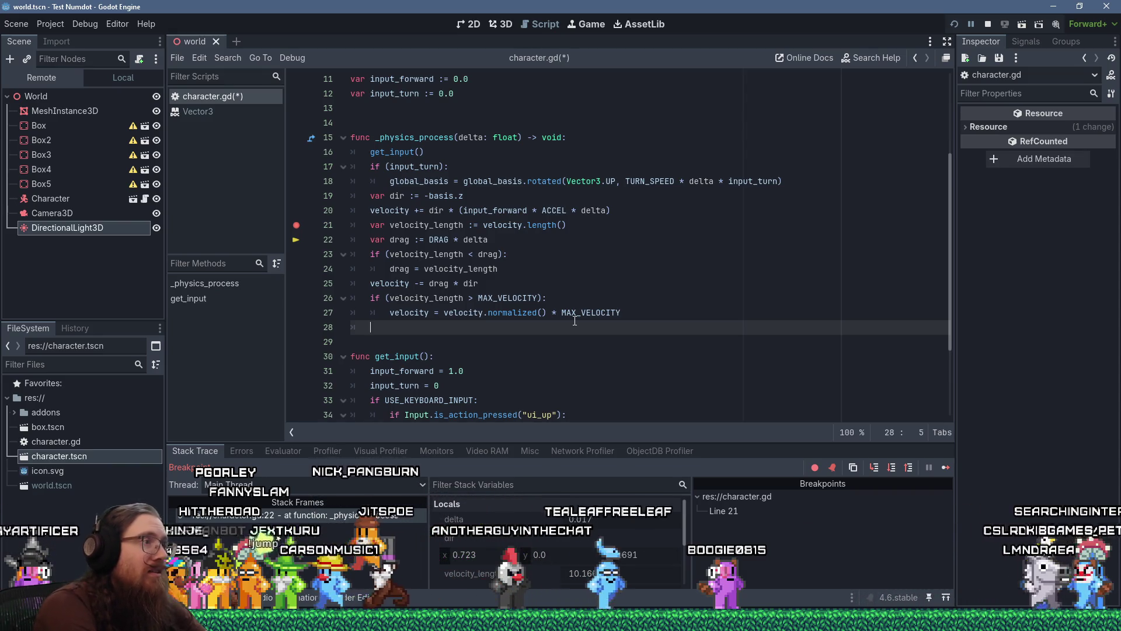
Complete line 28 as velocity = move_and_slide() using the move_and_slide autocomplete.
type("move_and")
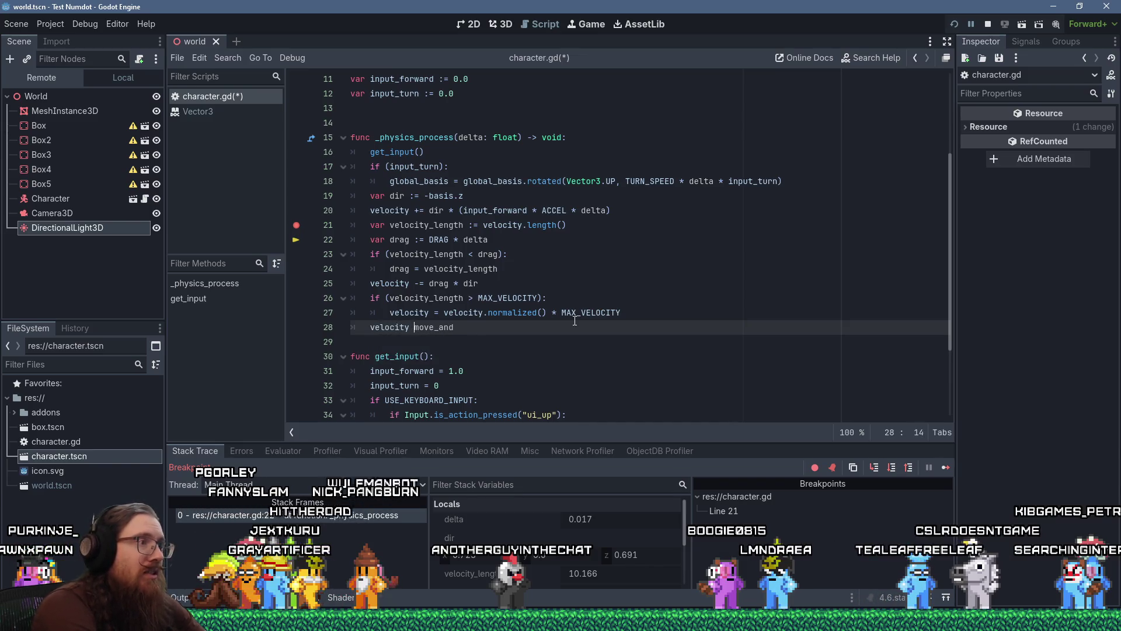
key("End")
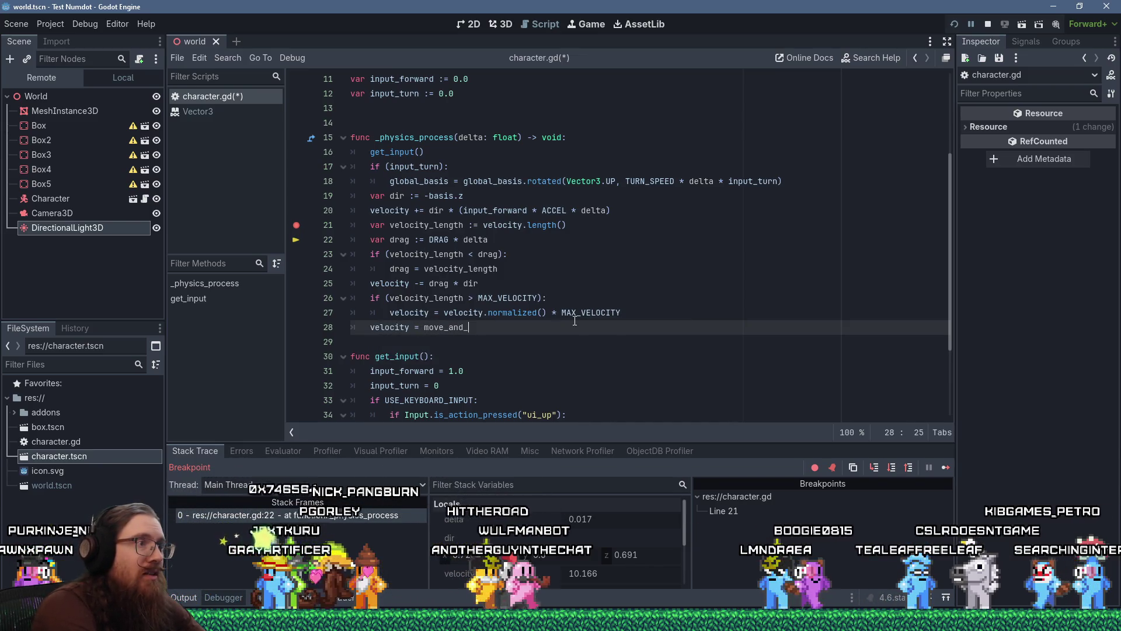
type("slide")
key("Return")
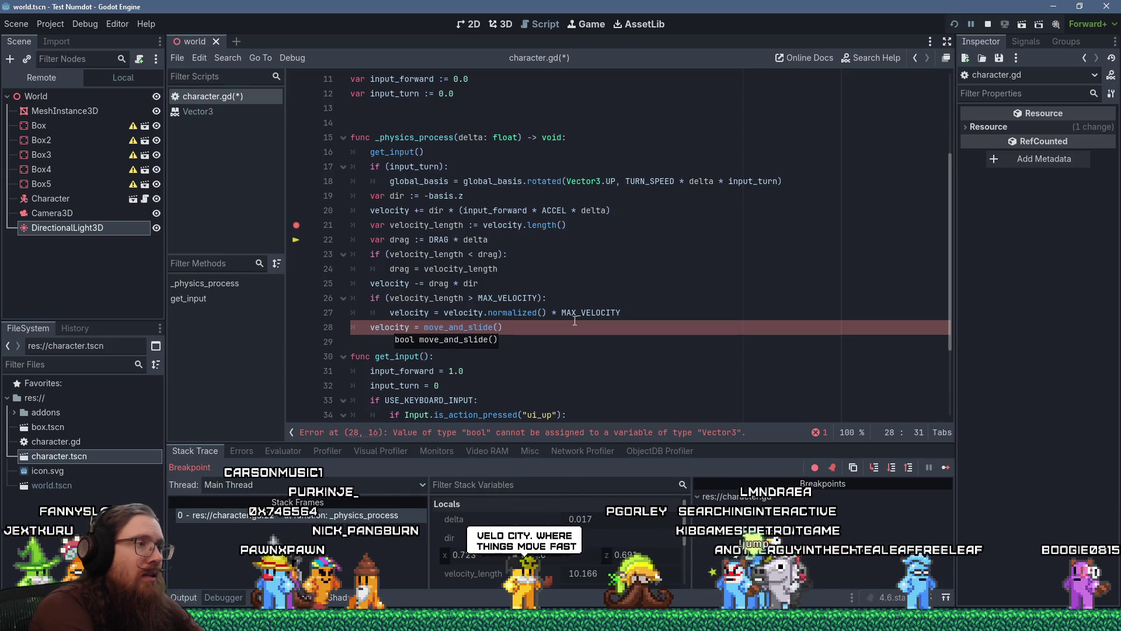
Check the move_and_slide() docs, then strip 'velocity = ' so the call stands alone.
left_click(438, 329, "ctrl")
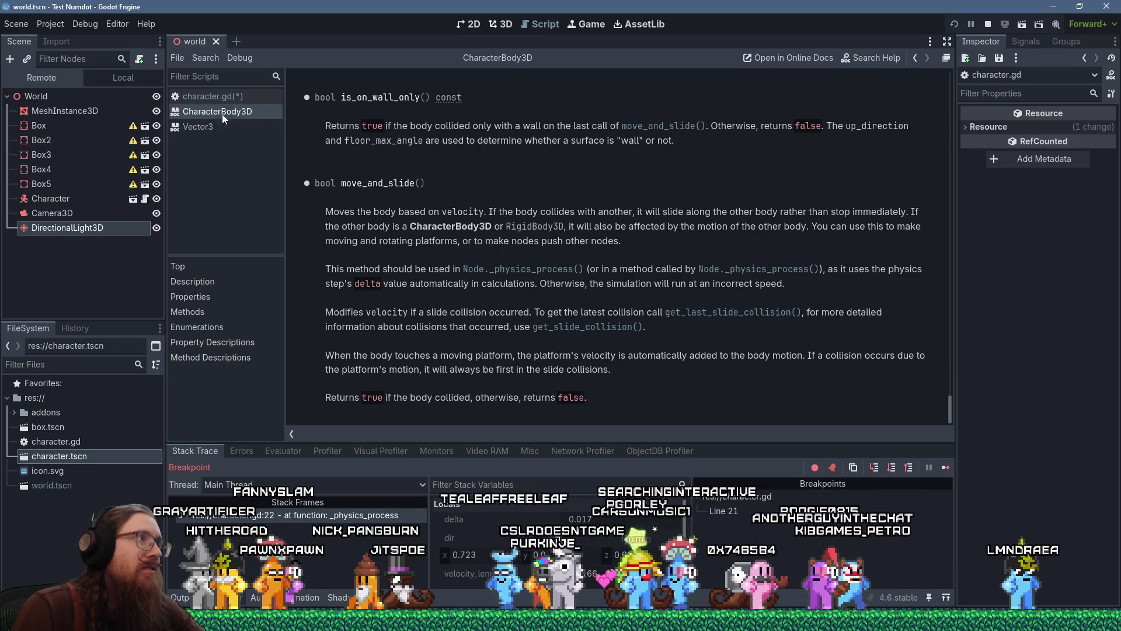
left_click(233, 97)
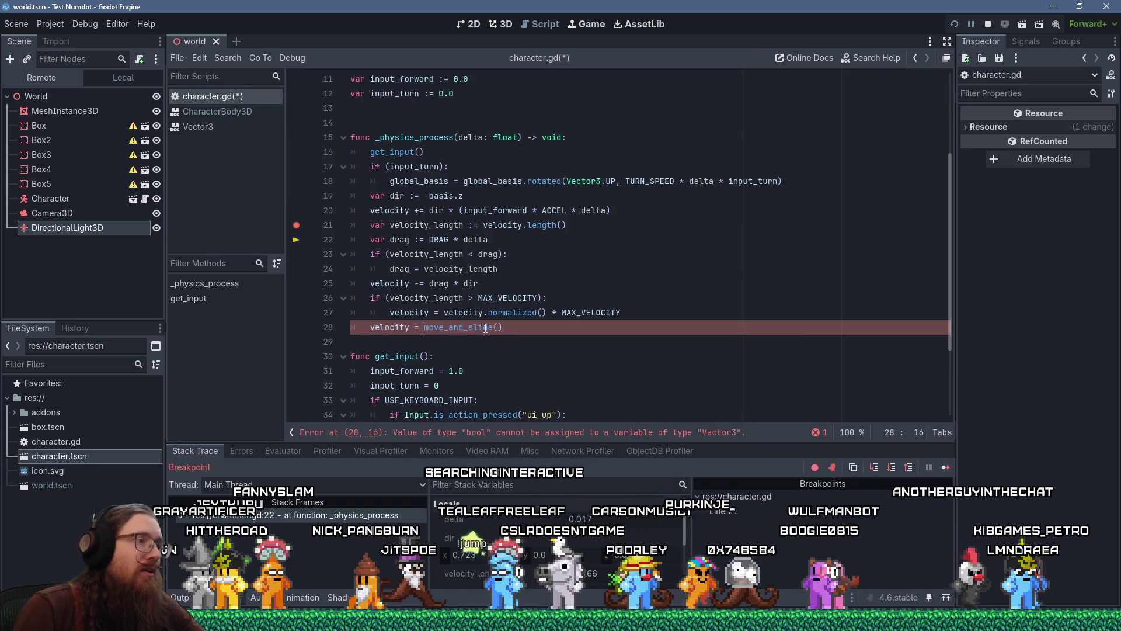
key("shift+Home")
key("BackSpace")
Add a blank line before get_input, reload the running game, and clear the line 21 breakpoint.
key("Down")
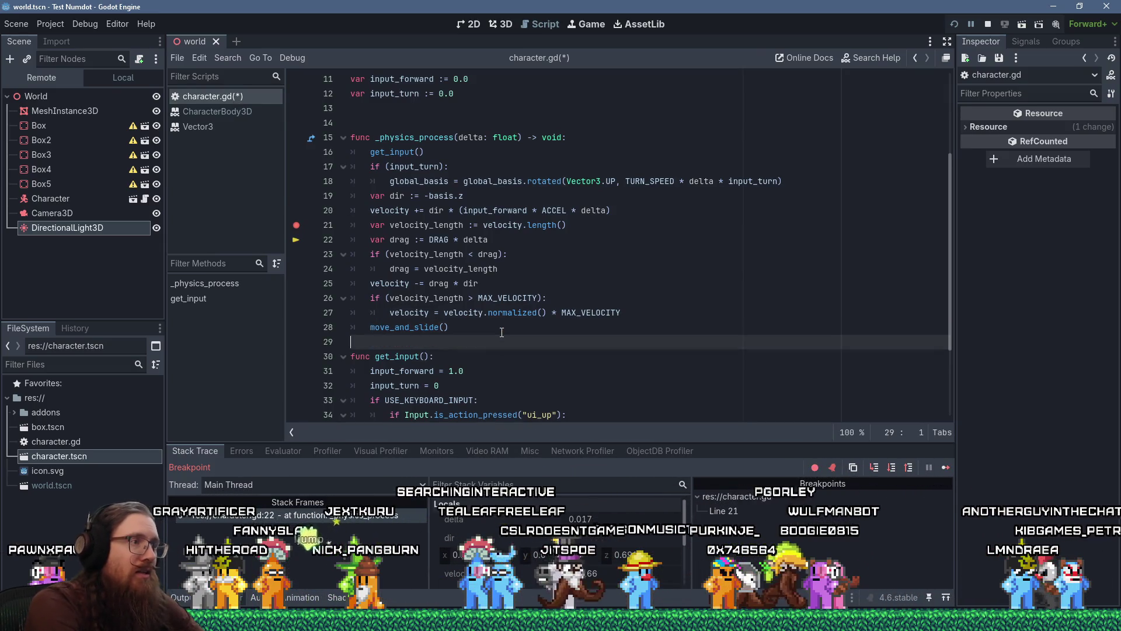
key("Return")
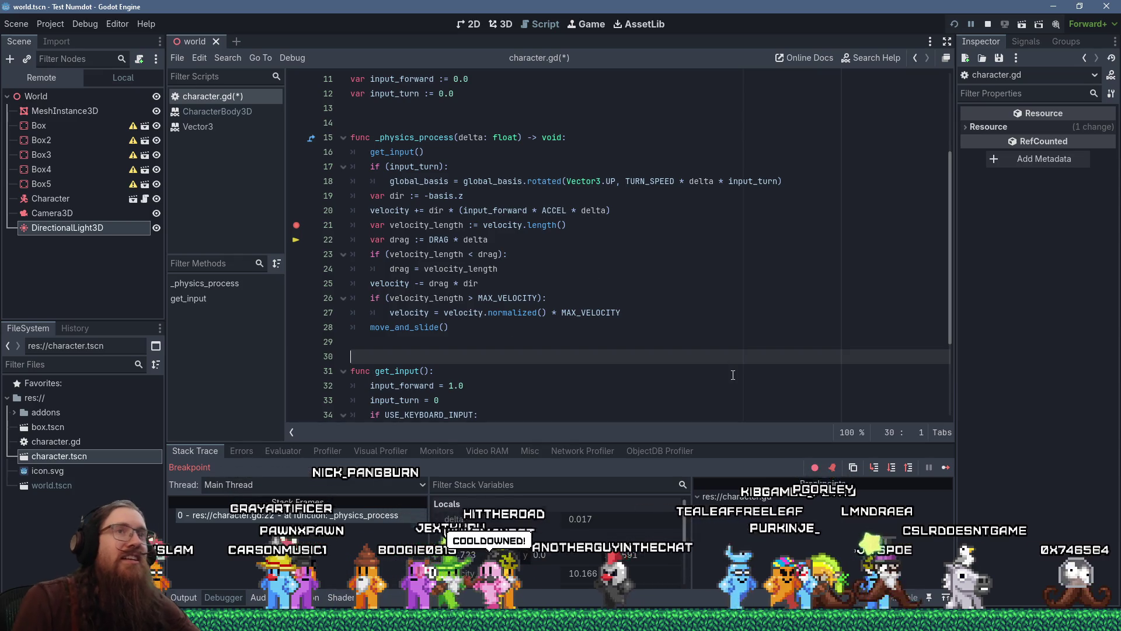
left_click(955, 28)
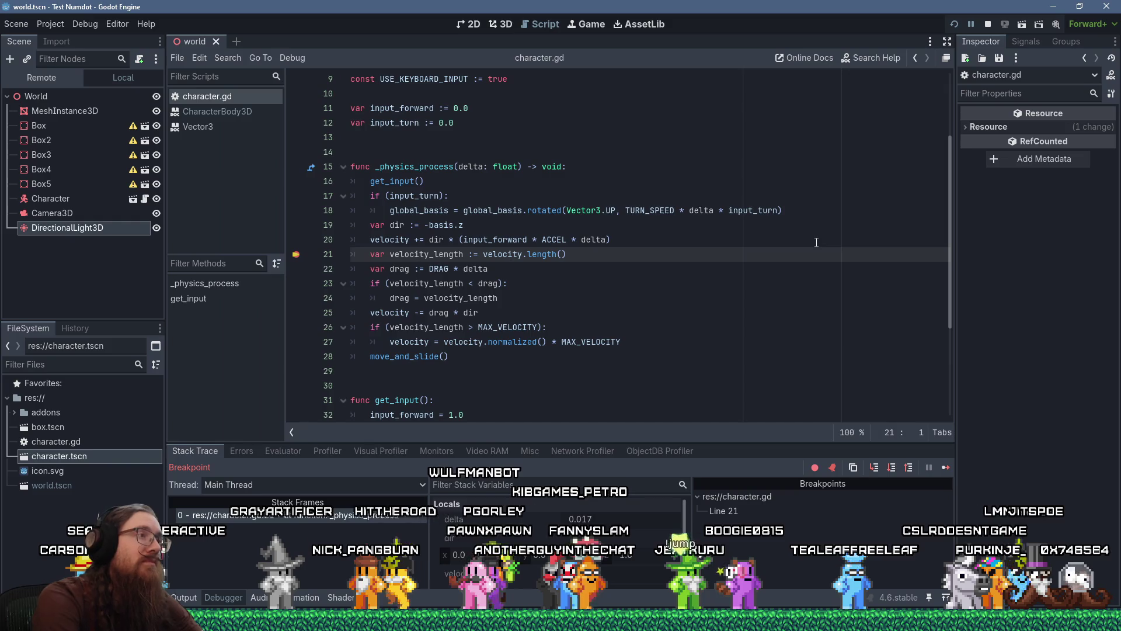
left_click(298, 255)
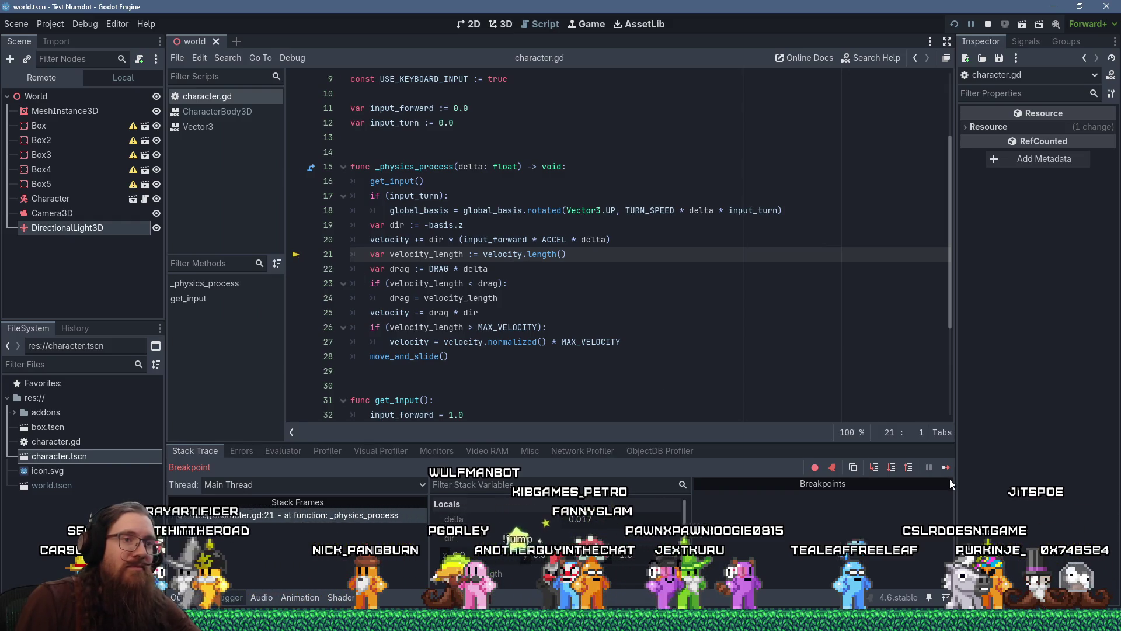
Resume the paused game, drive the magenta capsule with the arrow keys, then close it.
left_click(946, 469)
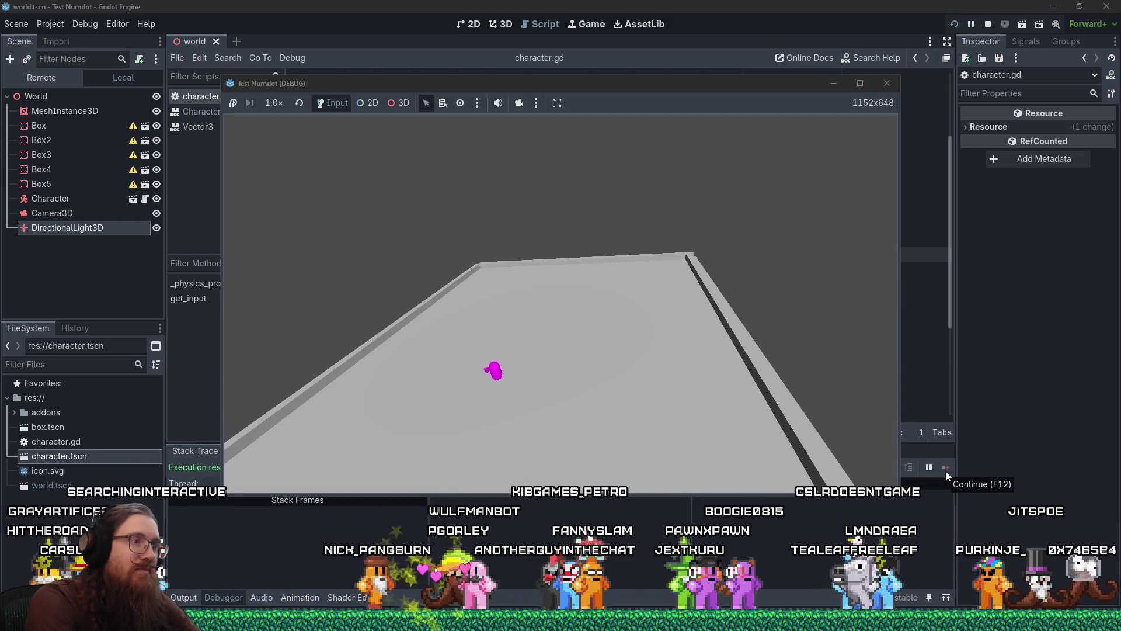
key("Left")
key("Up")
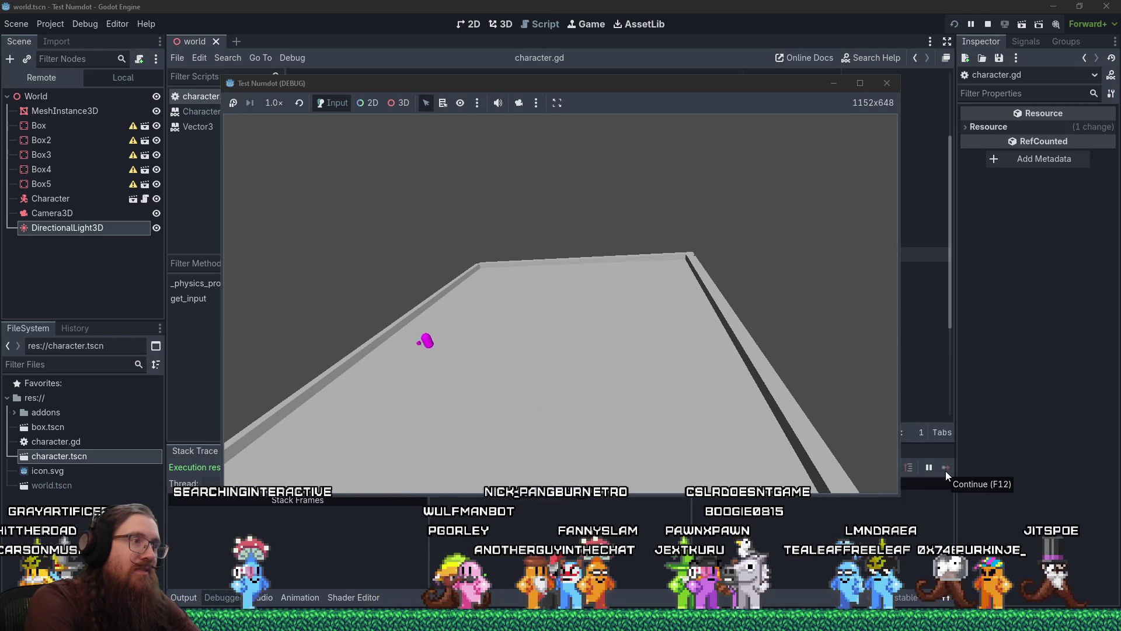
key("Left")
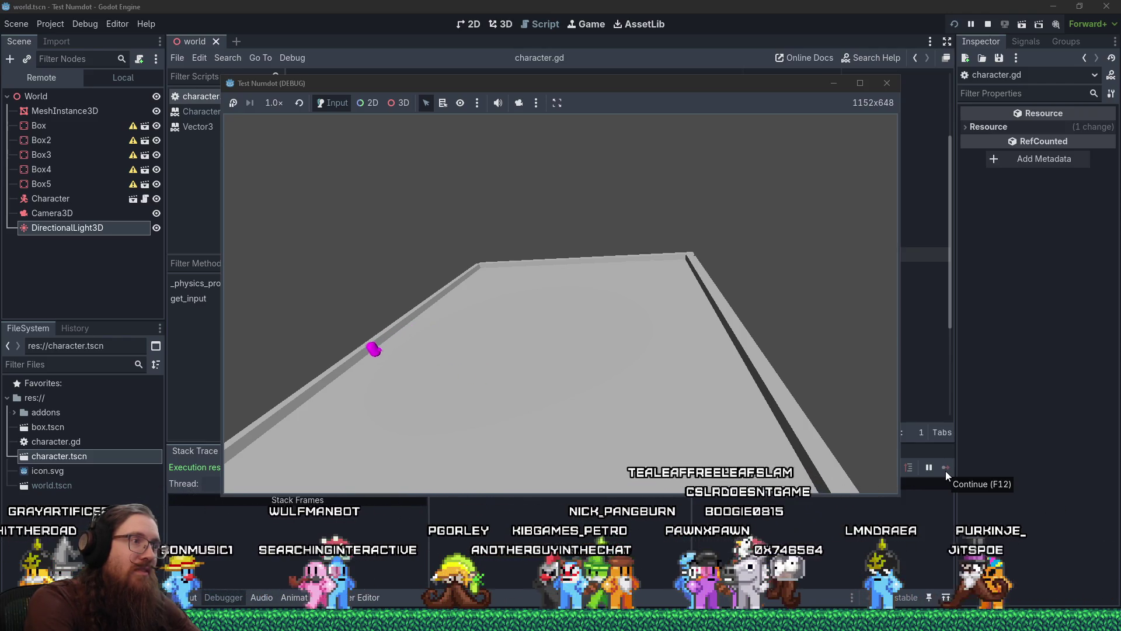
key("Down")
key("Up")
key("Up")
left_click(886, 83)
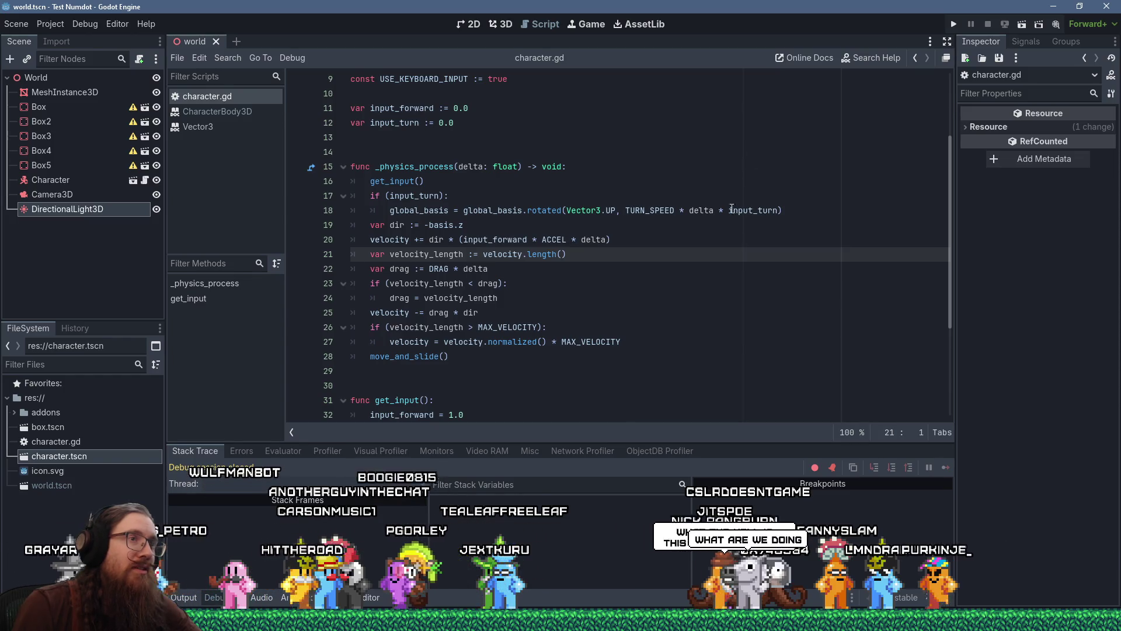
Change Vector3.UP to Vector3.DOWN on line 18, then save and run the project.
left_click(630, 225)
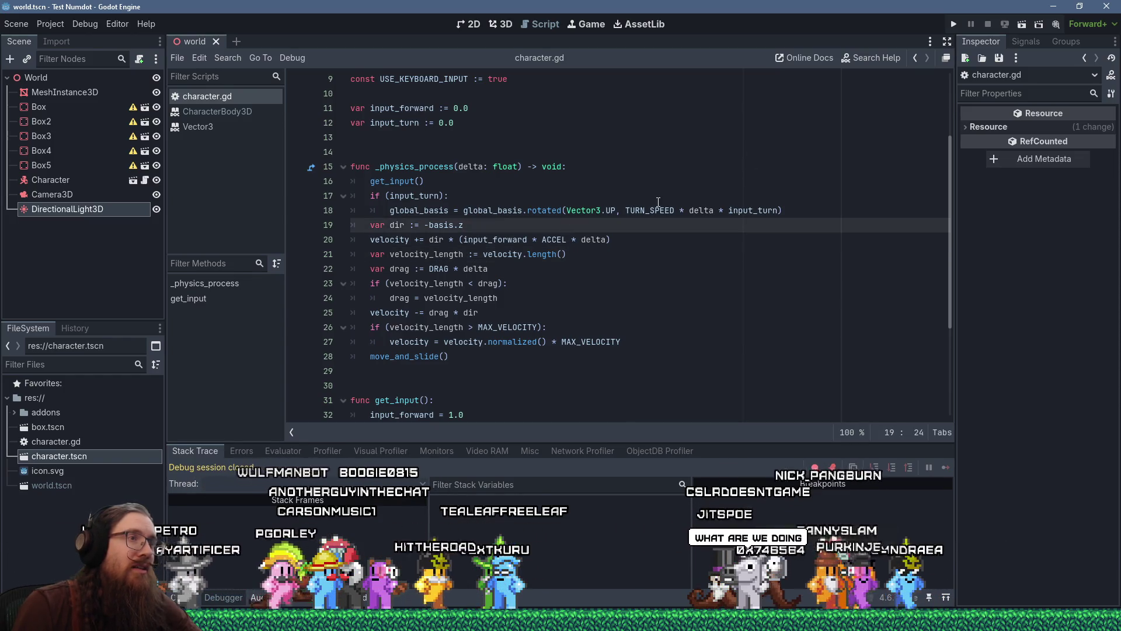
left_click(616, 211)
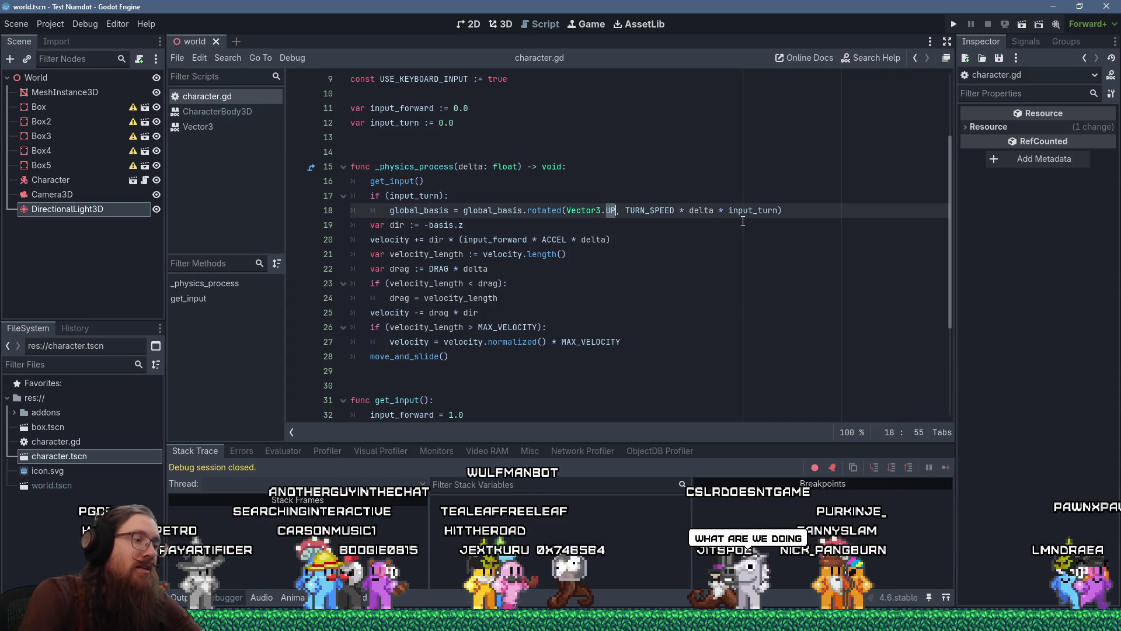
type("DOWN")
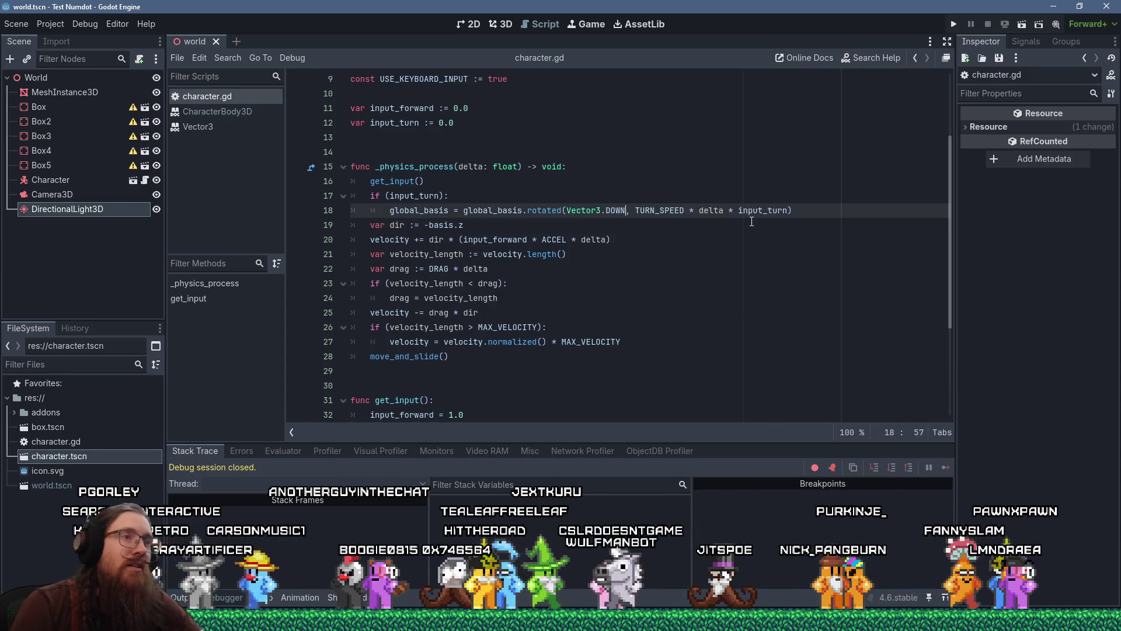
left_click(751, 223)
left_click(953, 24)
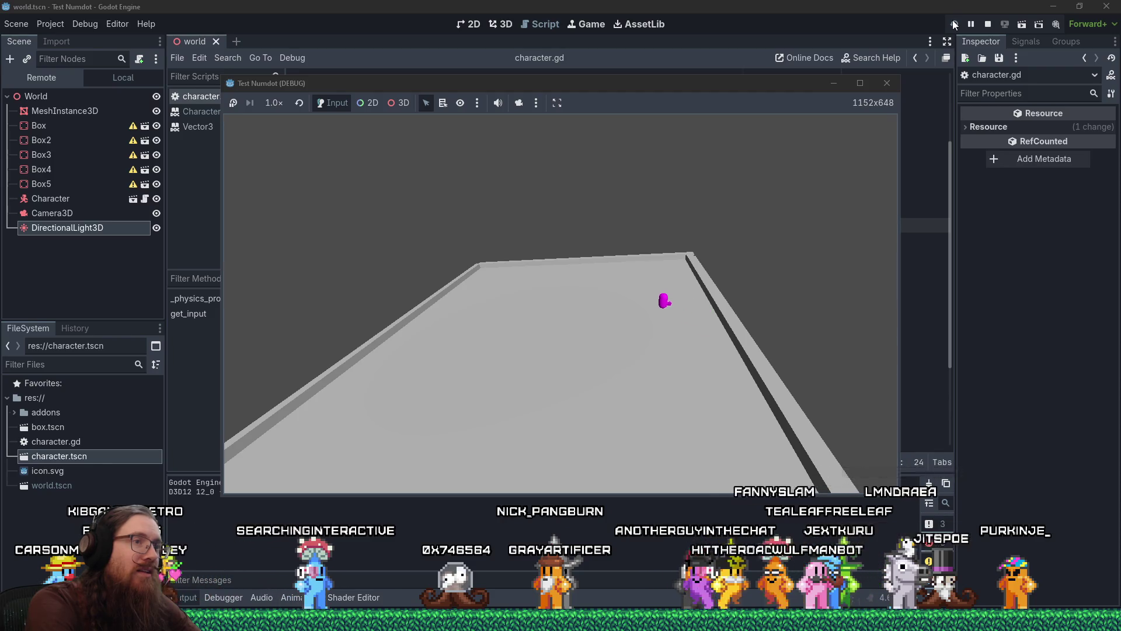
Steer the character around the platform with arrow keys until it slides off the right edge, then close the game.
key("Left")
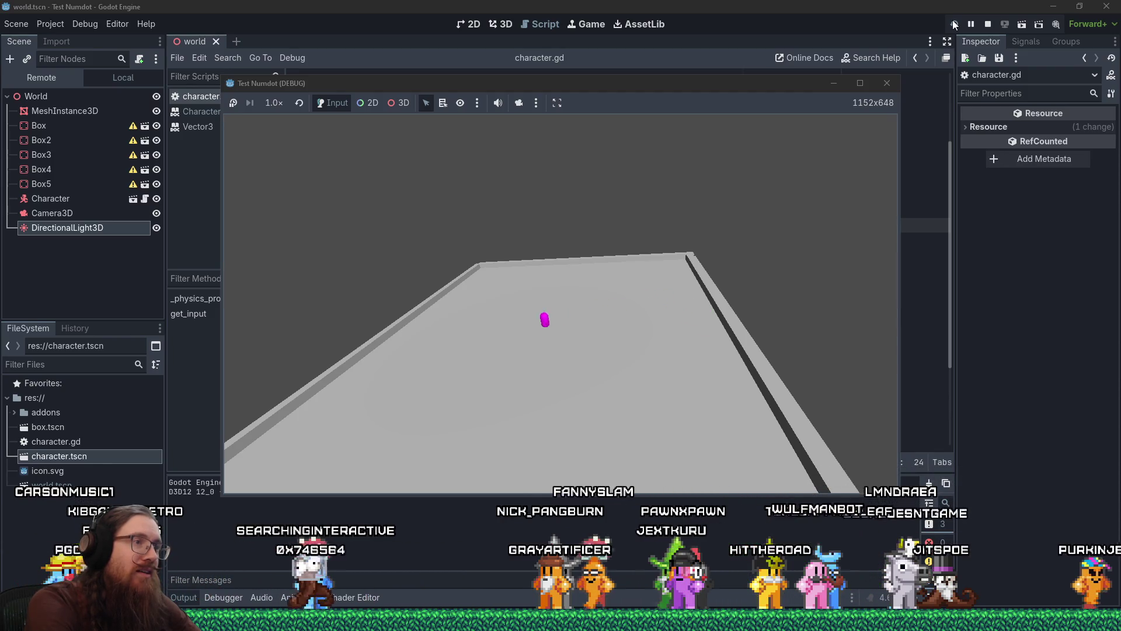
key("Down")
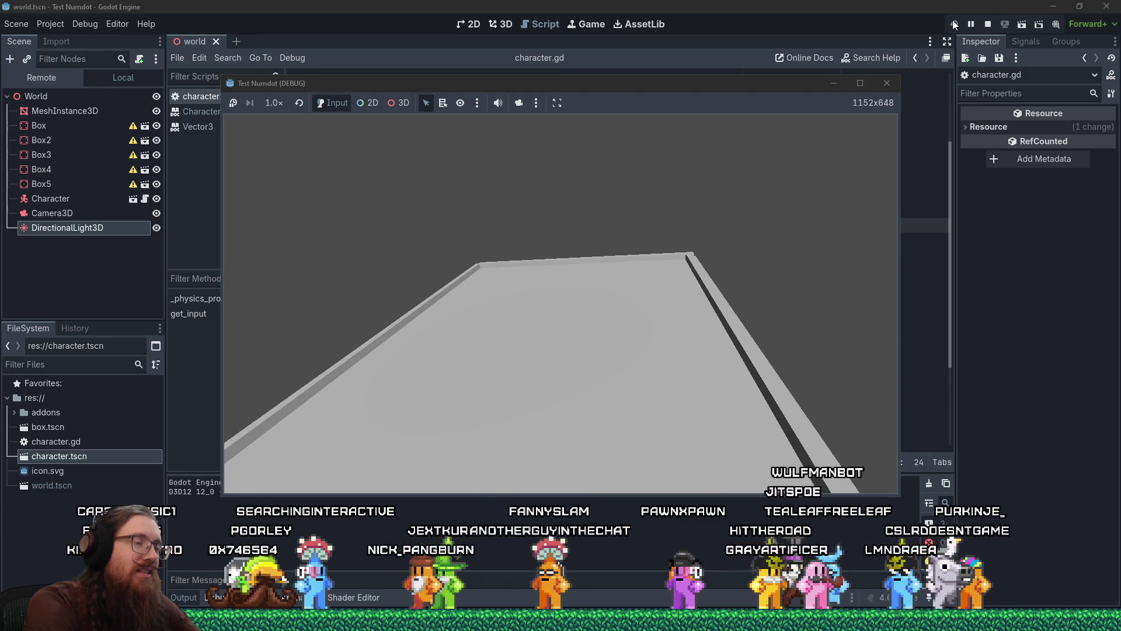
key("Up")
key("Up")
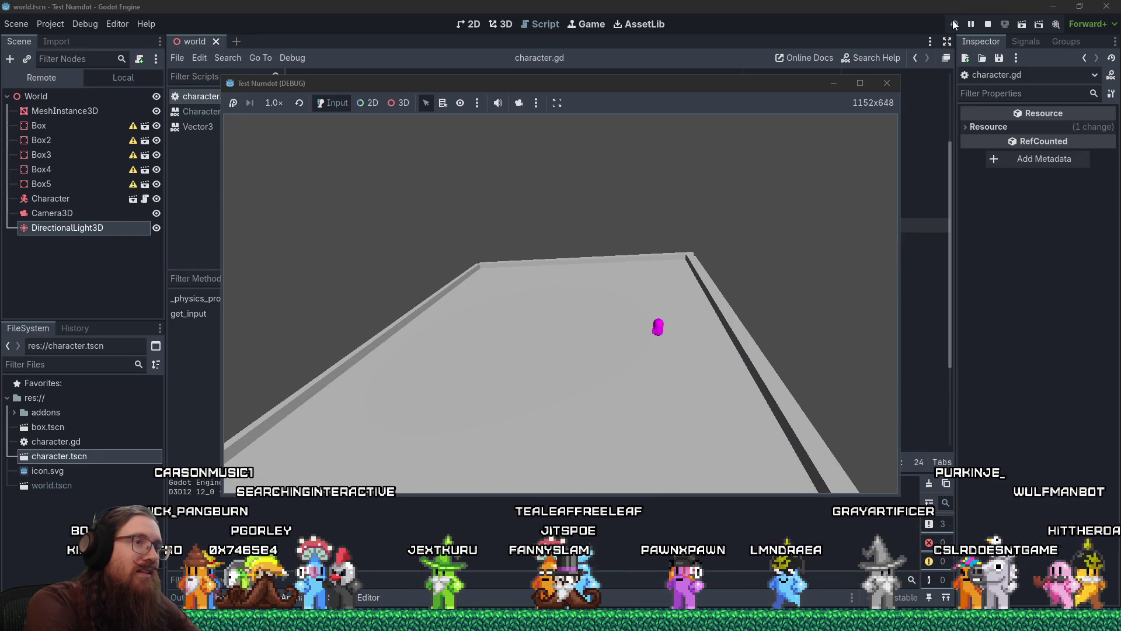
key("Left")
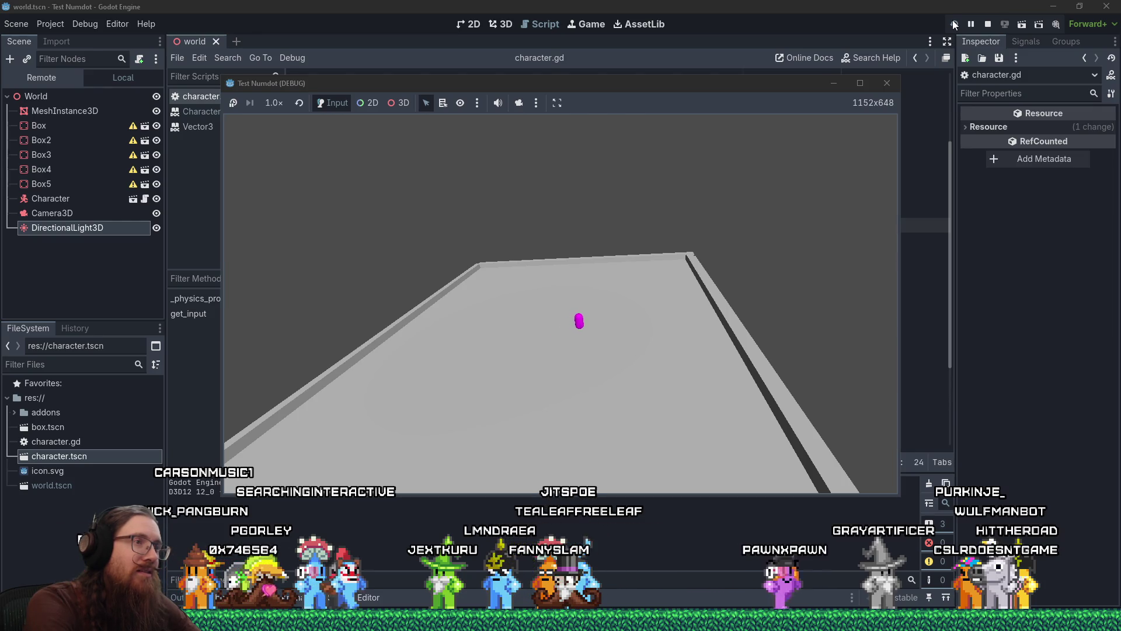
key("Down")
key("Left")
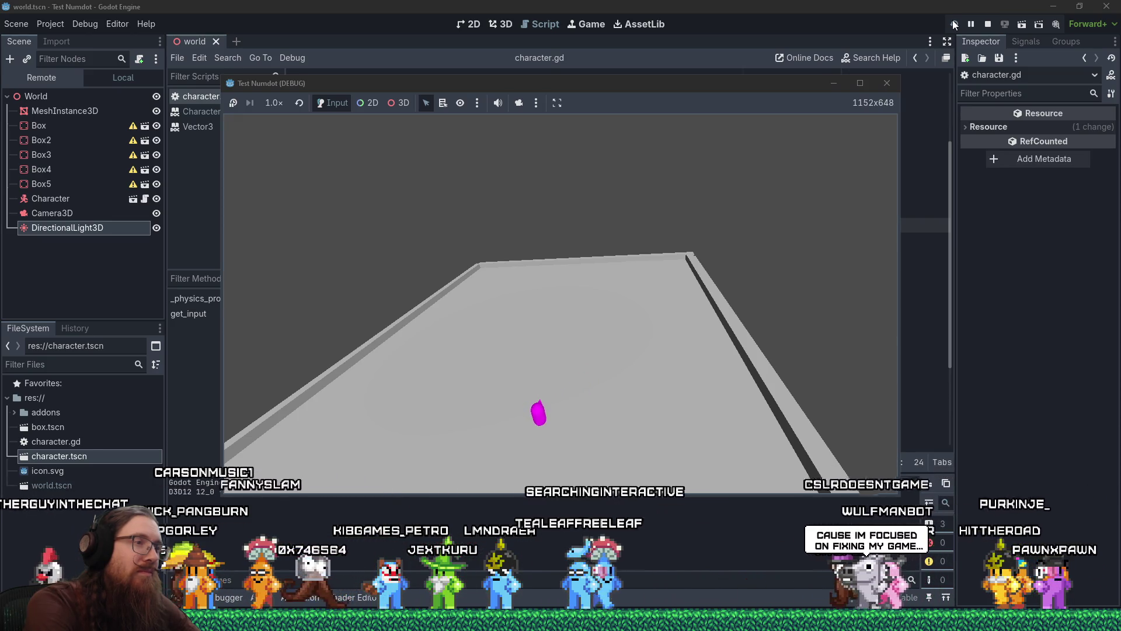
key("Up")
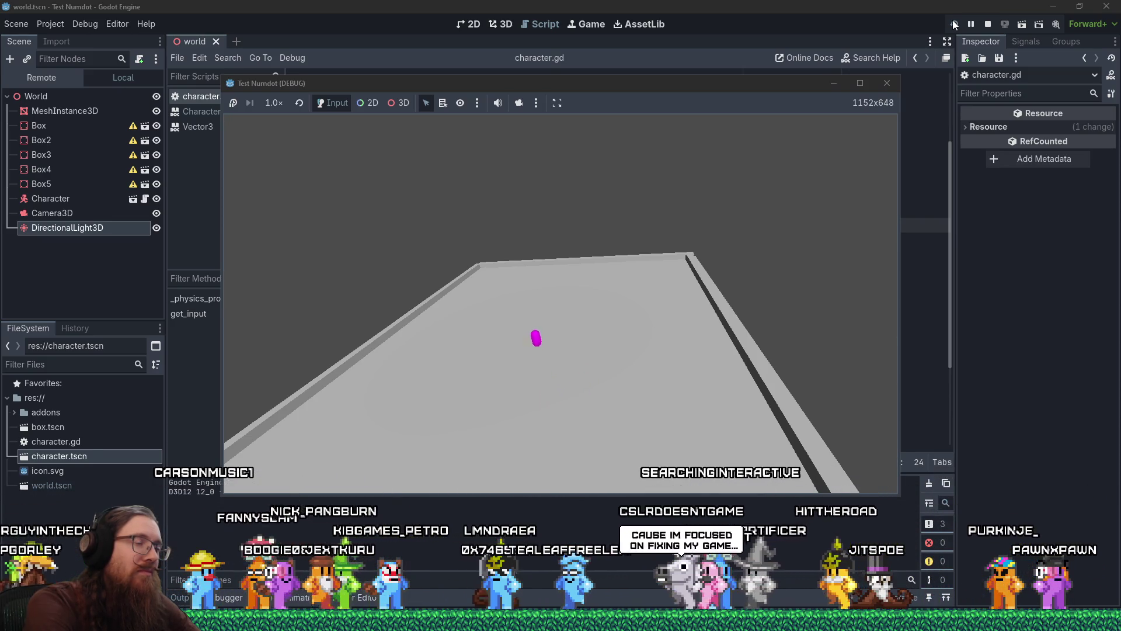
key("Right")
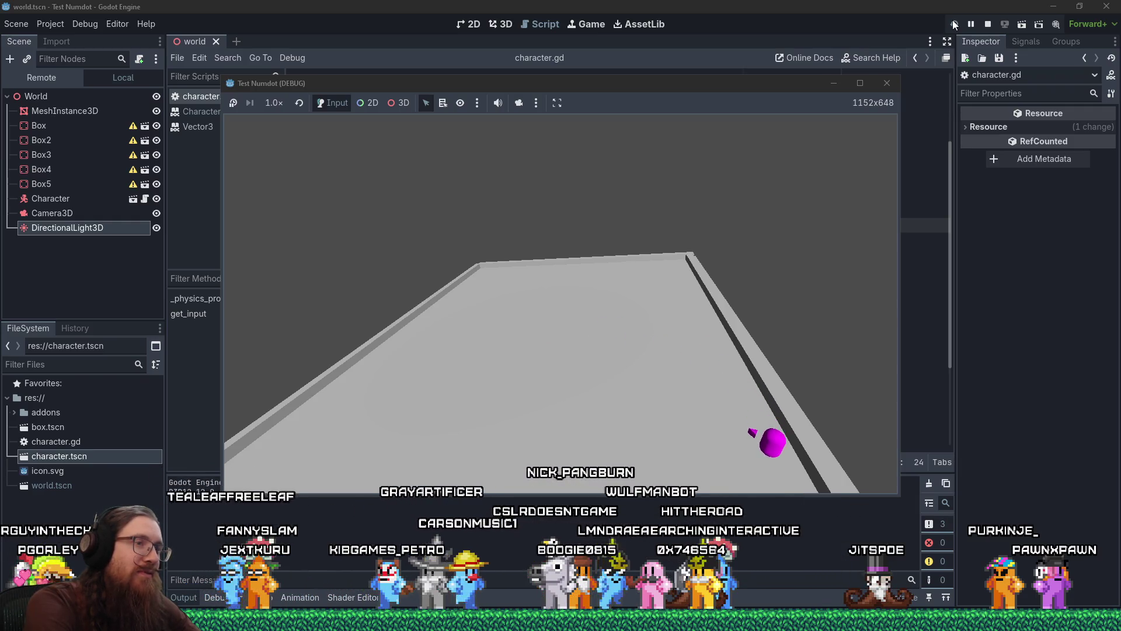
key("Left")
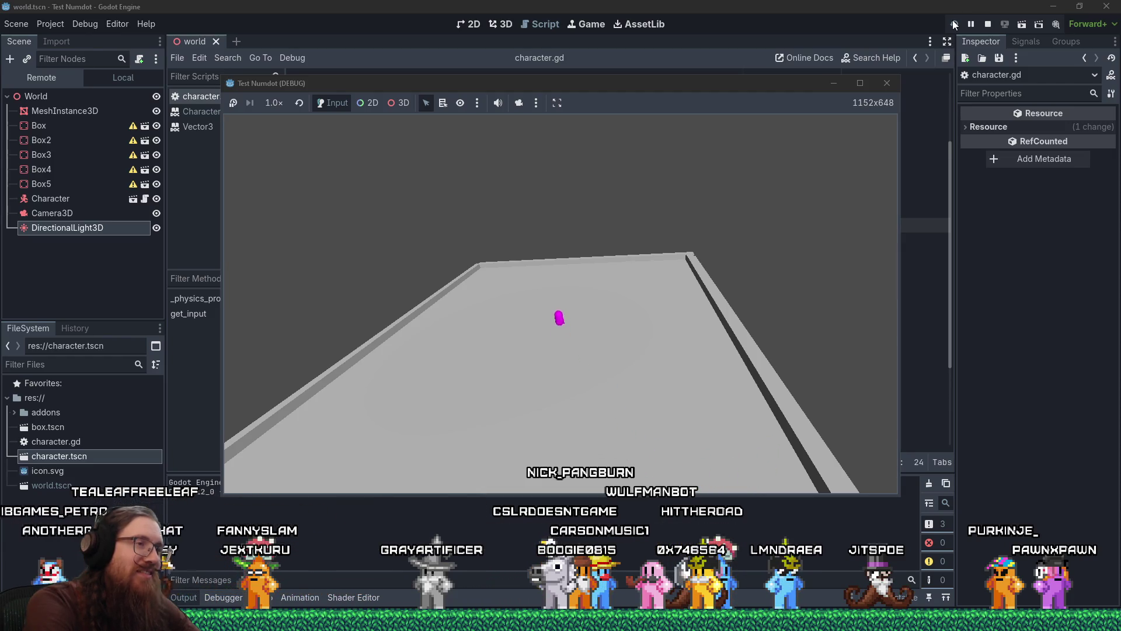
key("Right")
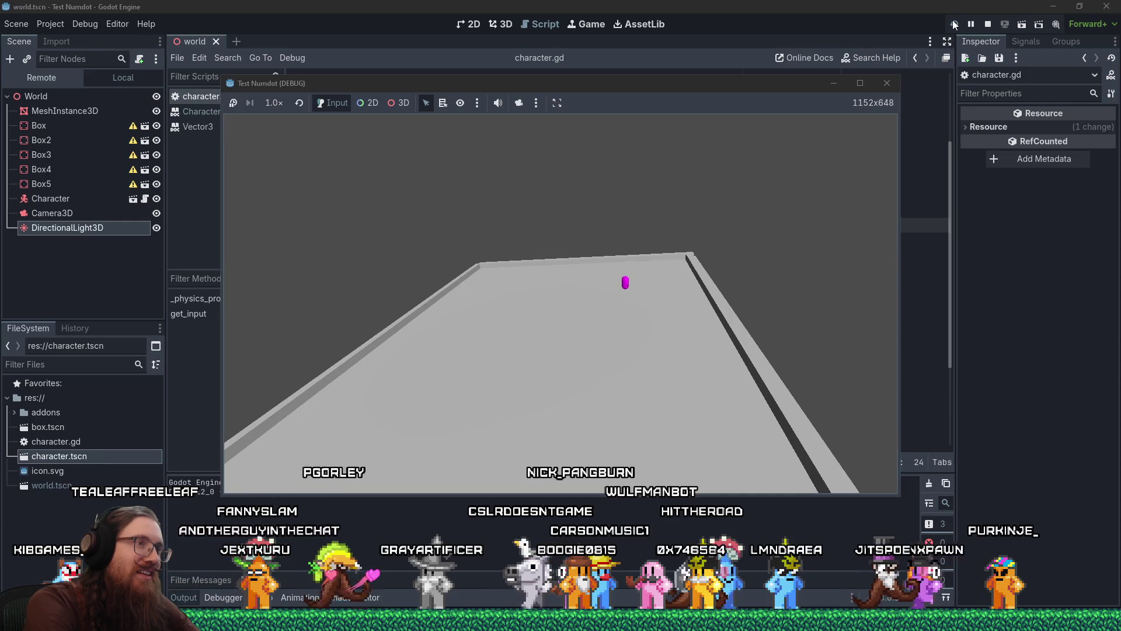
key("Right")
key("Left")
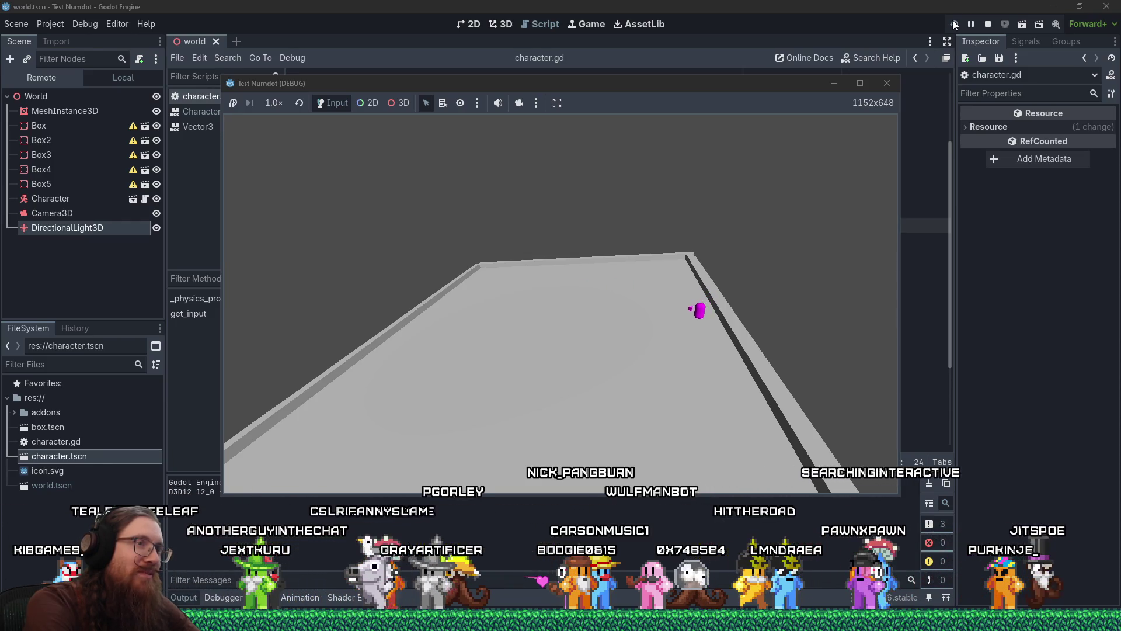
key("Left")
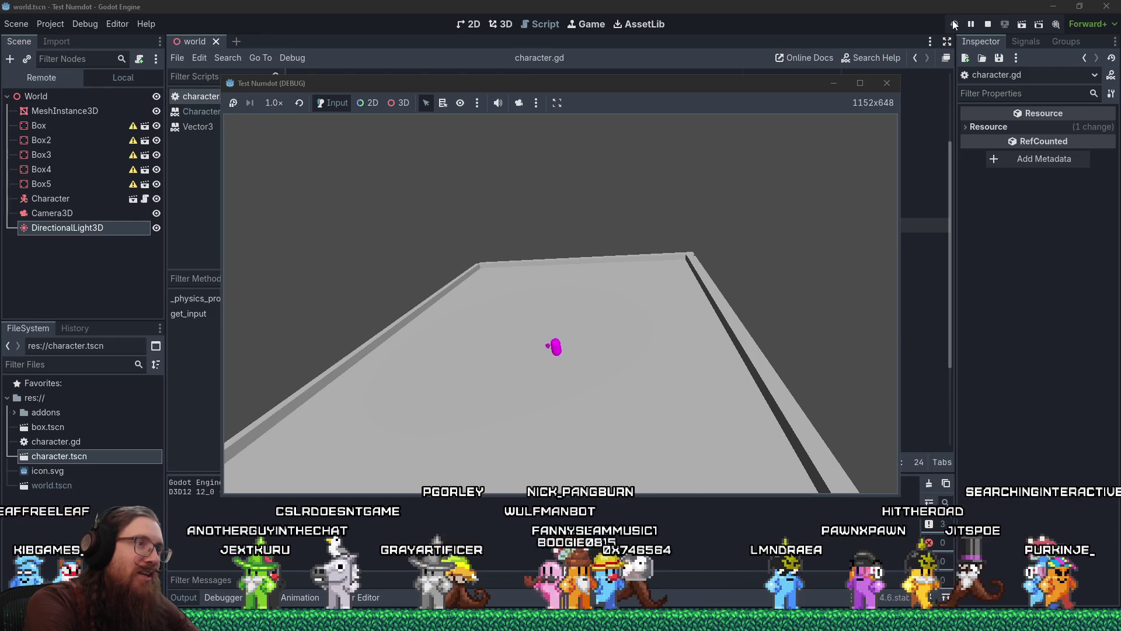
key("Left")
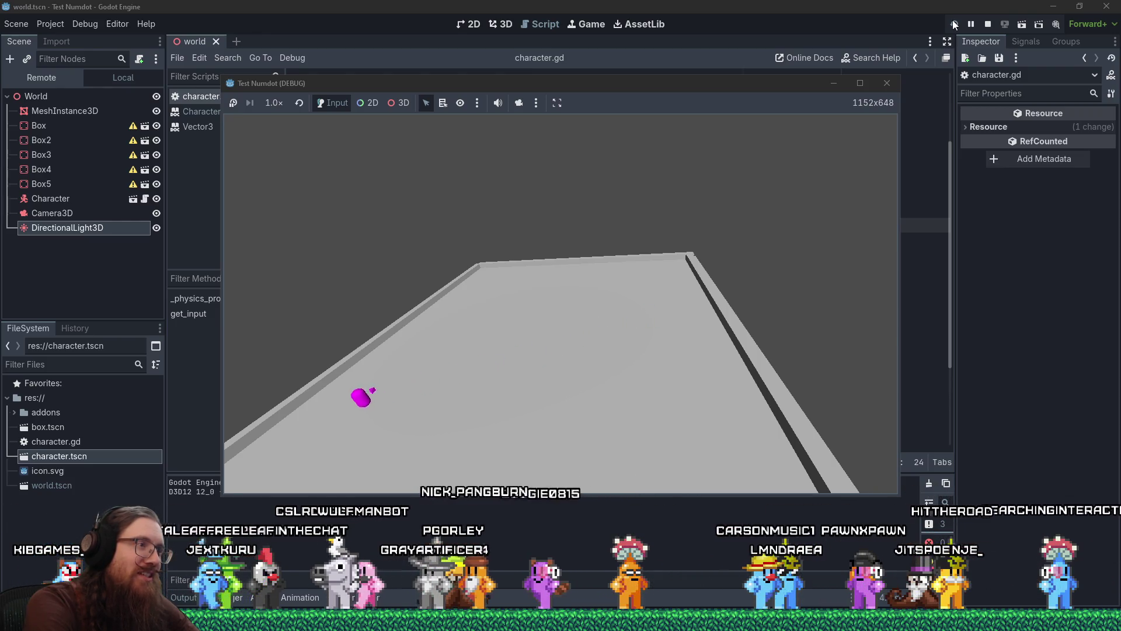
key("Right")
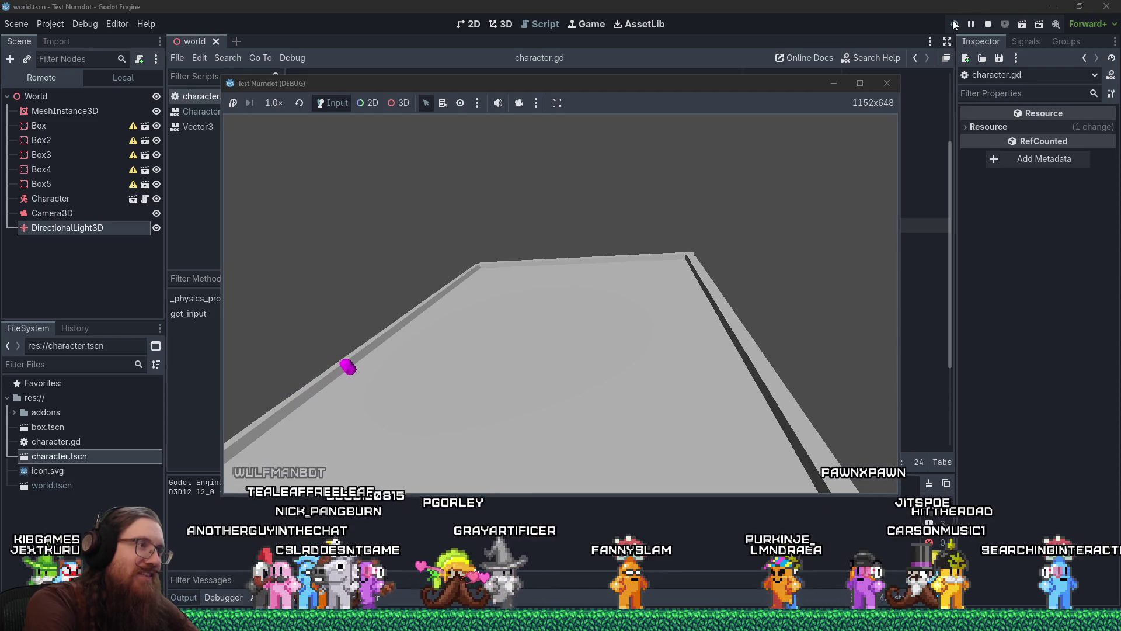
key("Down")
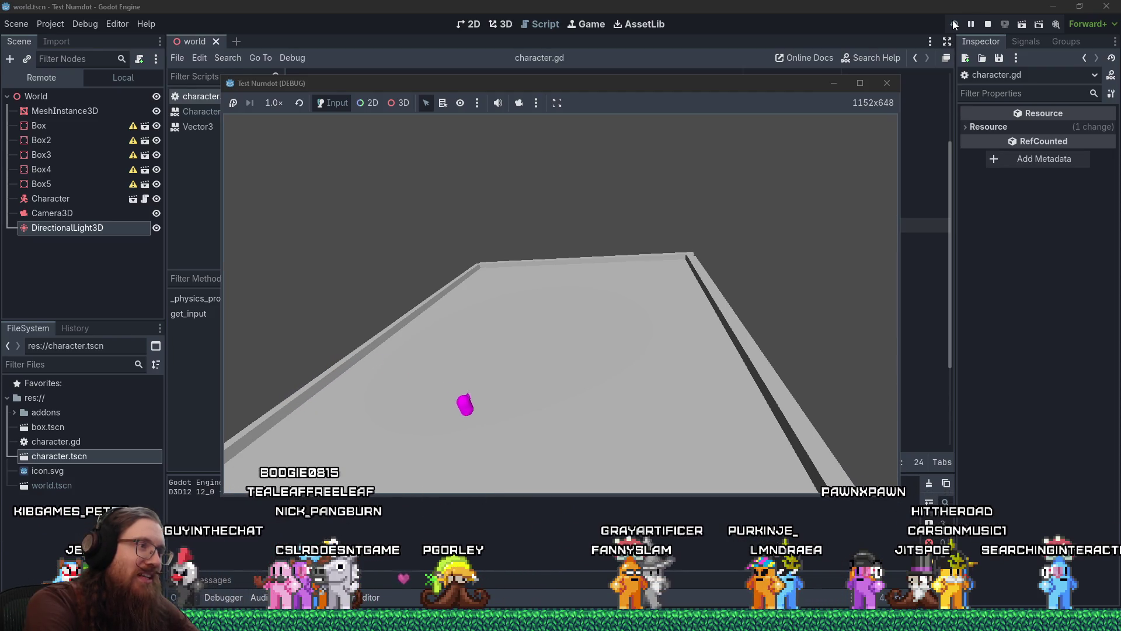
key("Up")
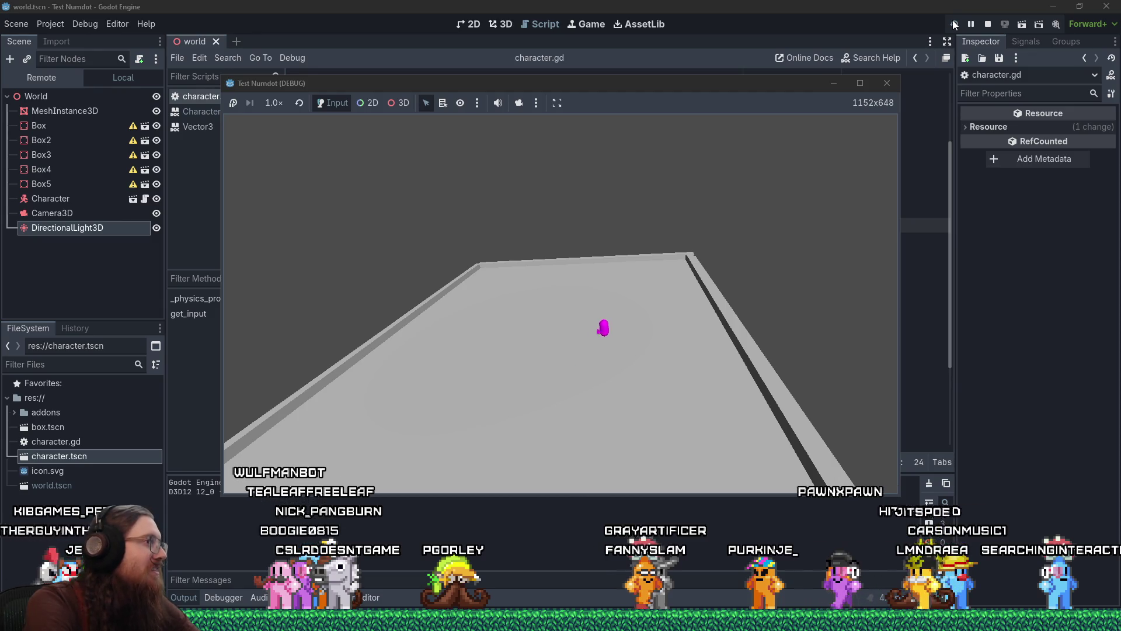
key("Right")
key("Down")
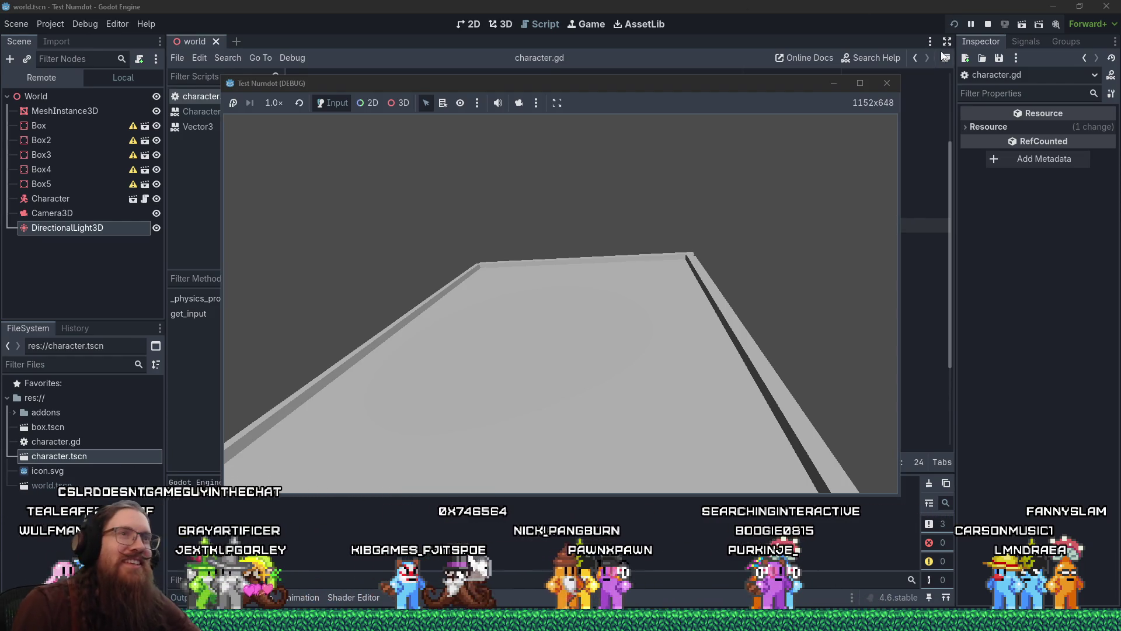
left_click(886, 84)
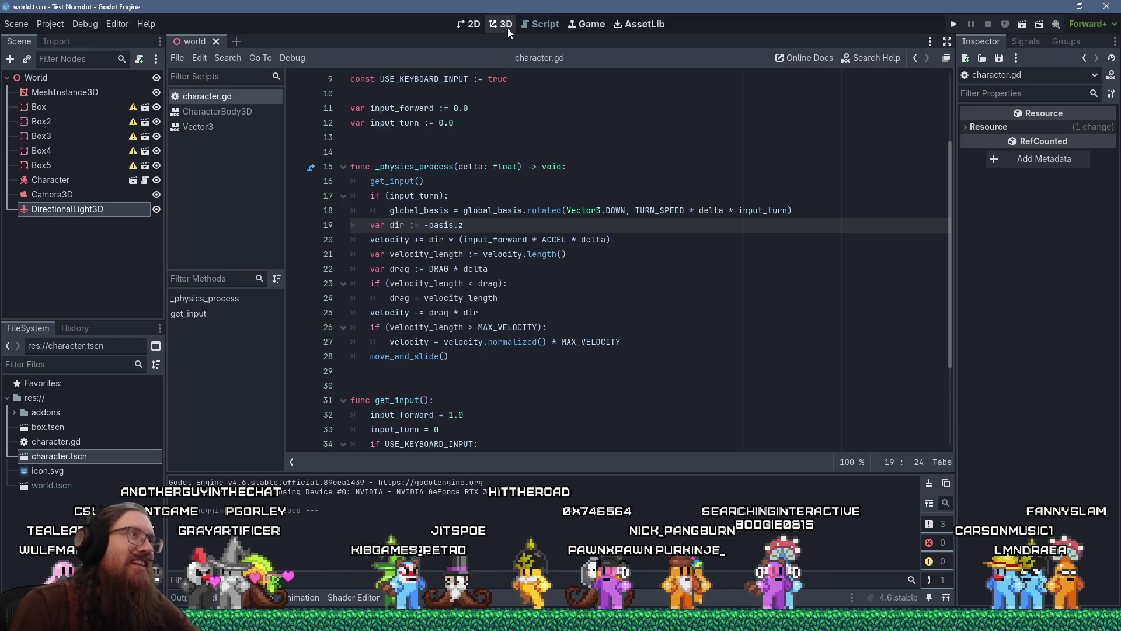
Select Camera3D, undo an accidental position reset, and preview the camera's view in the 3D viewport.
left_click(45, 193)
scroll(1039, 397, "down", 3)
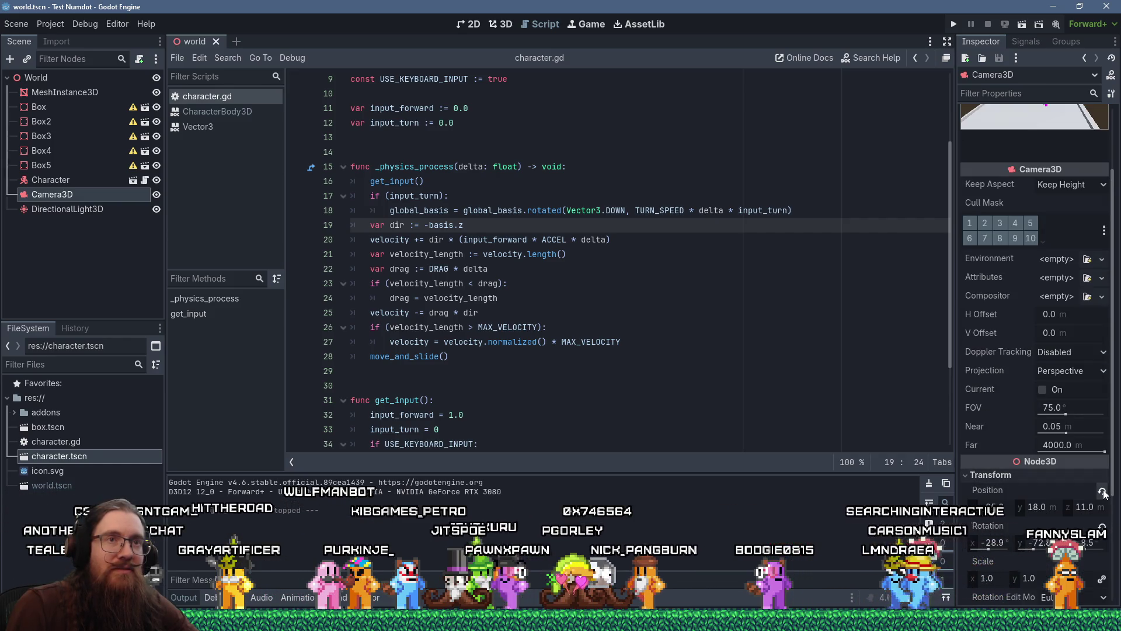
left_click(1102, 492)
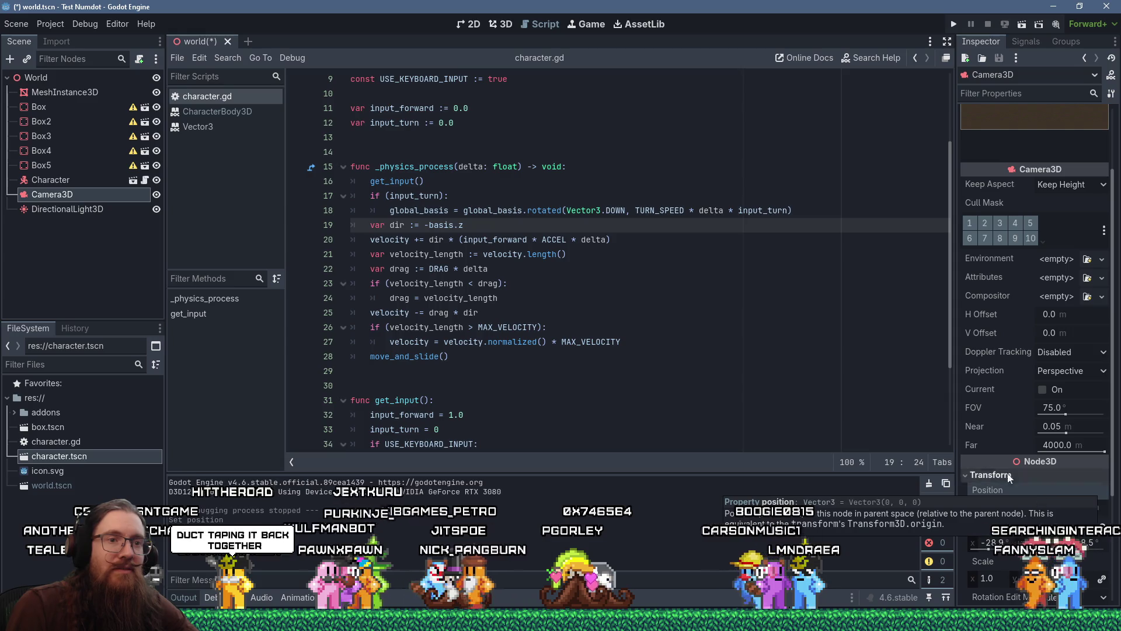
left_click(503, 24)
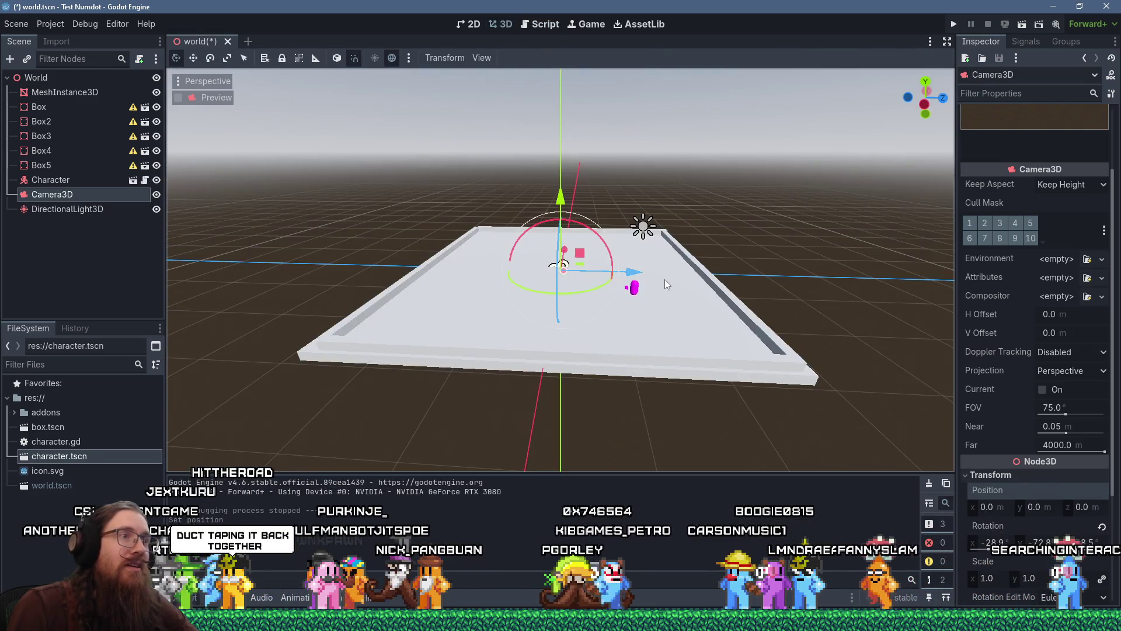
key("ctrl+z")
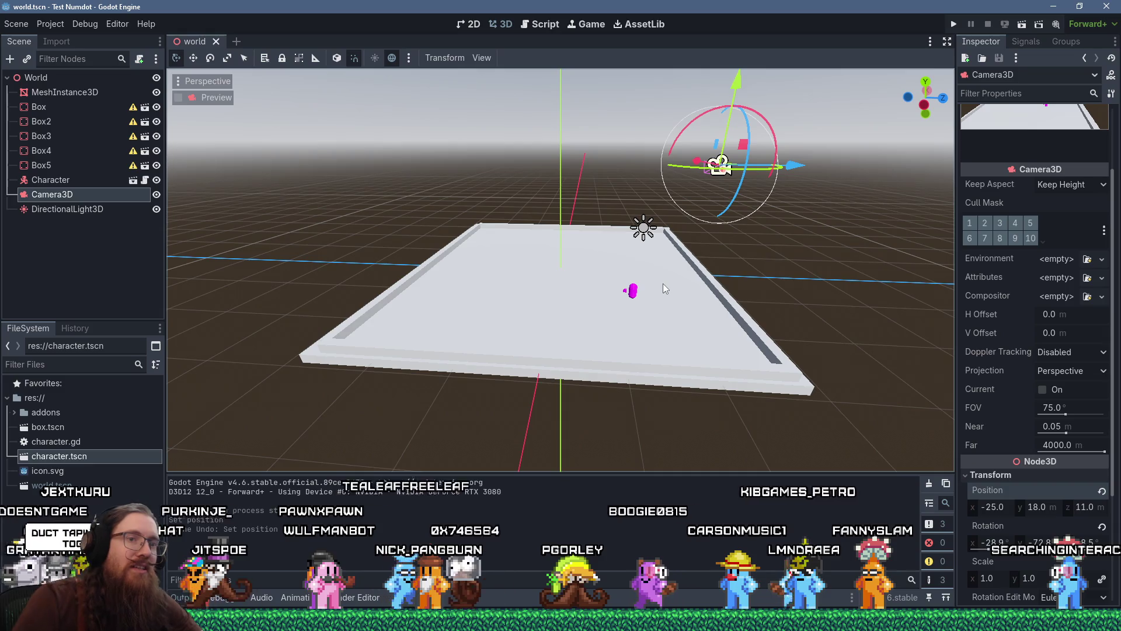
mouse_move(824, 360)
left_mouse_down()
mouse_move(689, 372)
mouse_move(706, 387)
mouse_move(686, 379)
left_mouse_up()
key("ctrl+z")
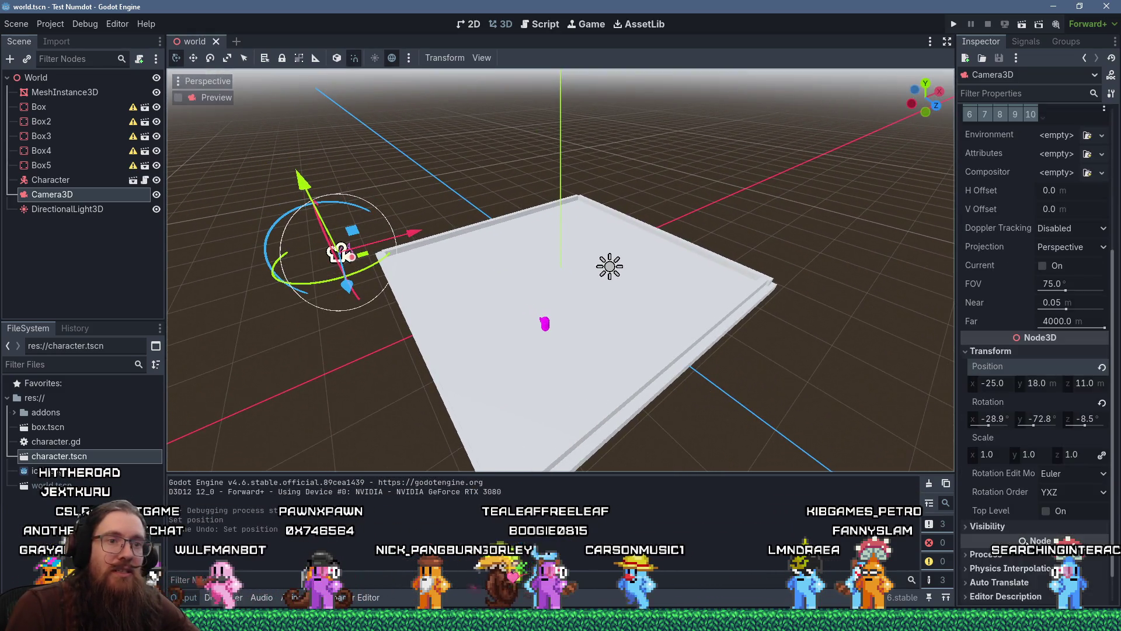
scroll(457, 290, "down", 2)
left_click(179, 97)
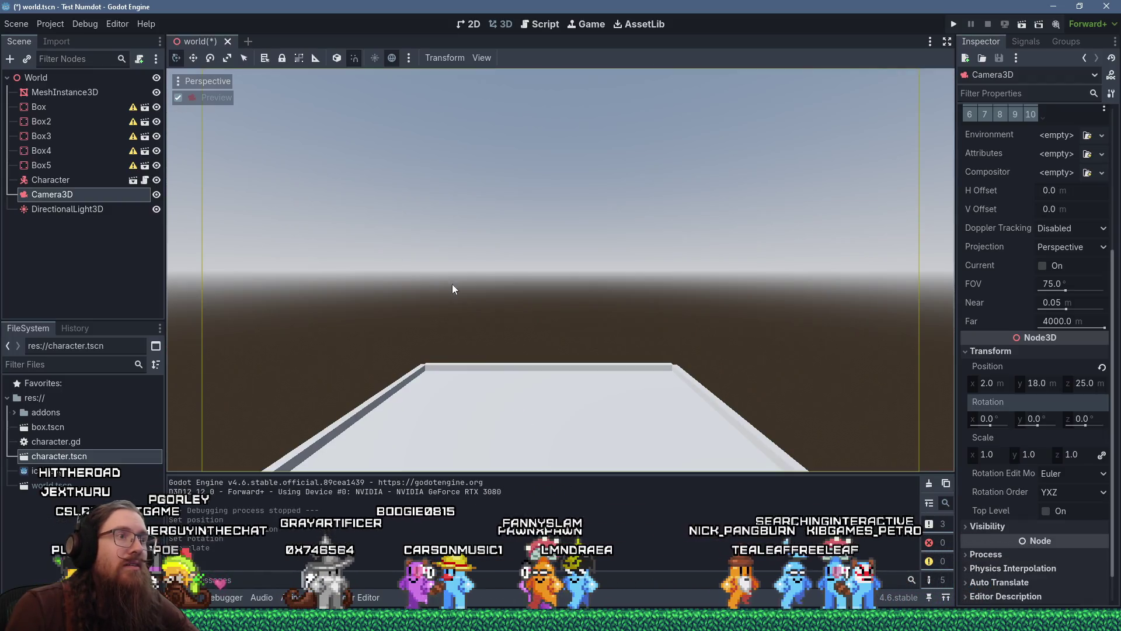
left_click(179, 98)
scroll(1038, 261, "up", 4)
Tilt Camera3D -45° on X and raise it to (2.0, 30.0, 13.0), then run the game.
mouse_move(686, 362)
left_mouse_down()
mouse_move(685, 343)
mouse_move(686, 366)
mouse_move(634, 289)
mouse_move(649, 304)
mouse_move(695, 243)
left_mouse_up()
scroll(709, 238, "down", 3)
mouse_move(632, 213)
left_mouse_down()
mouse_move(665, 167)
mouse_move(628, 117)
mouse_move(633, 130)
mouse_move(613, 136)
mouse_move(624, 134)
left_mouse_up()
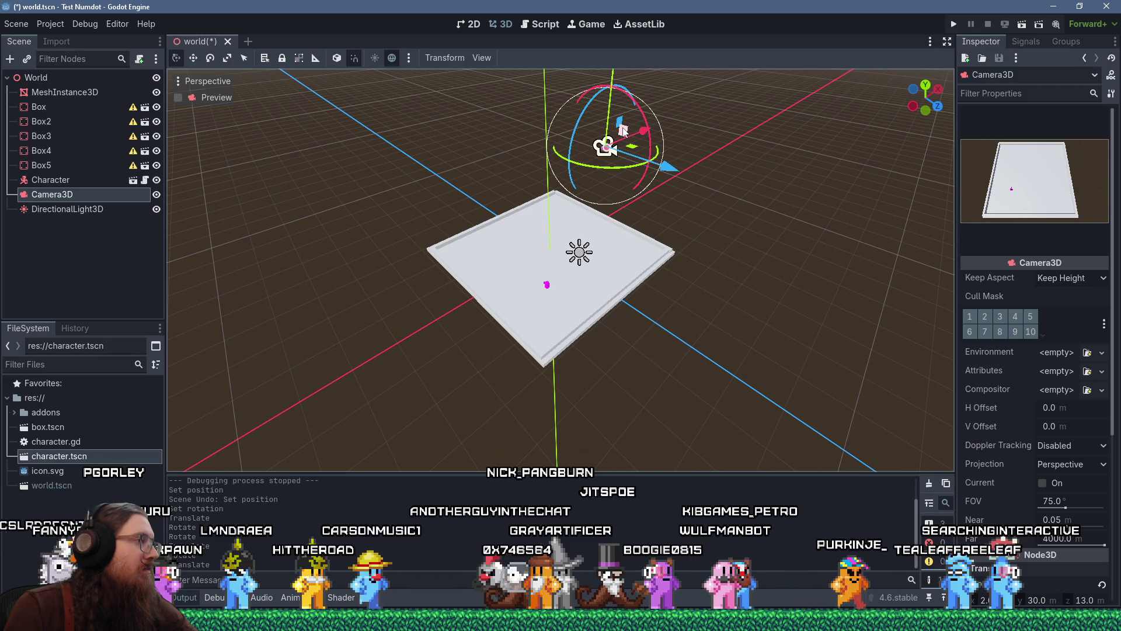
left_click(955, 26)
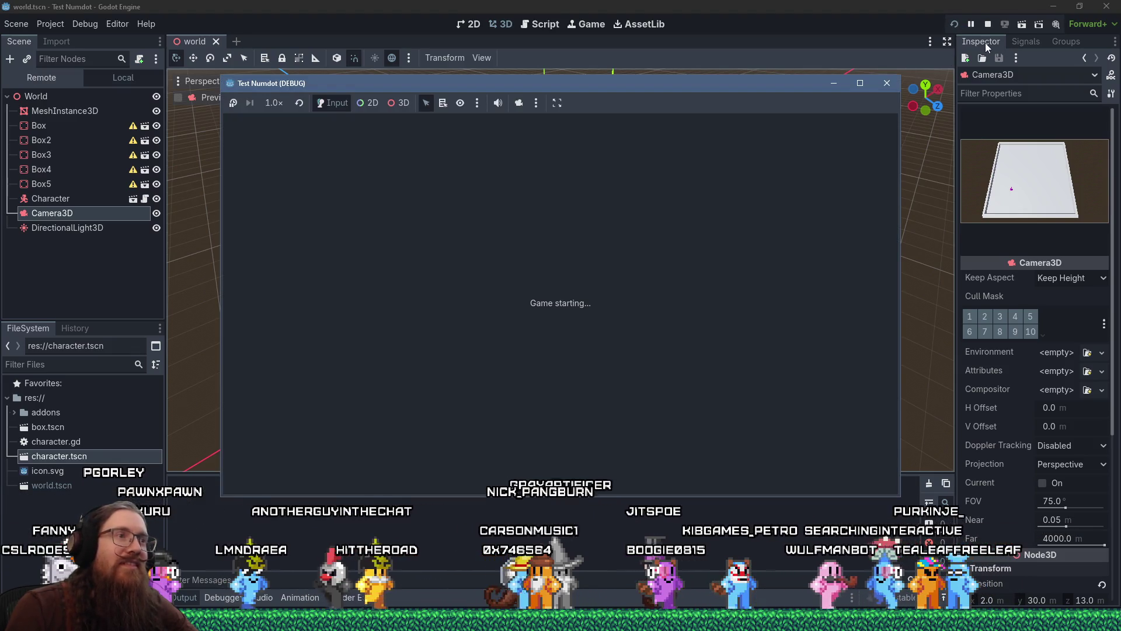
Drive forward and right with W and D under the overhead camera, then stop and return to character.gd.
key("w")
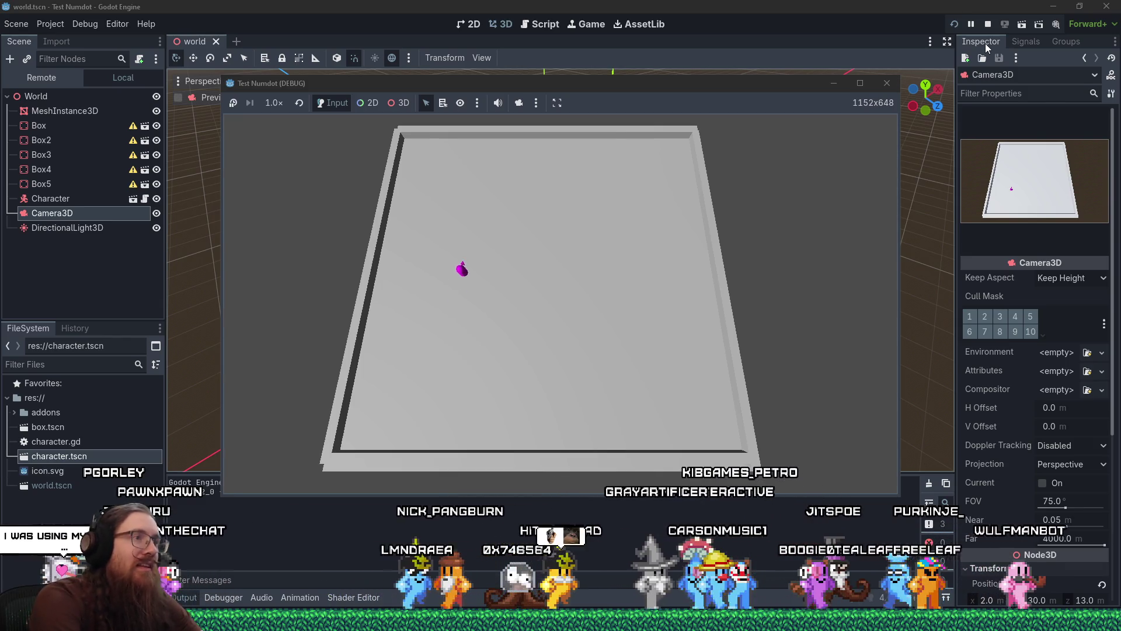
key("d")
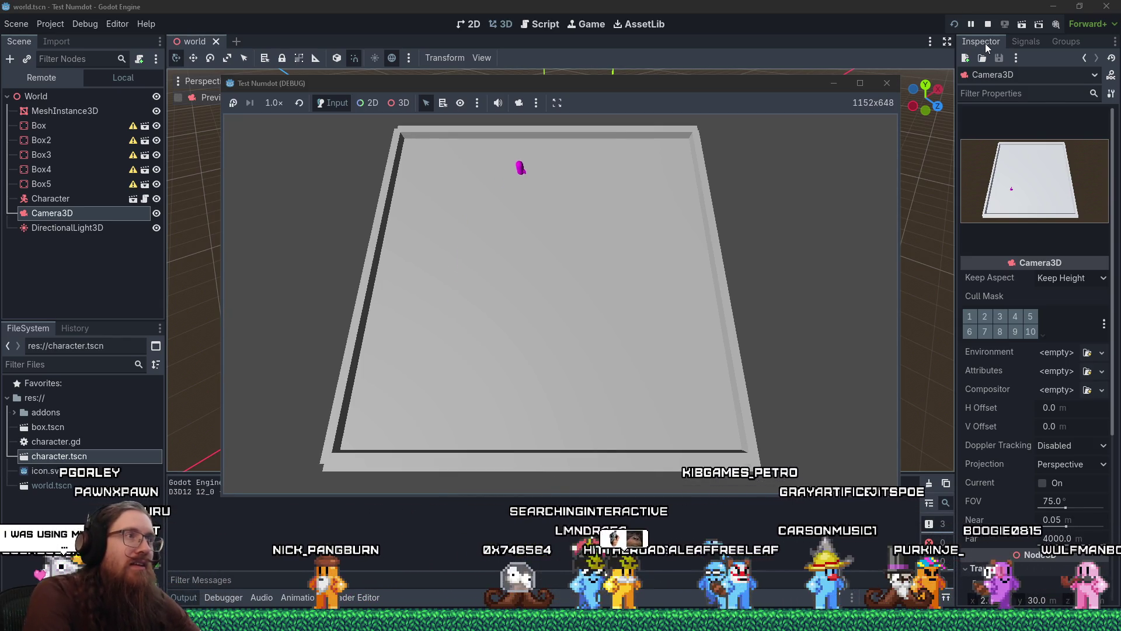
left_click(887, 83)
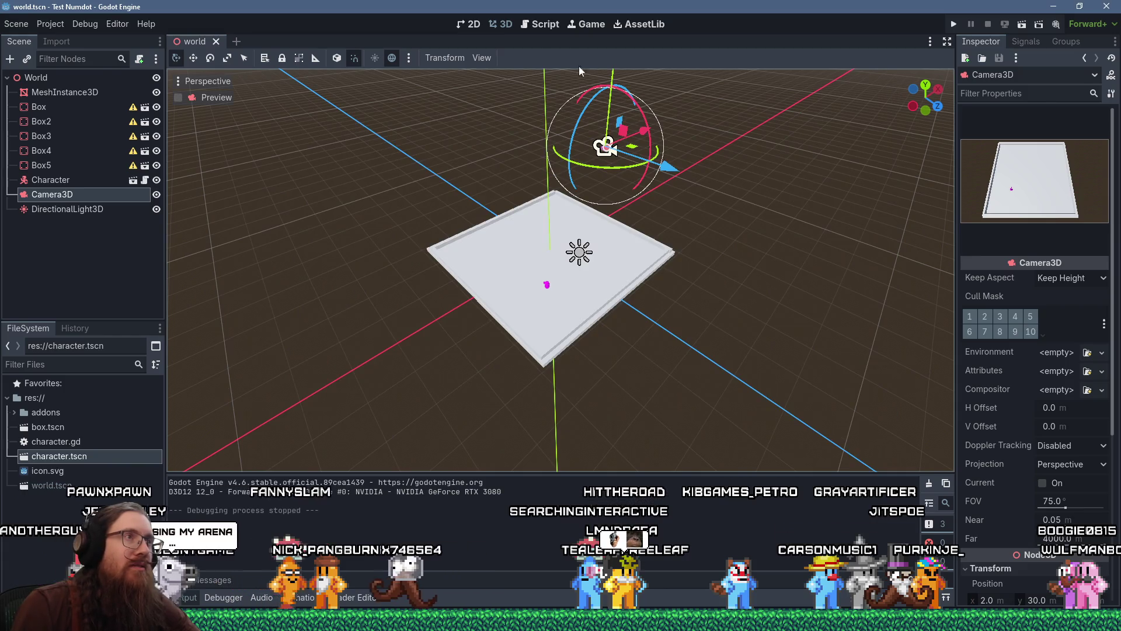
left_click(548, 24)
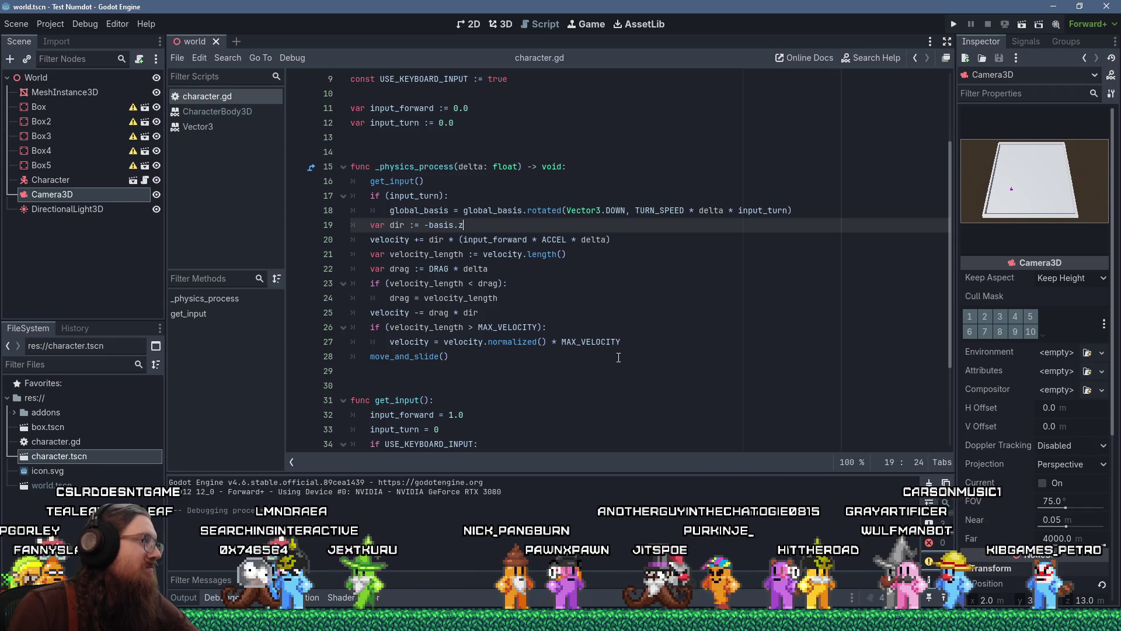
Change input_forward = 1.0 to 0.0 on line 32 in get_input.
scroll(619, 356, "down", 3)
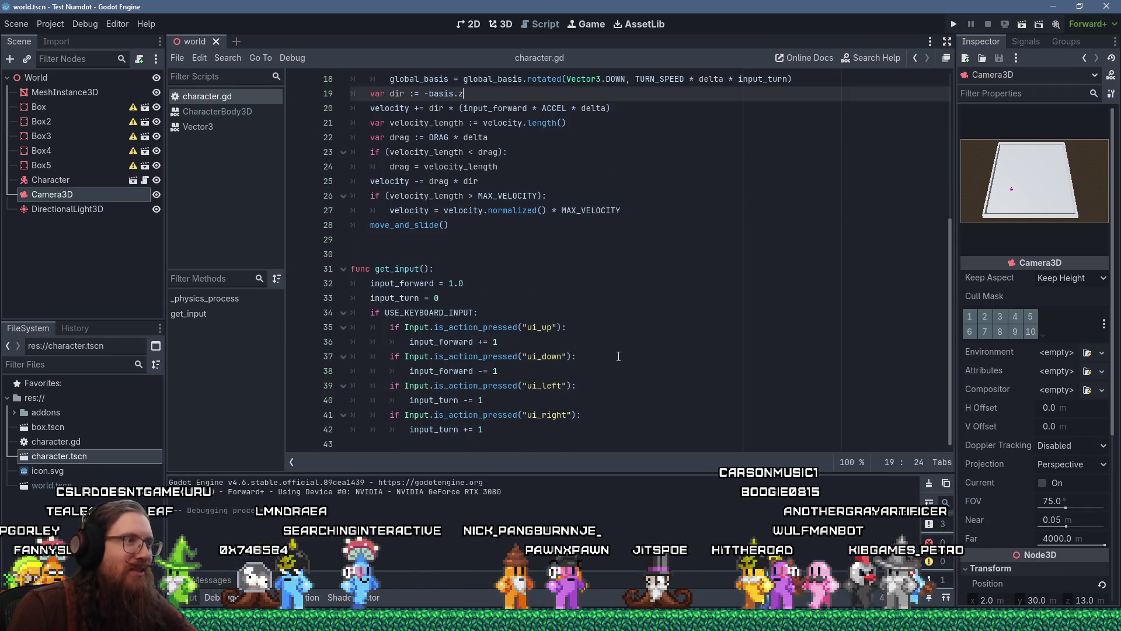
scroll(459, 378, "up", 2)
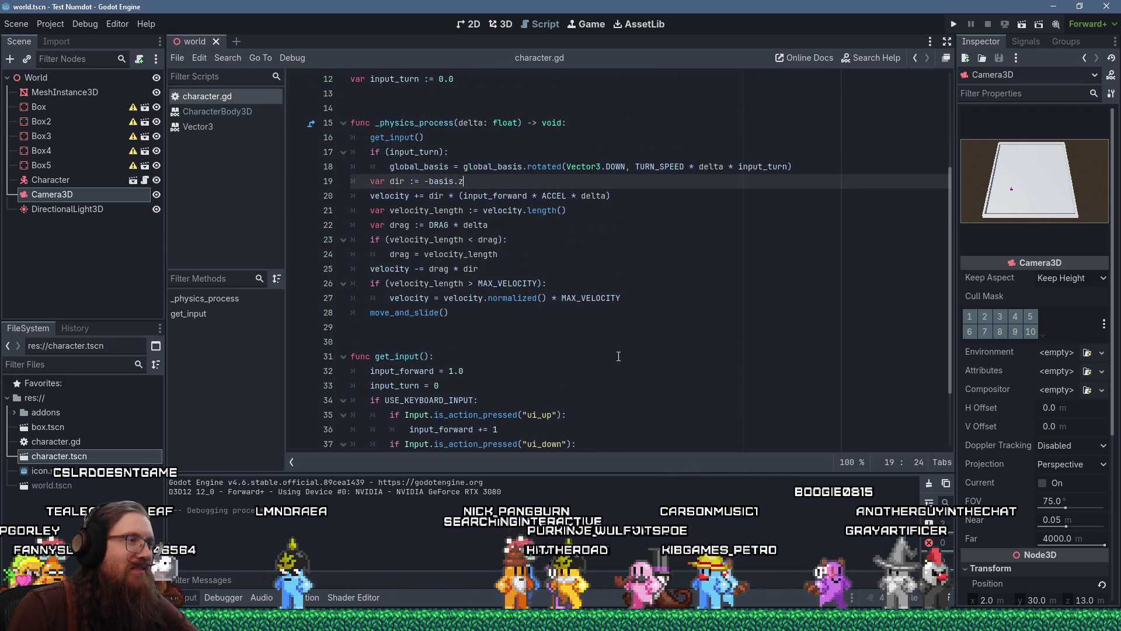
left_click(450, 373)
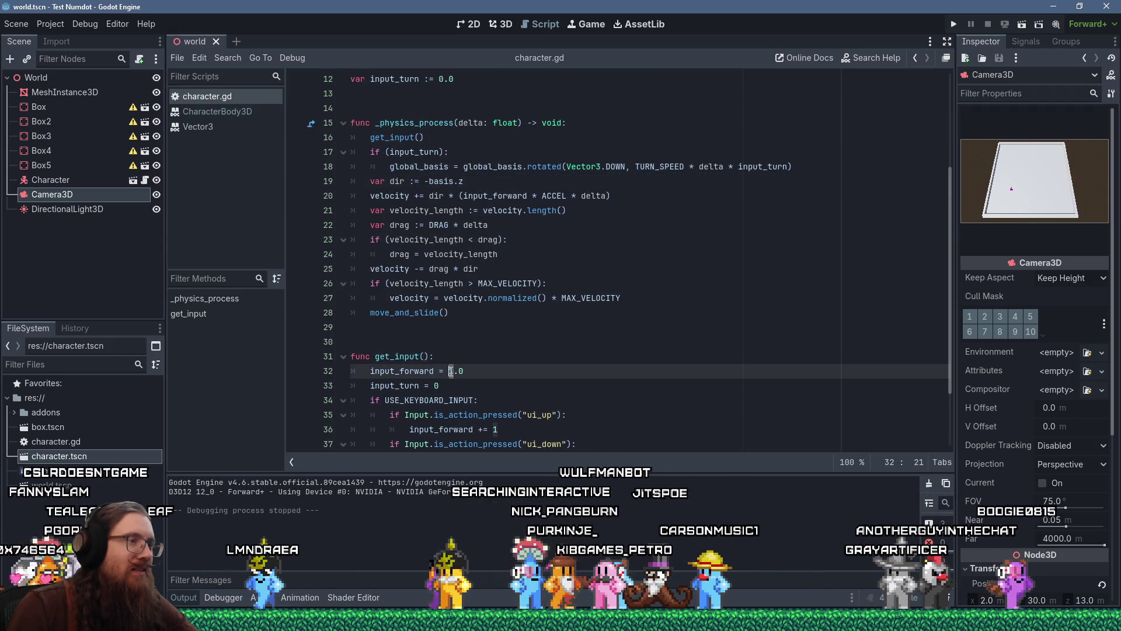
key("Delete")
type("0")
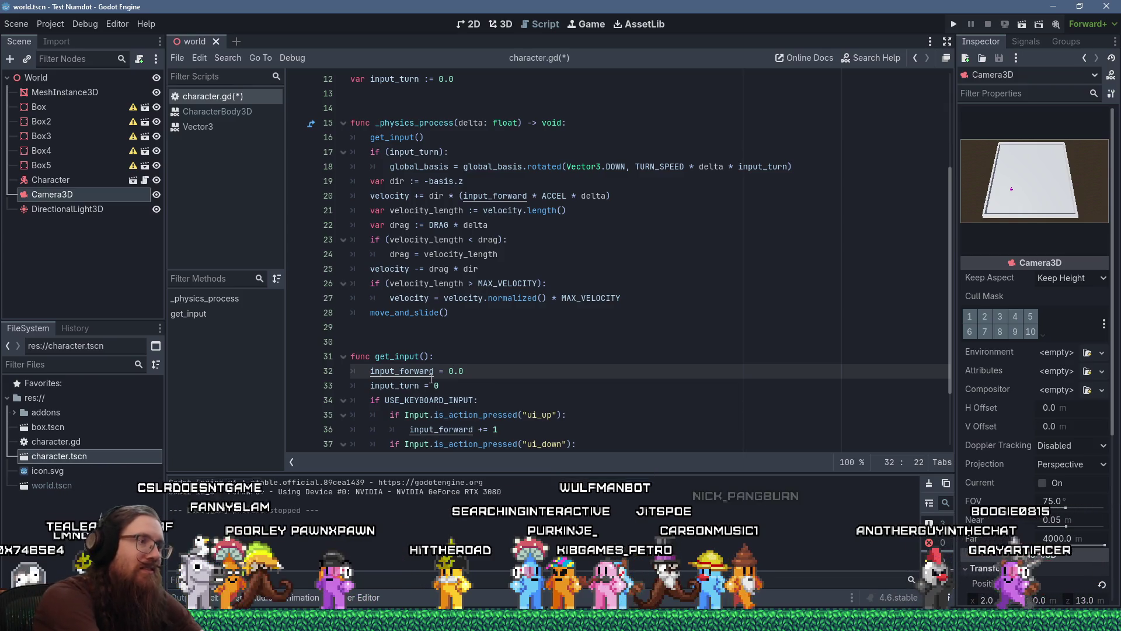
Run the project with input_forward starting at 0.0, then close the game window.
left_click(953, 25)
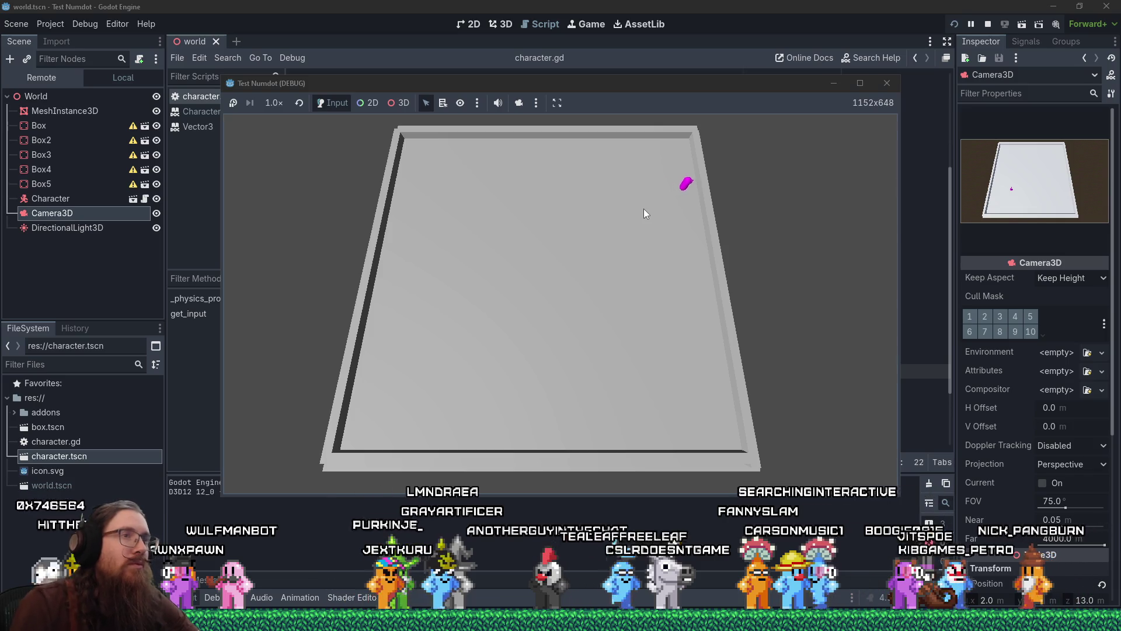
left_click(887, 83)
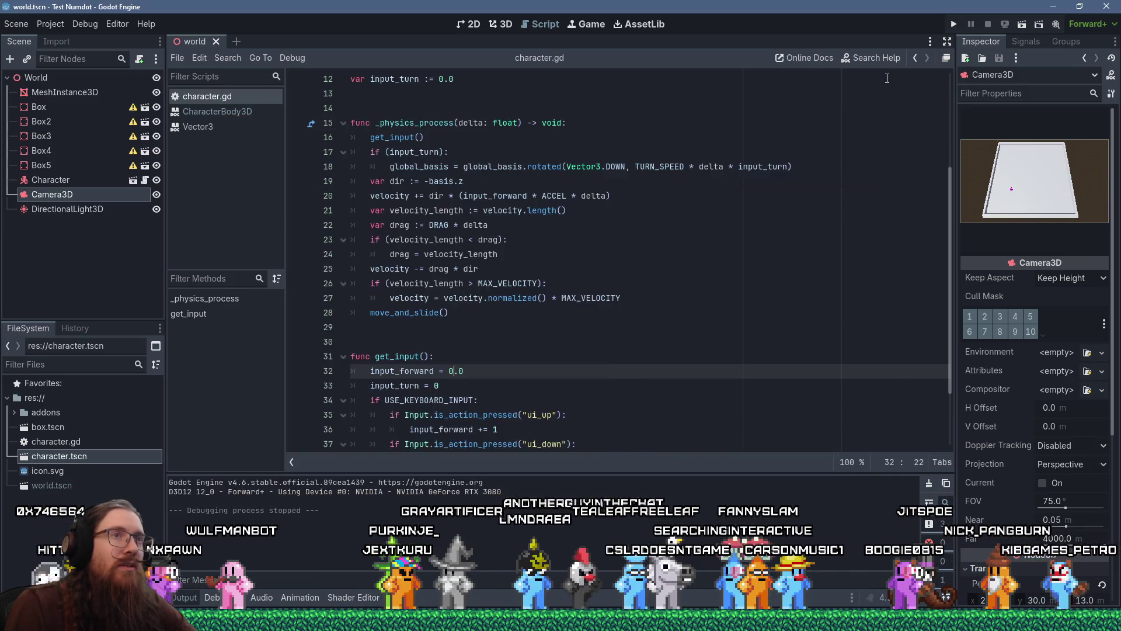
Rewrite line 25 as velocity -= drag * velocity.normalized(), then save and run the game.
double_click(432, 242)
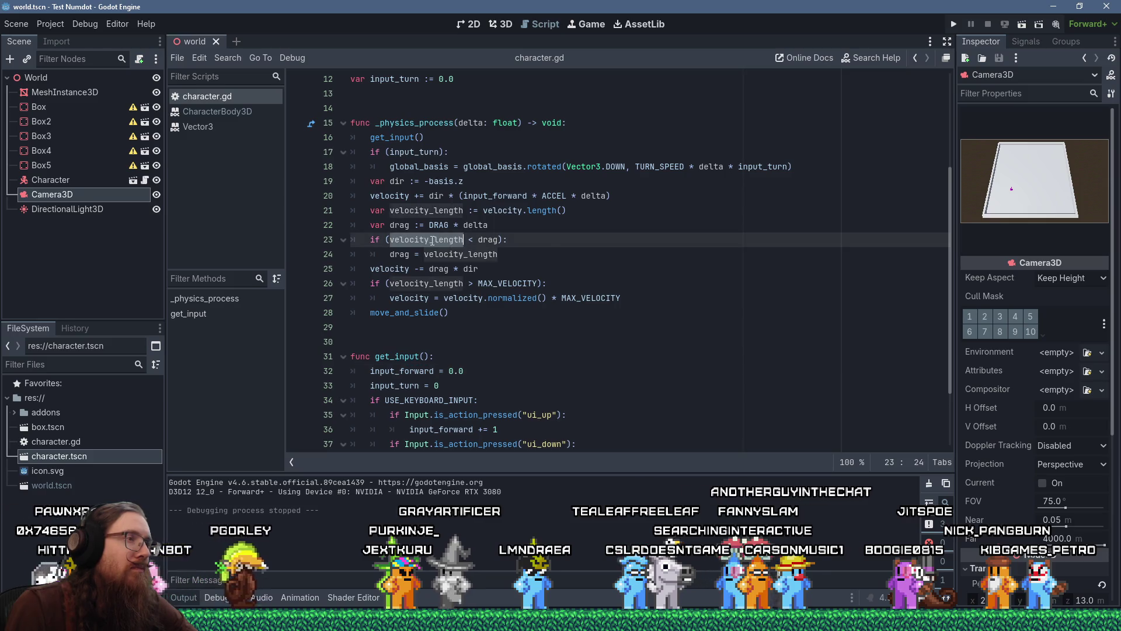
left_click(550, 252)
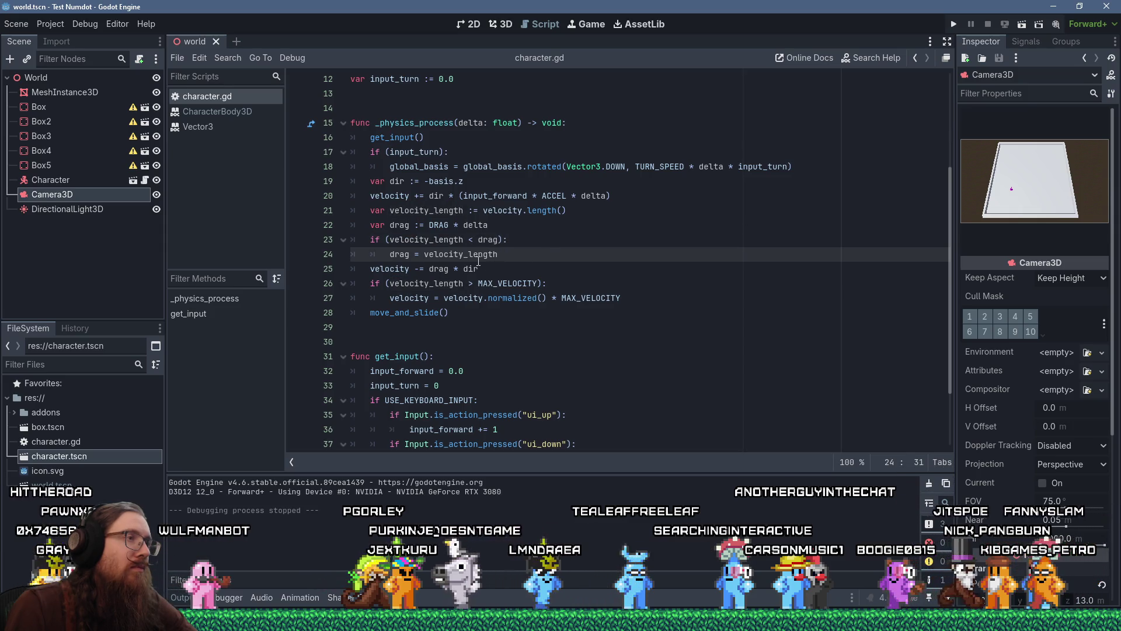
mouse_move(436, 243)
left_click(408, 269)
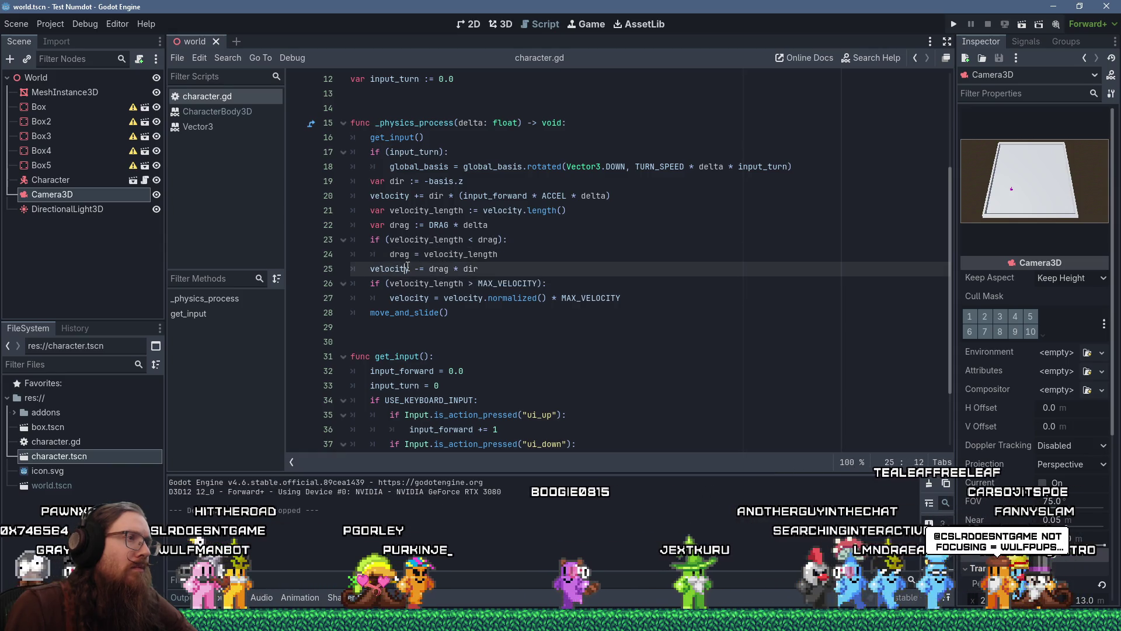
double_click(470, 268)
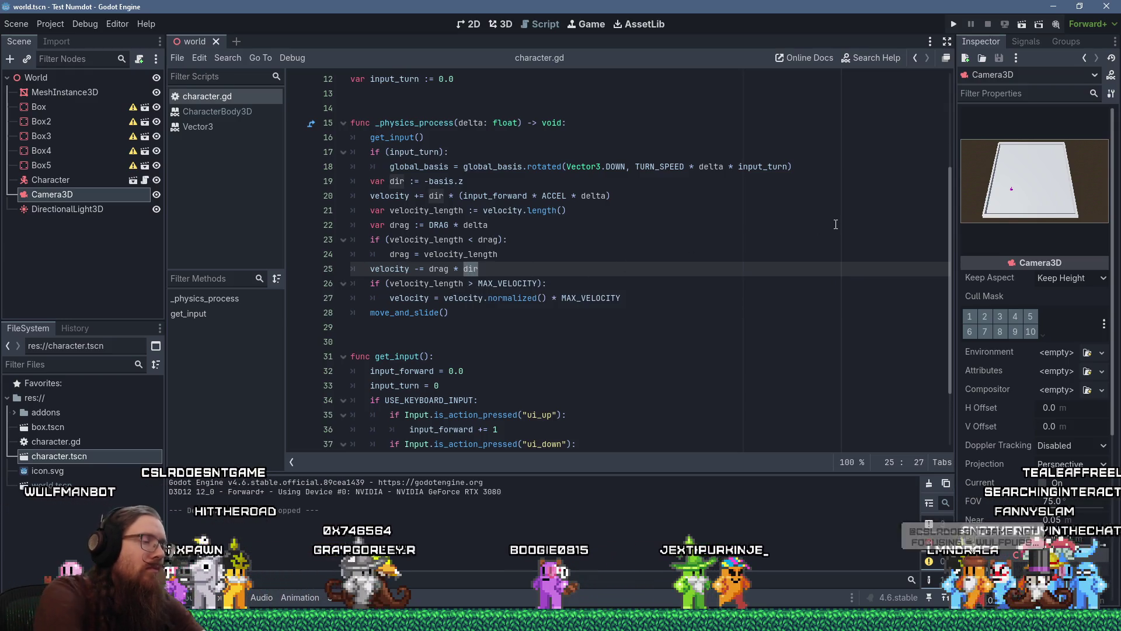
type("velocity.")
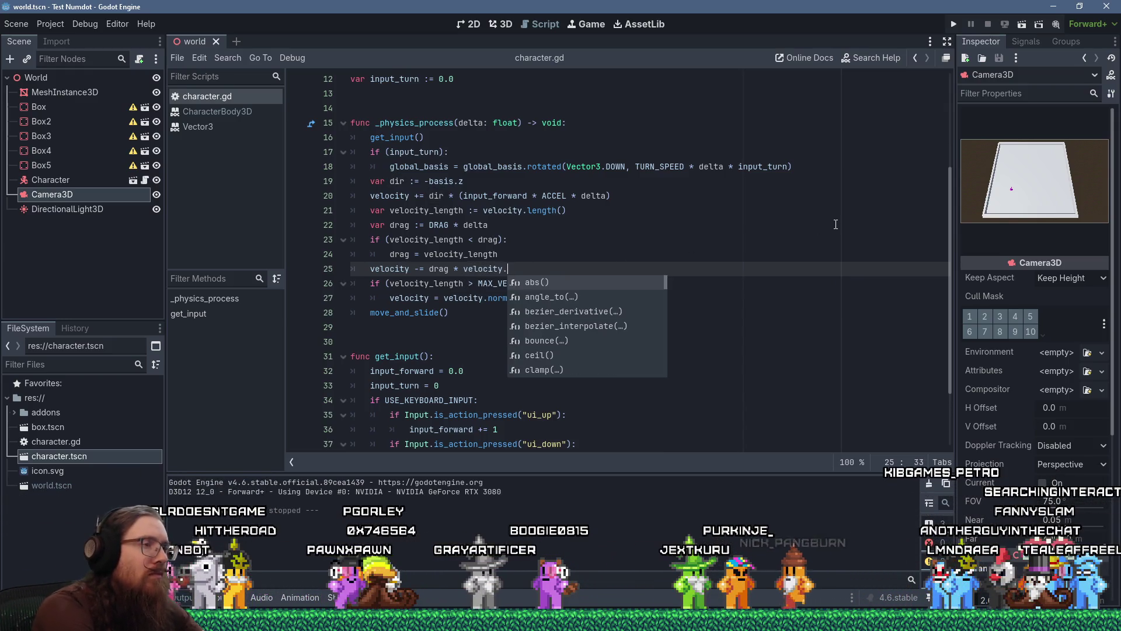
type("noram")
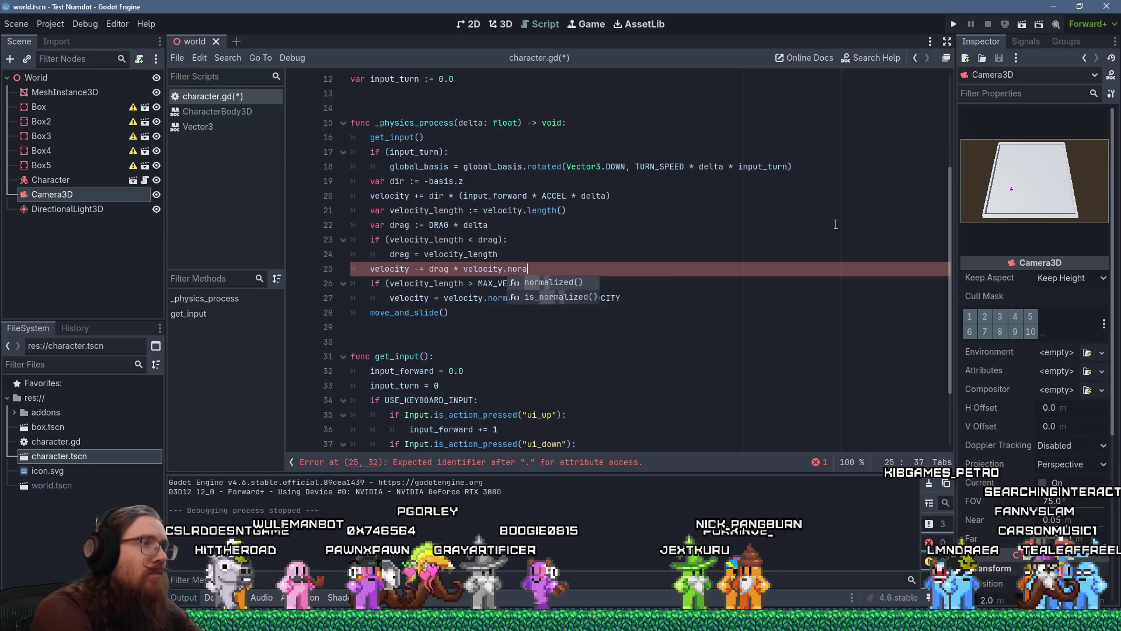
key("BackSpace")
key("BackSpace")
key("BackSpace")
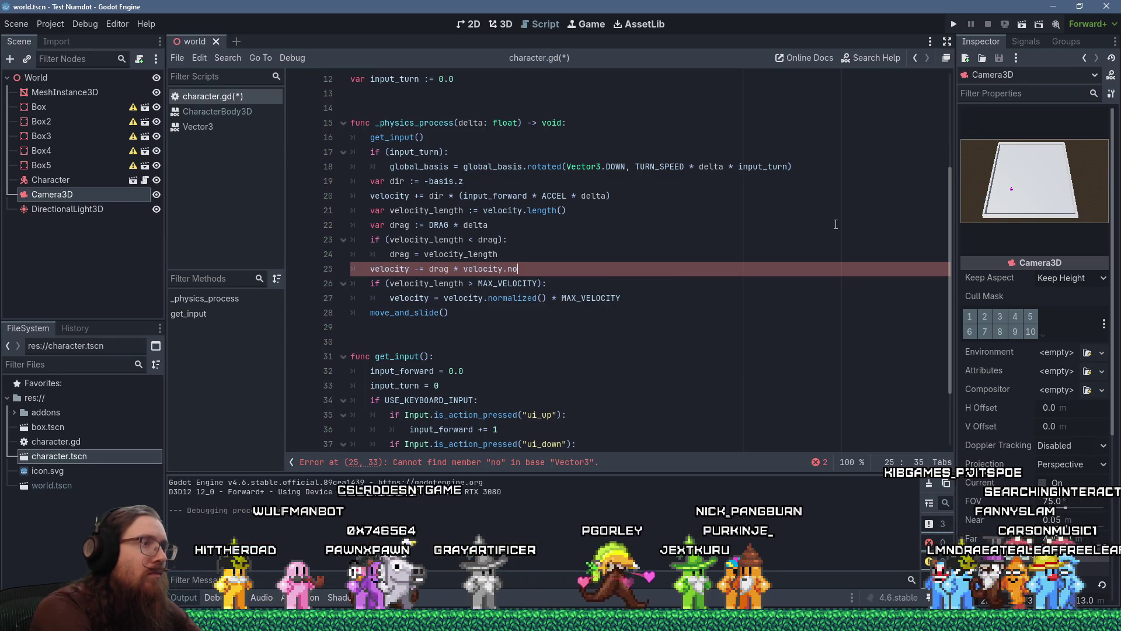
type("nor")
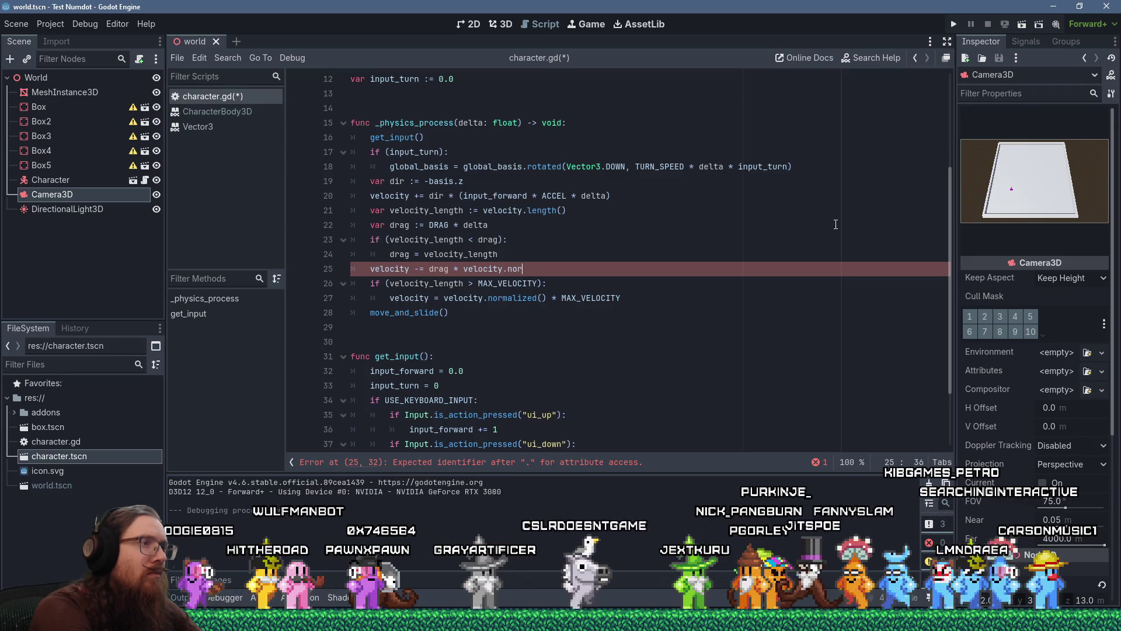
type("malized()")
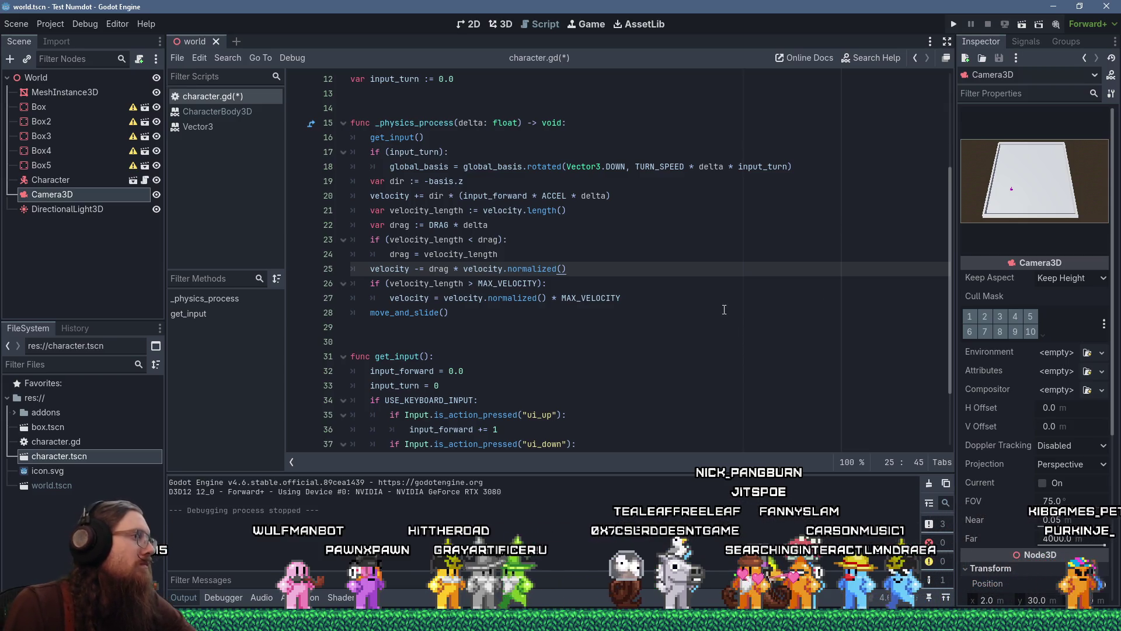
left_click(953, 24)
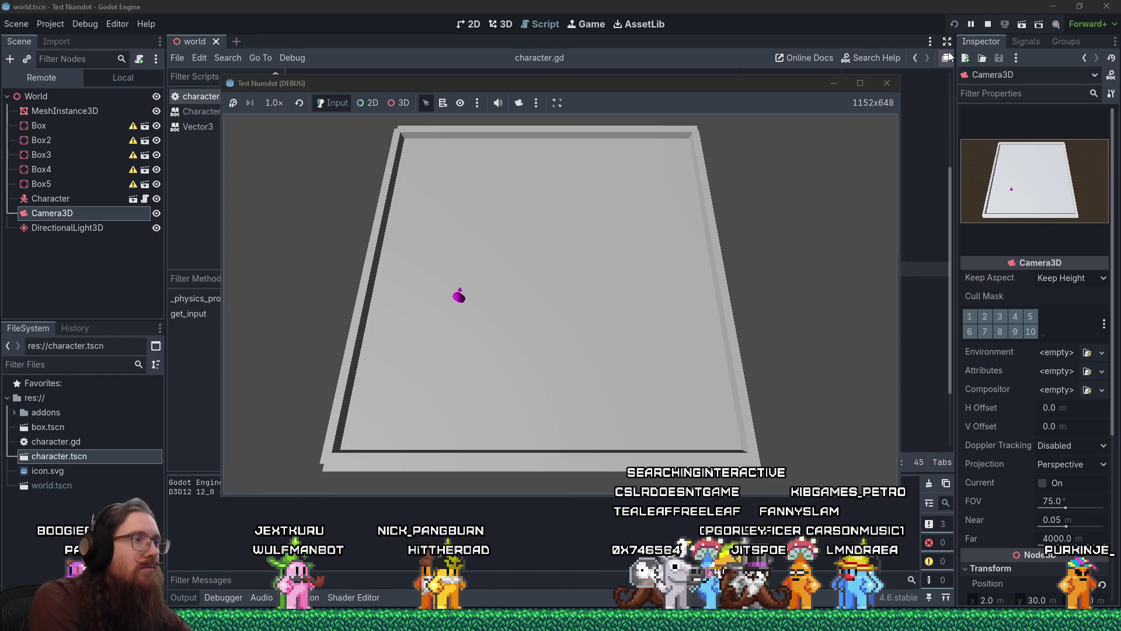
Drive the character right, left, up and diagonally across the floor, then bring Firefox forward.
key("Right")
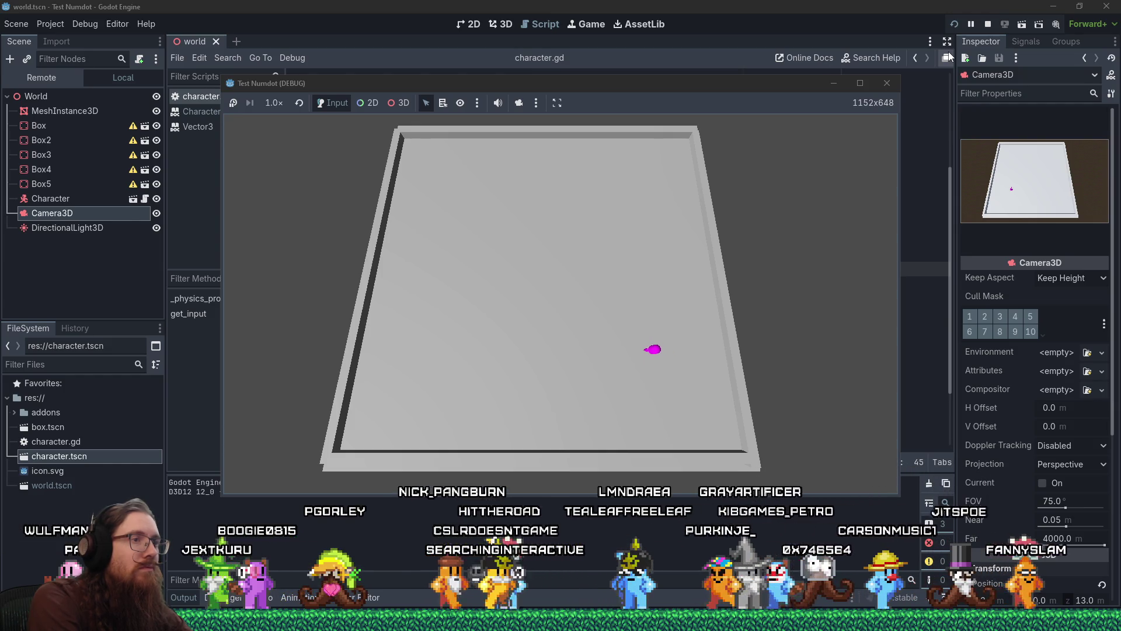
key("Left")
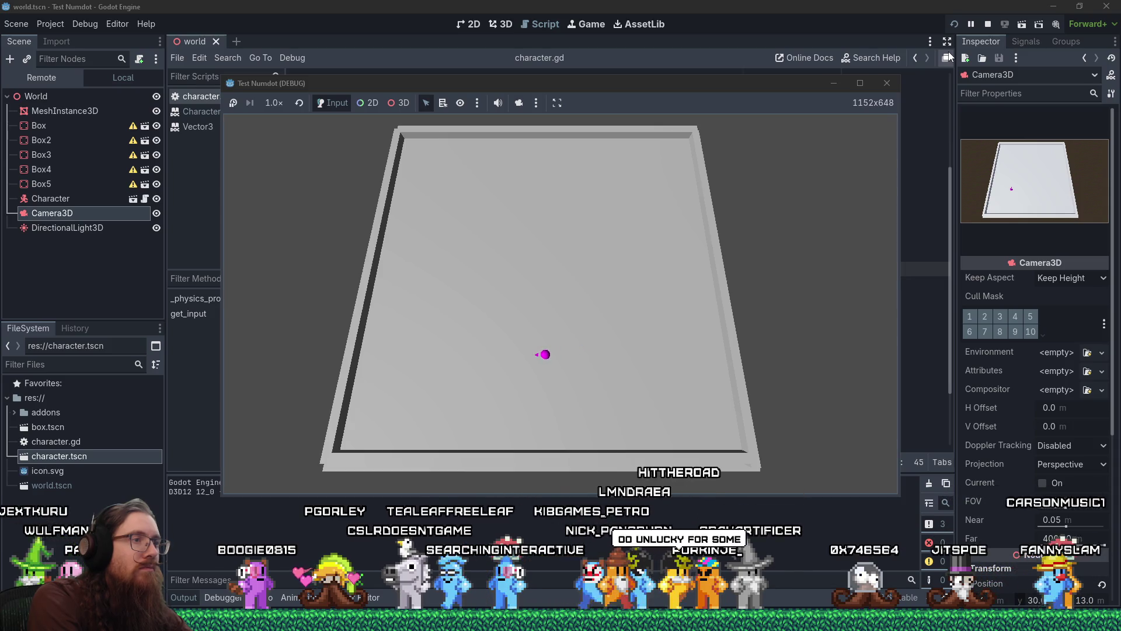
key("Up")
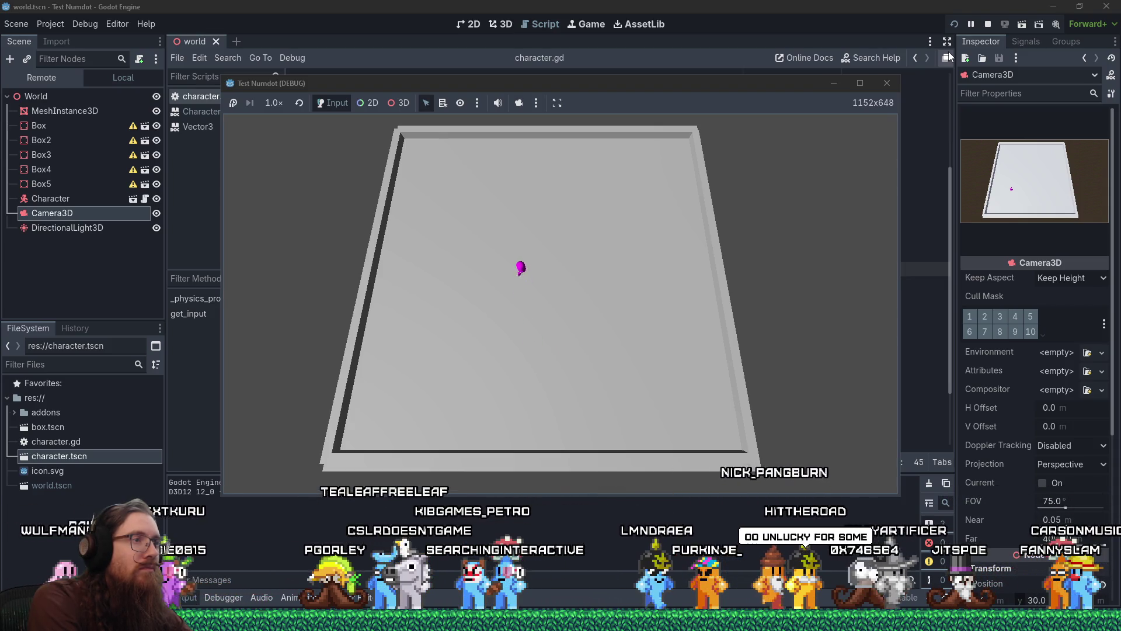
key("Right")
key("Down")
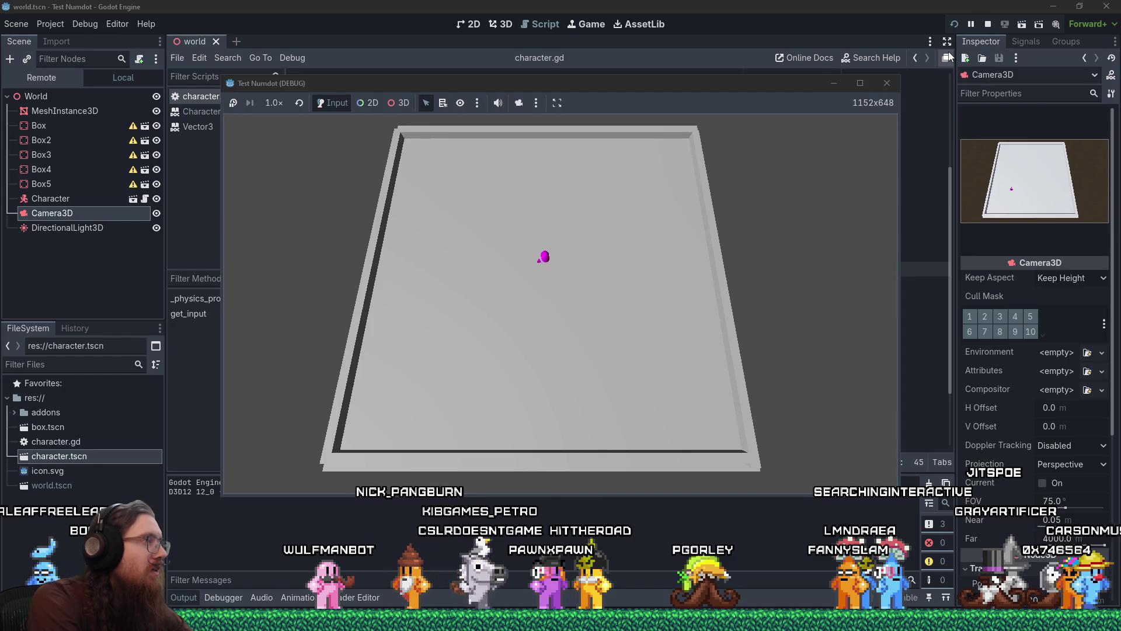
key("Up")
key("Left")
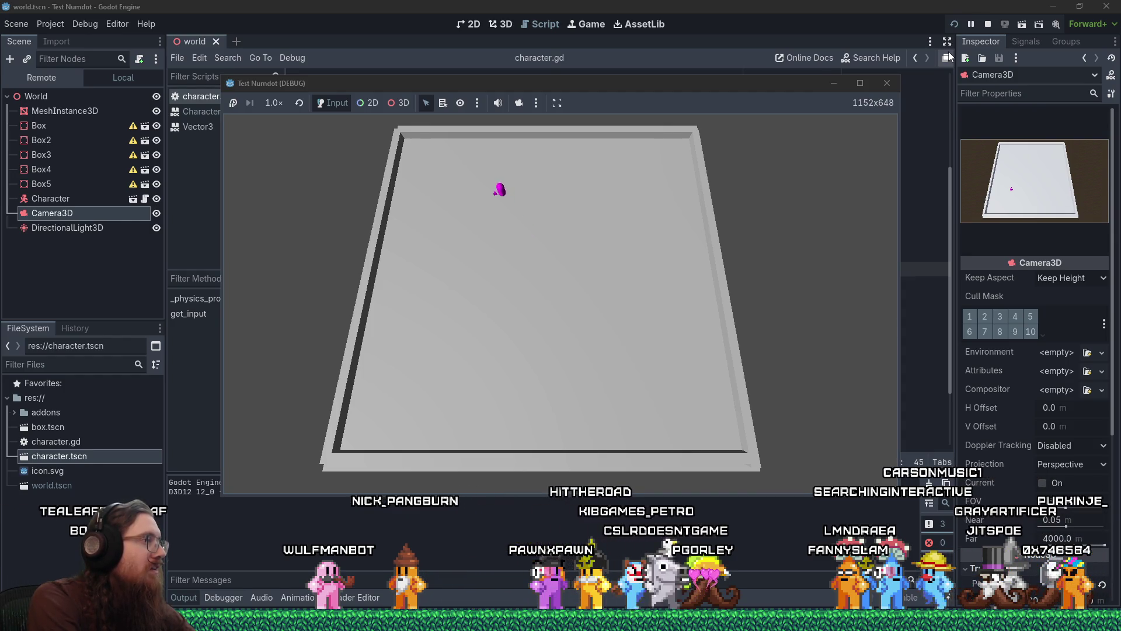
key("alt+Tab")
key("Tab")
key("Tab")
key("Tab")
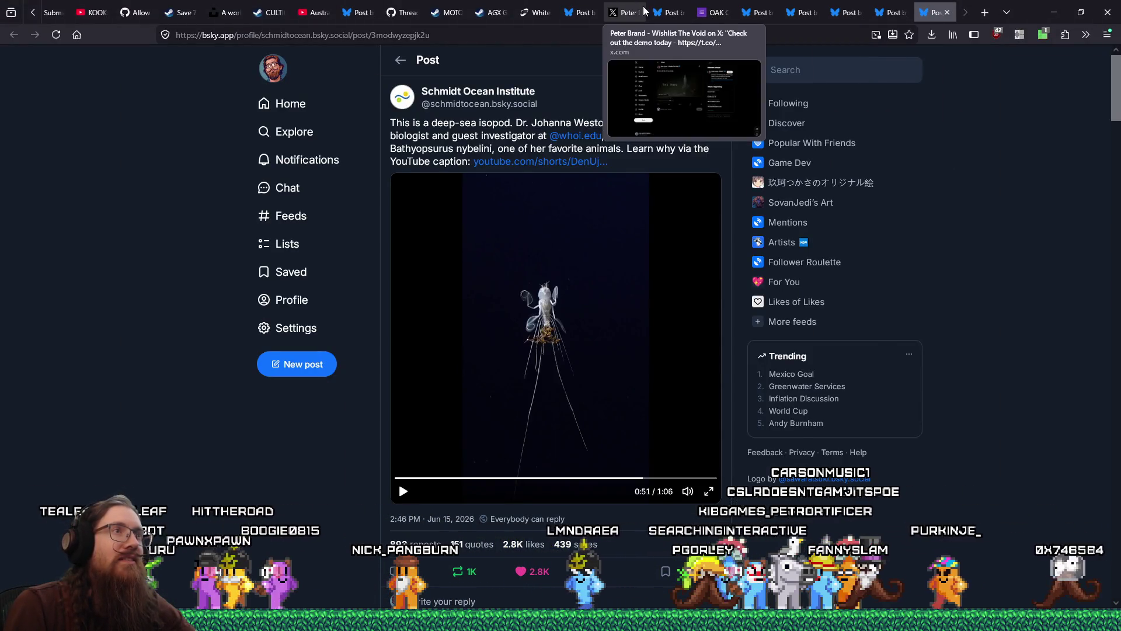
Open the Wonder of Science jellyfish post and pause its video on the jellyfish.
left_click(357, 12)
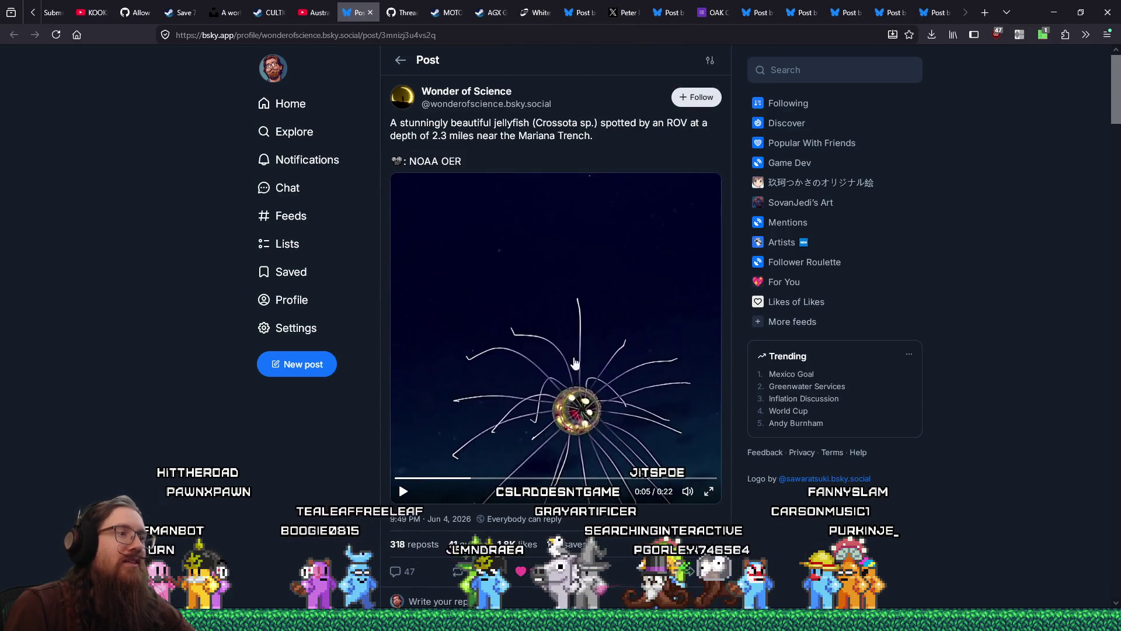
left_click(404, 493)
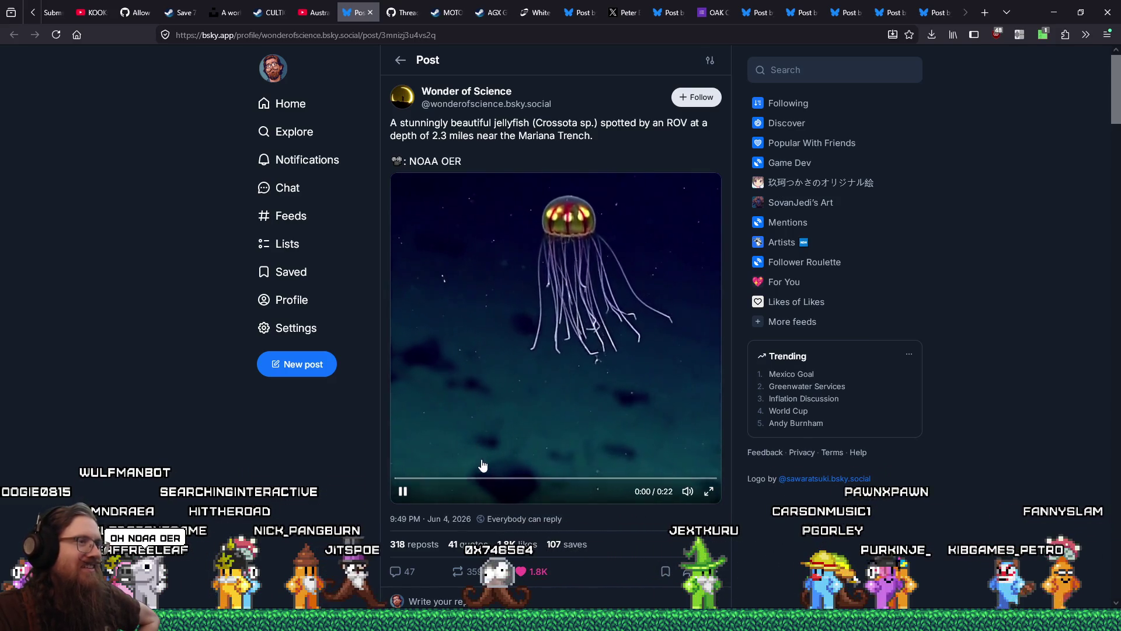
left_click(403, 491)
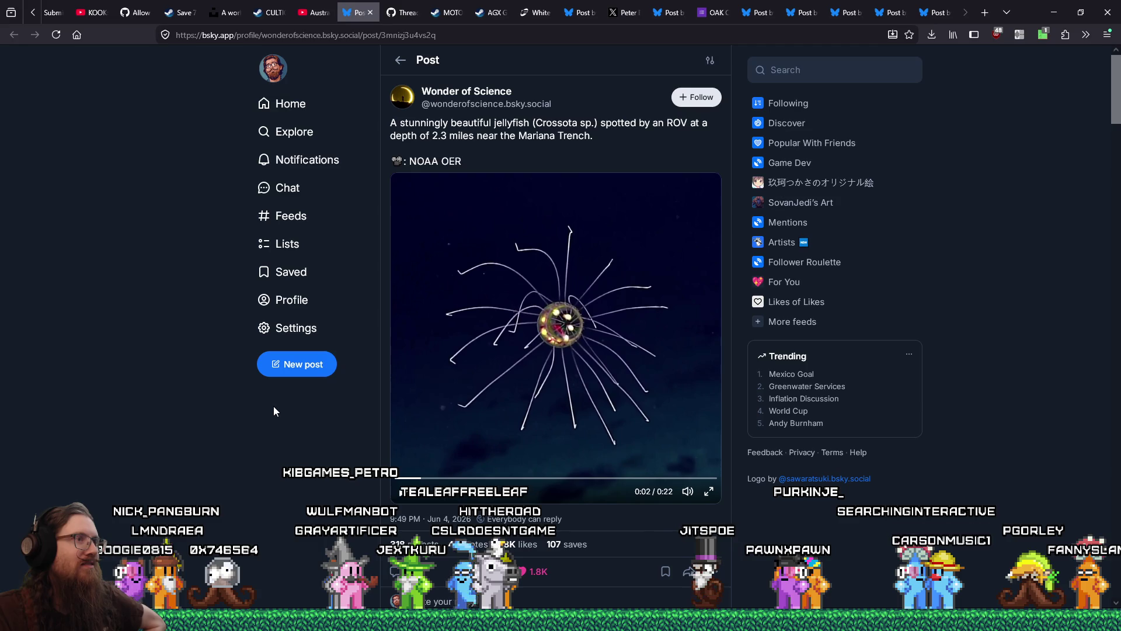
Copy the post's path from the address bar.
left_click_drag(285, 39, 405, 38)
right_click(403, 37)
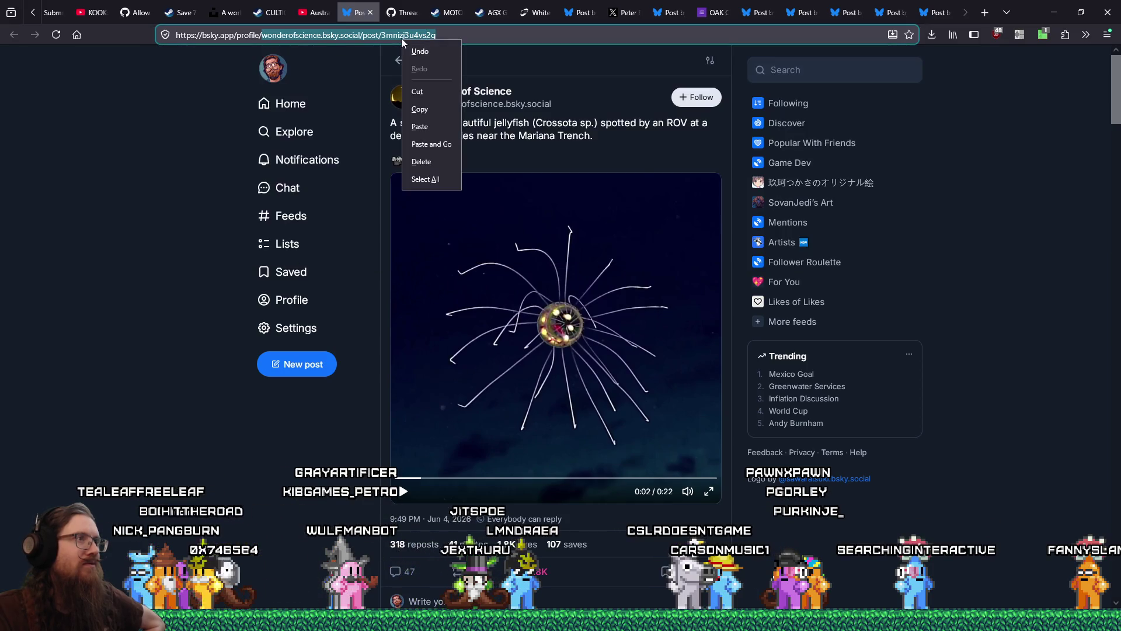
left_click(431, 110)
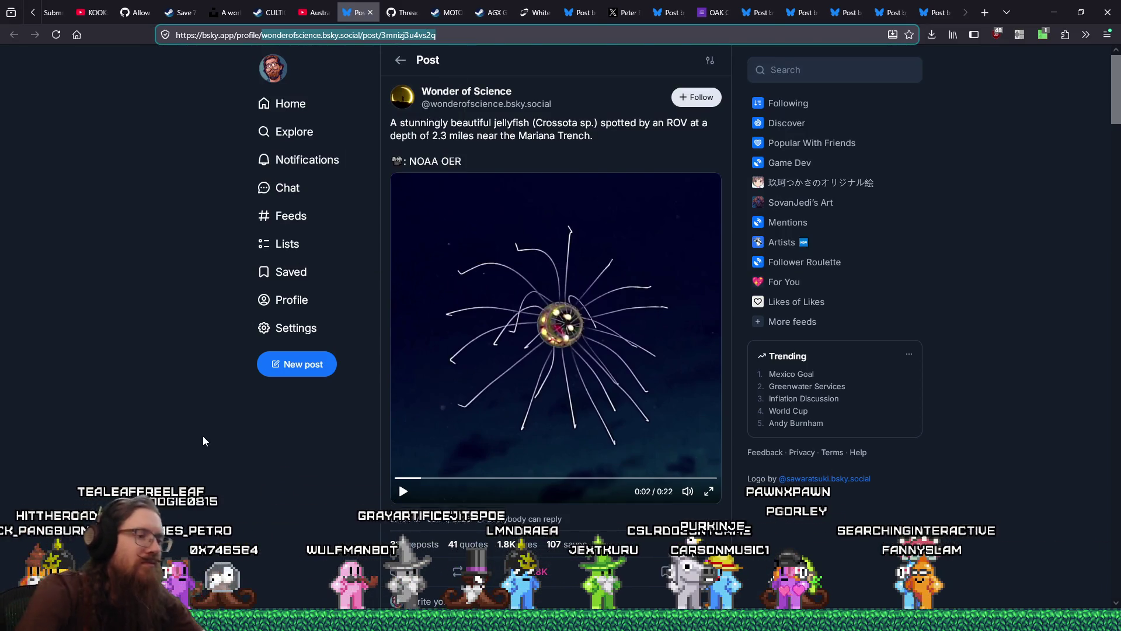
left_click(204, 620)
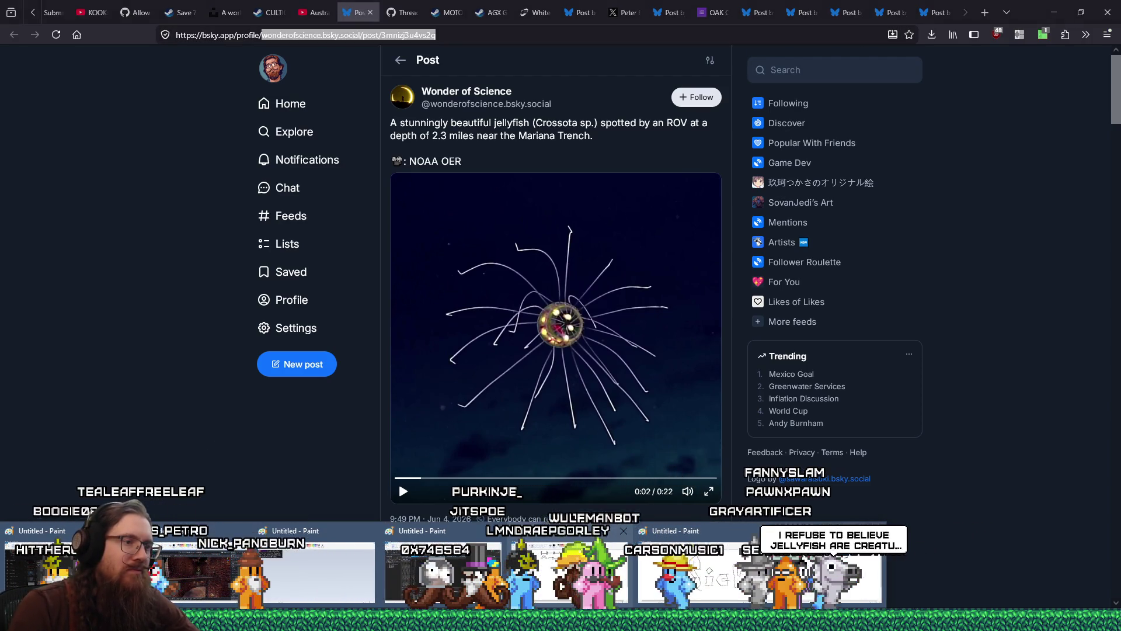
Paste the screenshot into Paint and crop it to the jellyfish video frame.
left_click(543, 567)
key("ctrl+v")
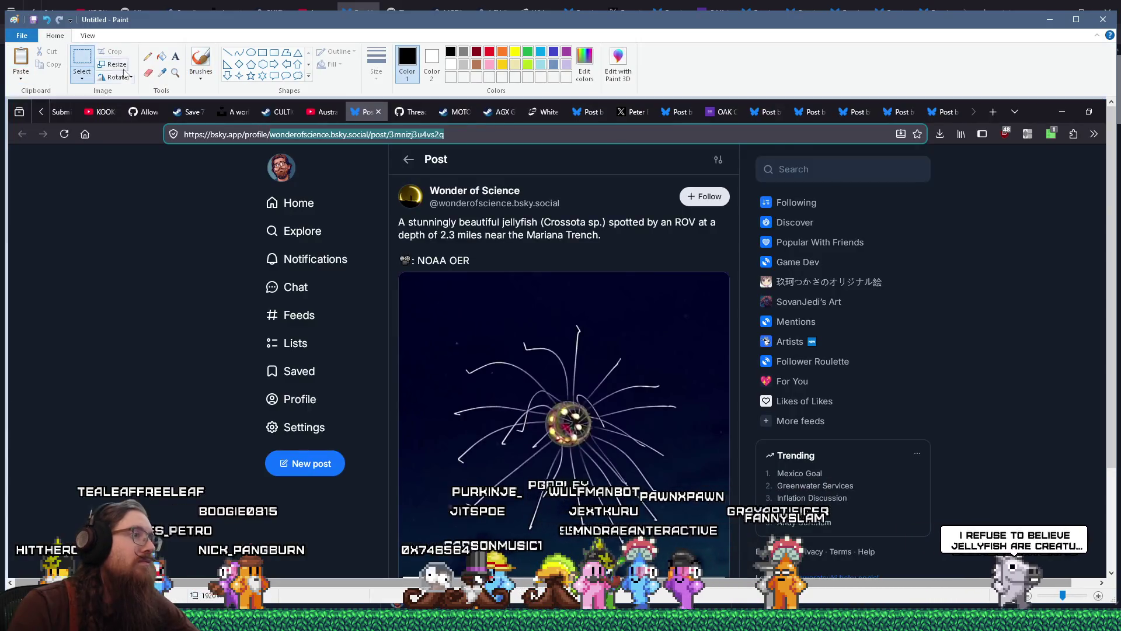
scroll(411, 174, "down", 3)
mouse_move(407, 154)
left_mouse_down()
mouse_move(688, 426)
mouse_move(721, 433)
left_mouse_up()
left_click(110, 52)
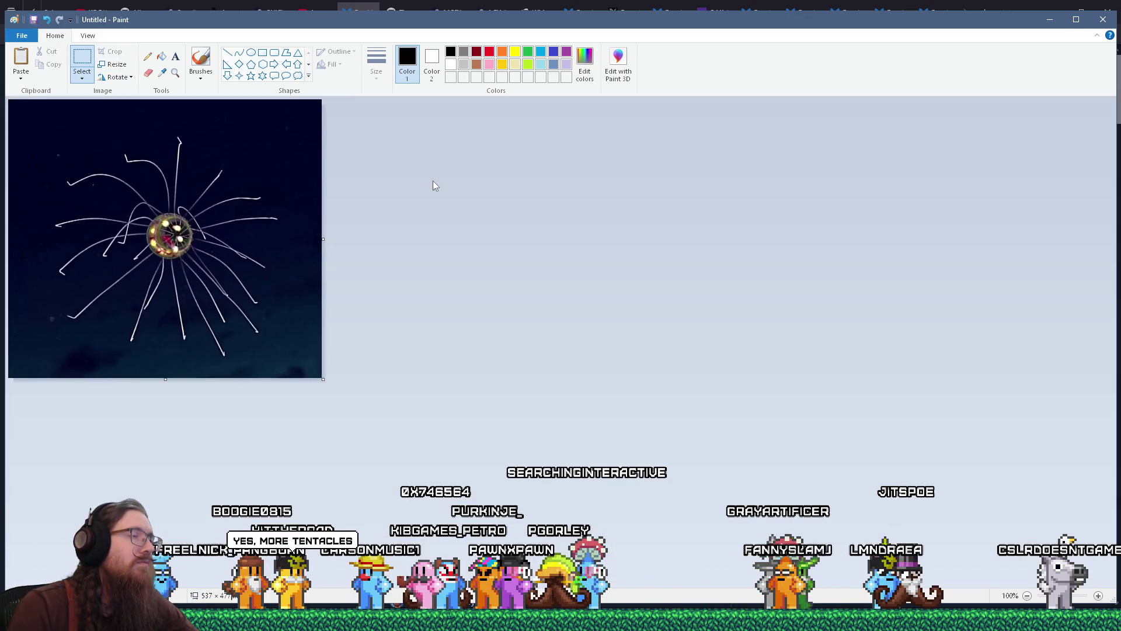
Start saving to e:\images\inspiration\quakelike\enemies\ with the copied post address as file name.
key("ctrl+s")
type("e:\\ima")
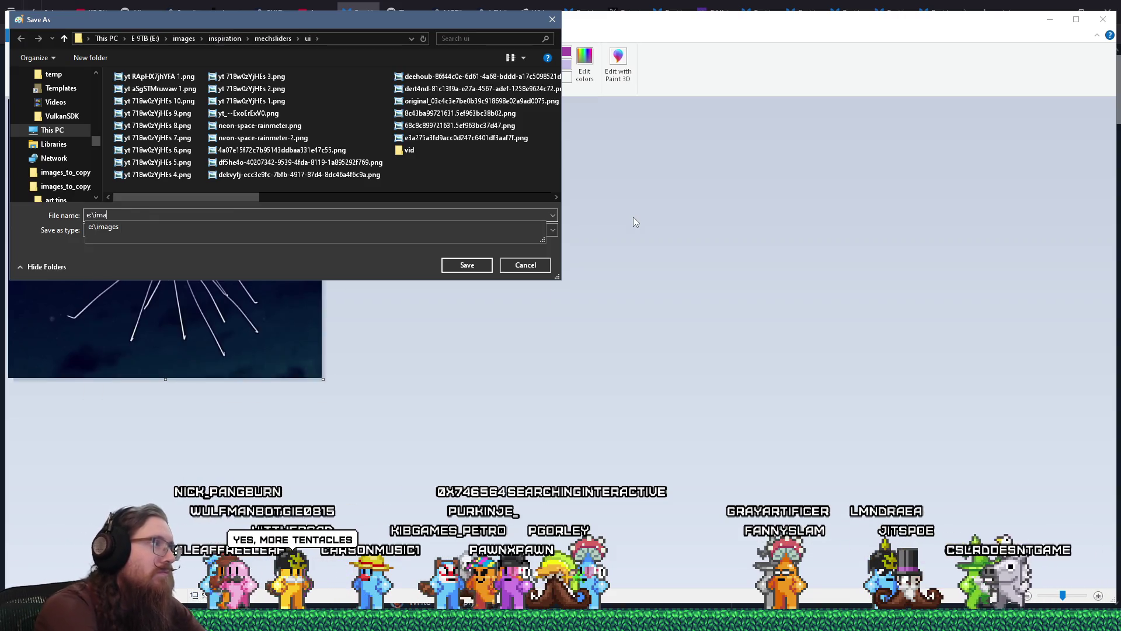
type("ges\\insp")
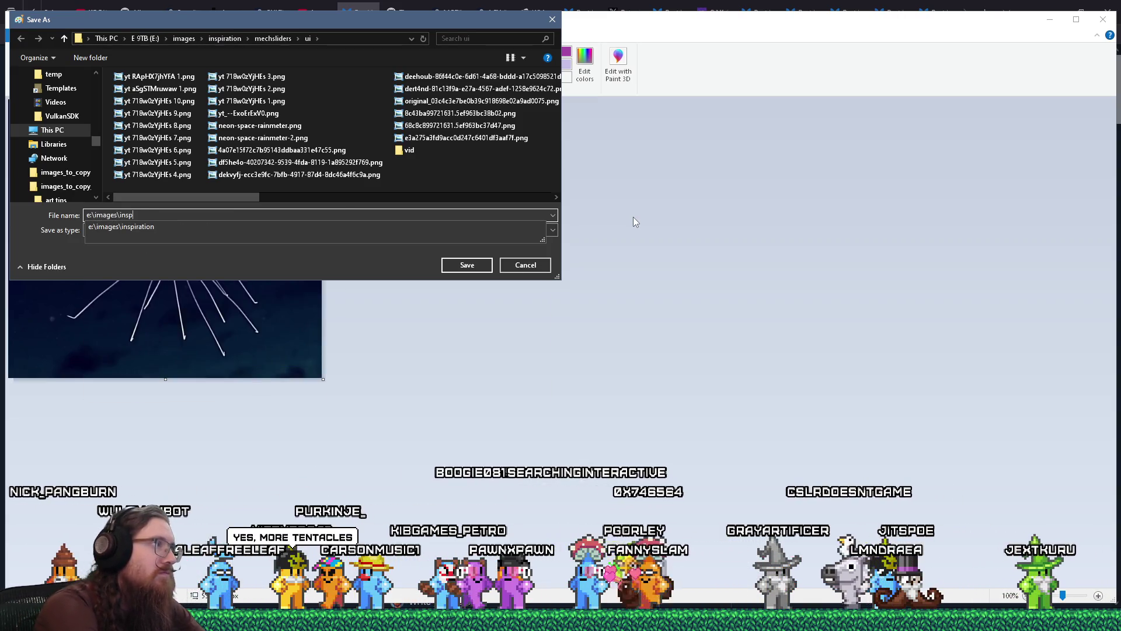
type("iration\\quakelike\\ene")
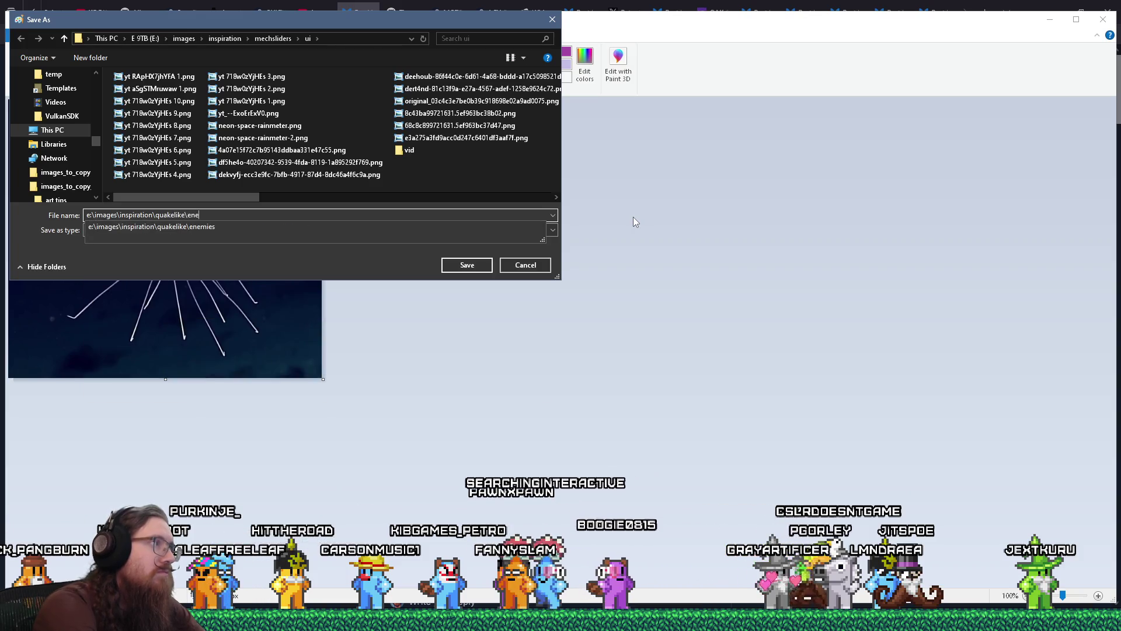
type("mies\\")
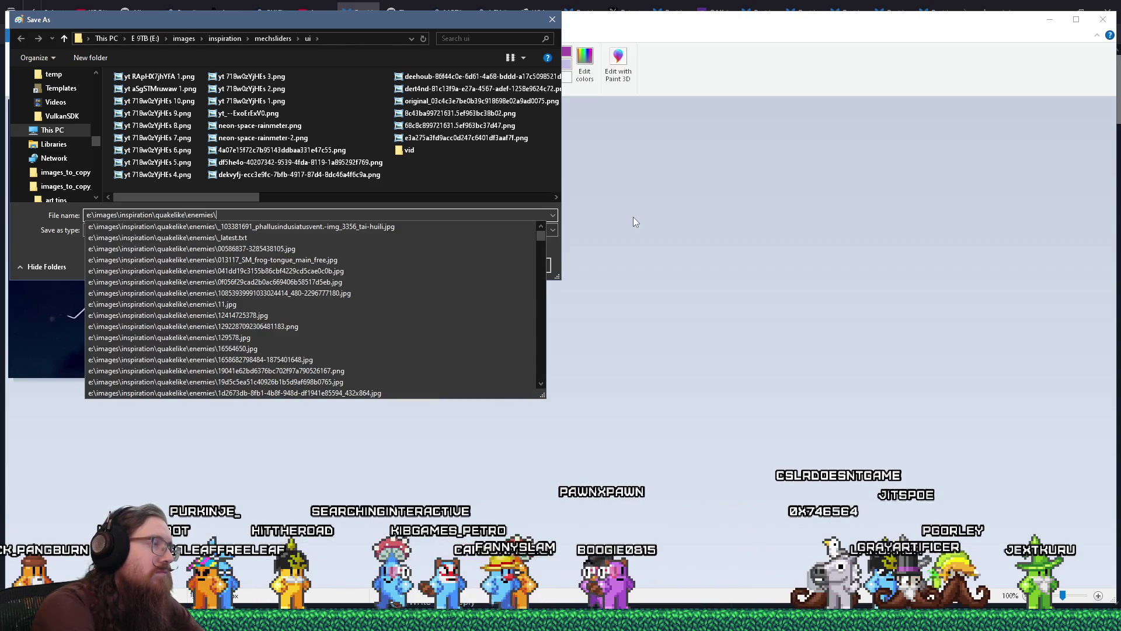
key("alt+Tab")
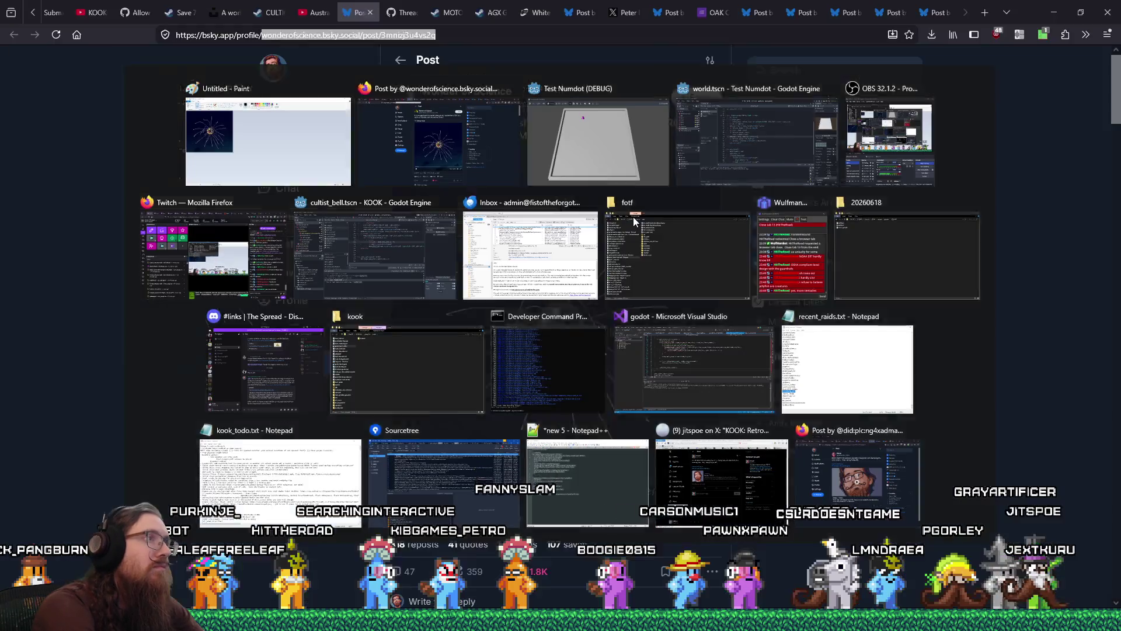
right_click(367, 39)
left_click(399, 105)
key("alt+Tab")
key("End")
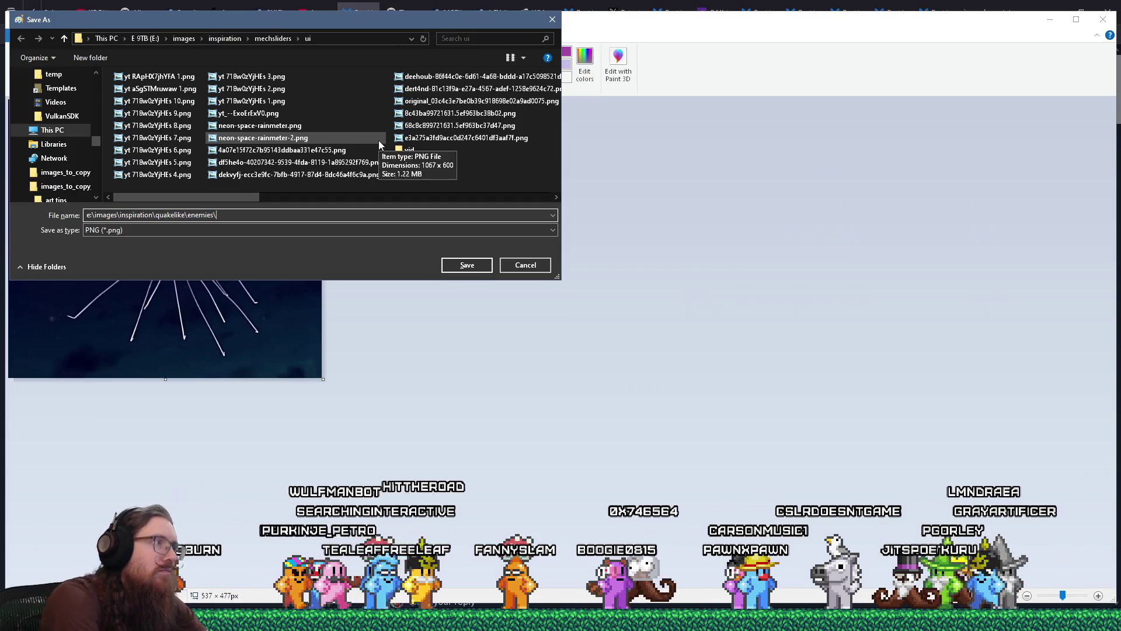
key("ctrl+v")
Save it as JPEG named wonderofscience.bsky.social-post-3mnizj3u4vs2q.jpg, slashes replaced by dashes.
key("ctrl+Left")
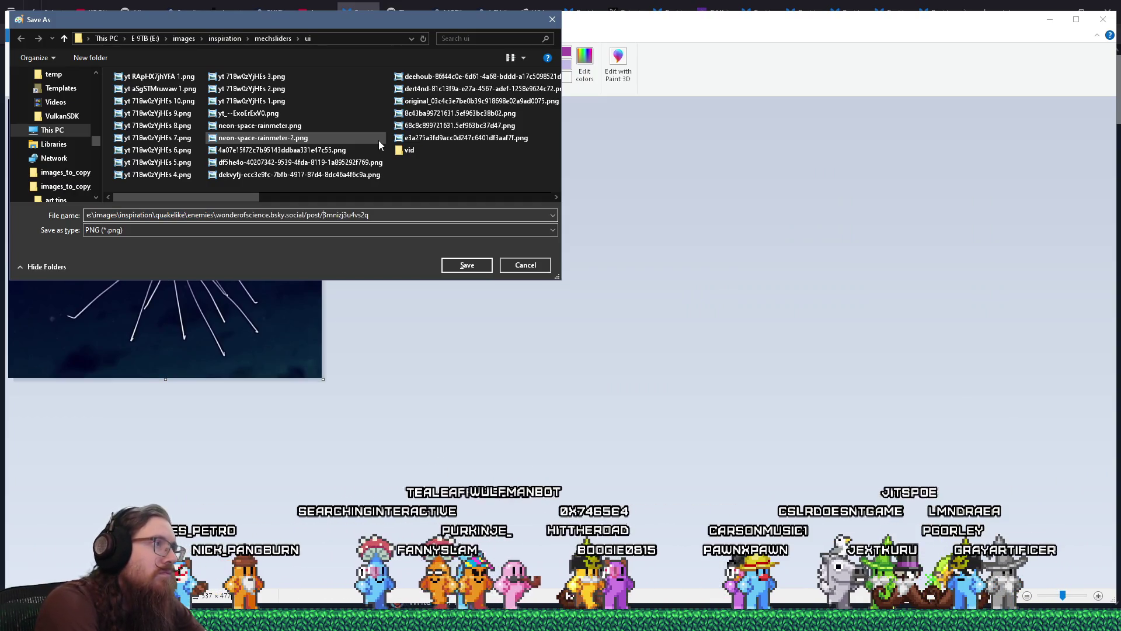
key("BackSpace")
type("-")
key("ctrl+Left")
key("BackSpace")
type("-")
key("End")
type(".jpg")
key("Tab")
key("Up")
key("Up")
key("Up")
key("Return")
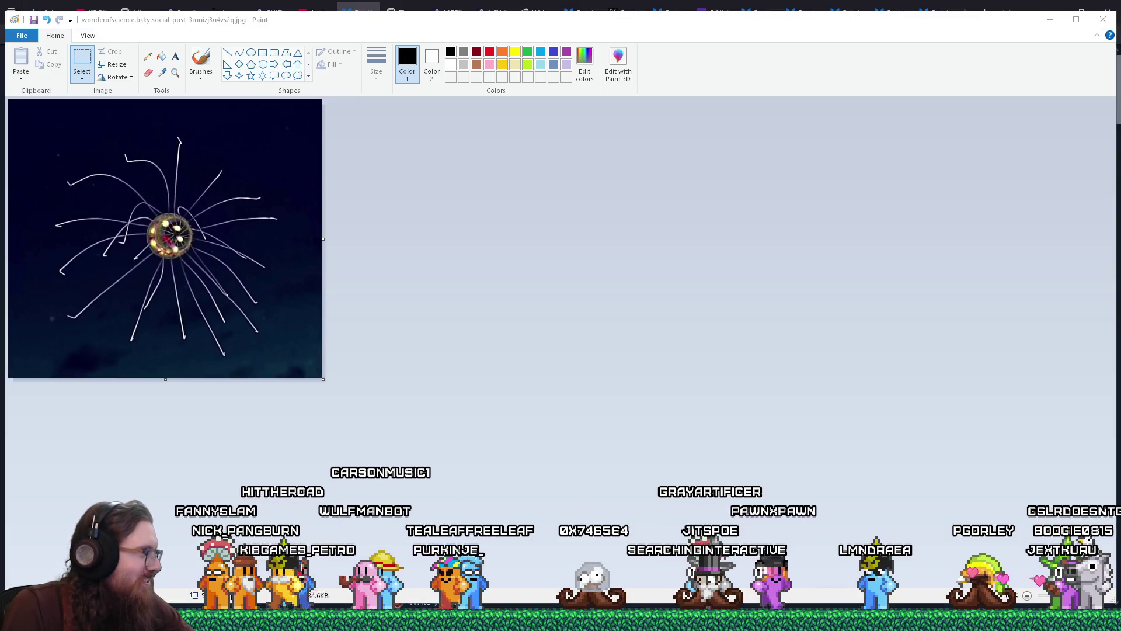
key("alt+Tab")
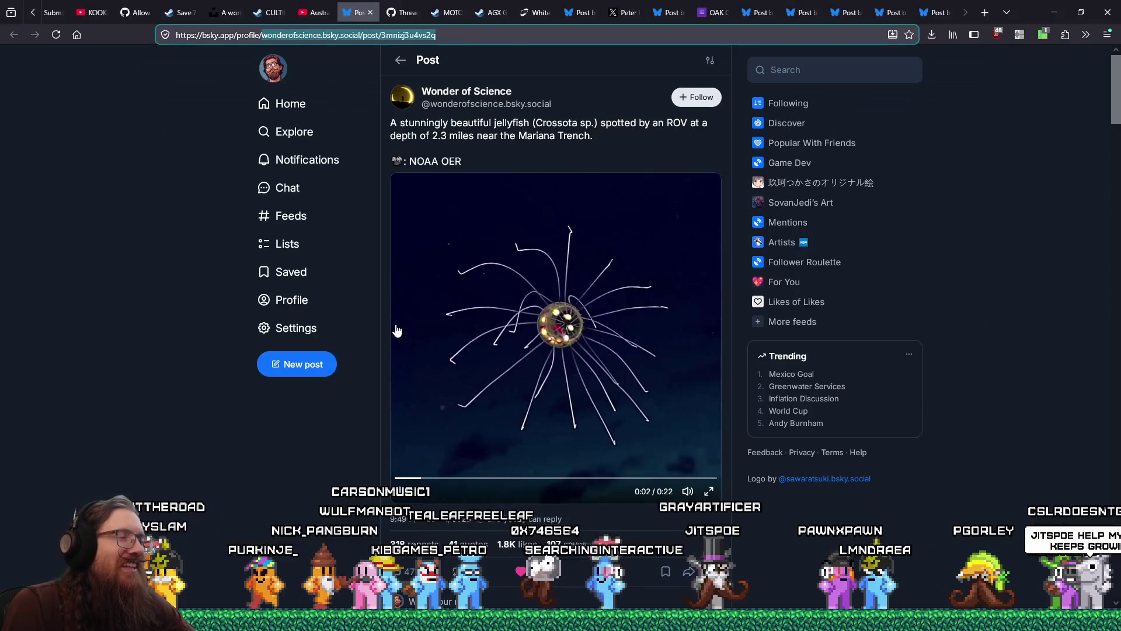
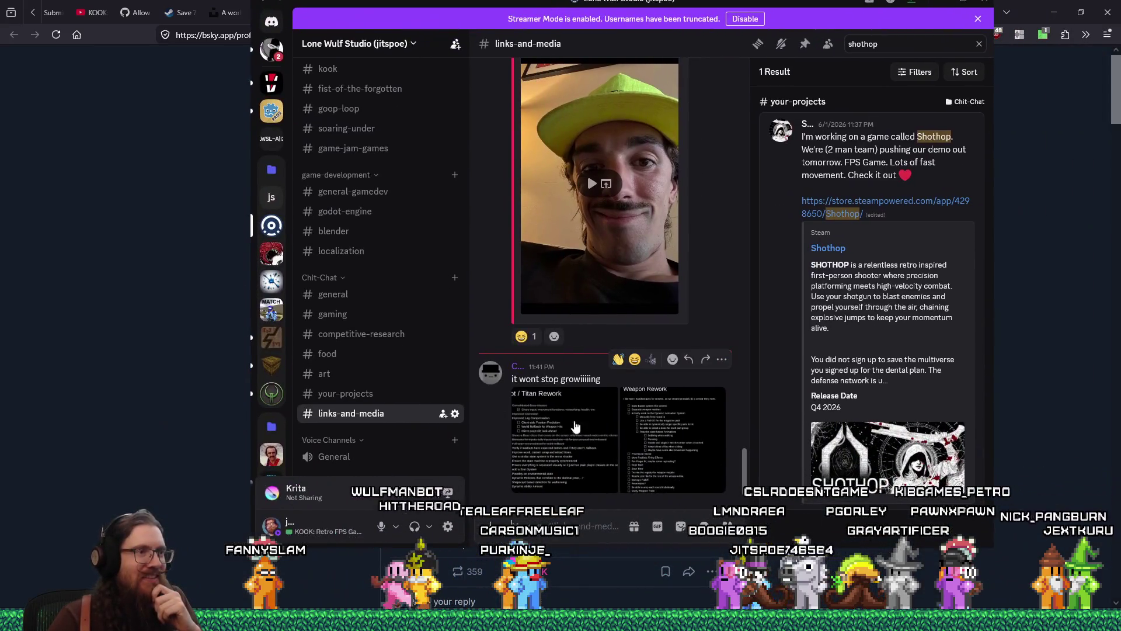
Page through the Pilot / Titan Rework and Weapon Rework checklist images, then close the viewer and move Discord aside.
left_click(586, 412)
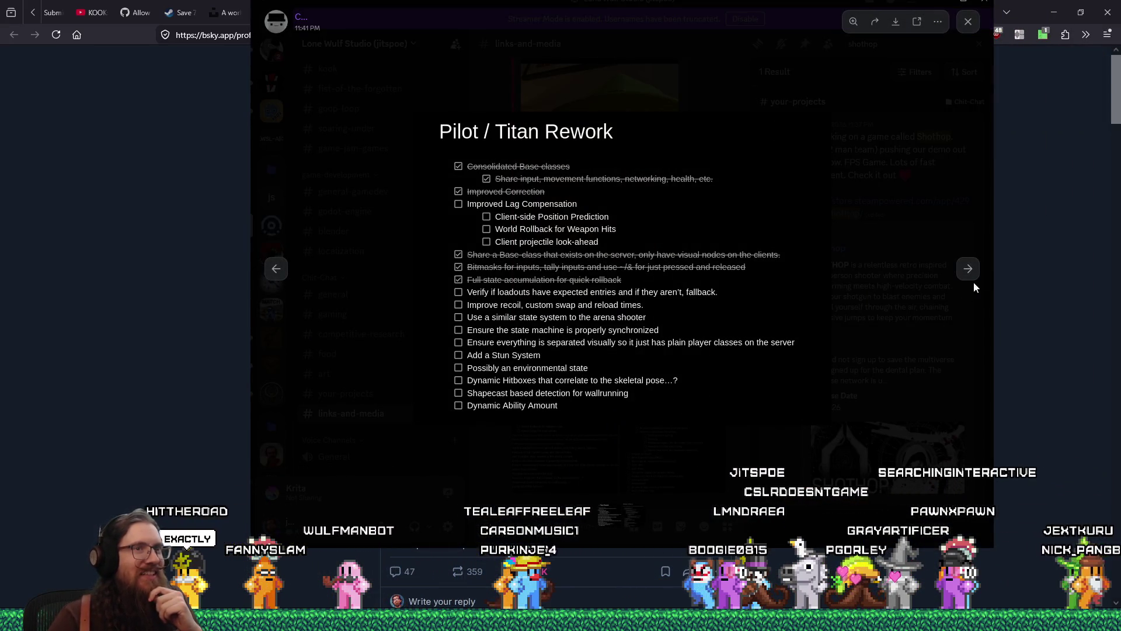
left_click(969, 270)
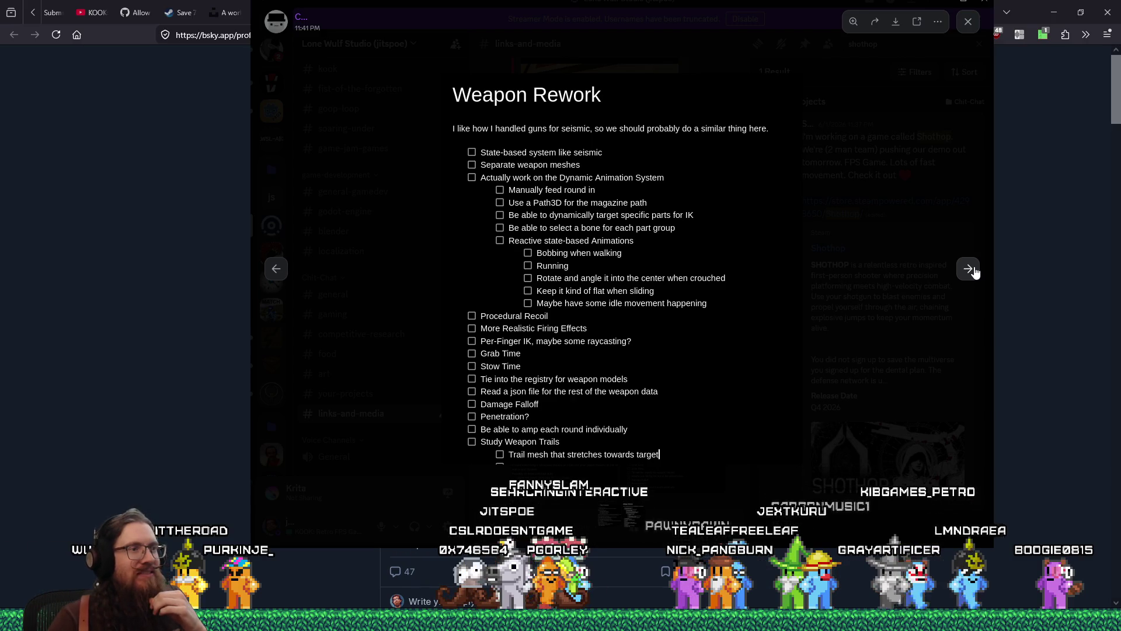
left_click(970, 270)
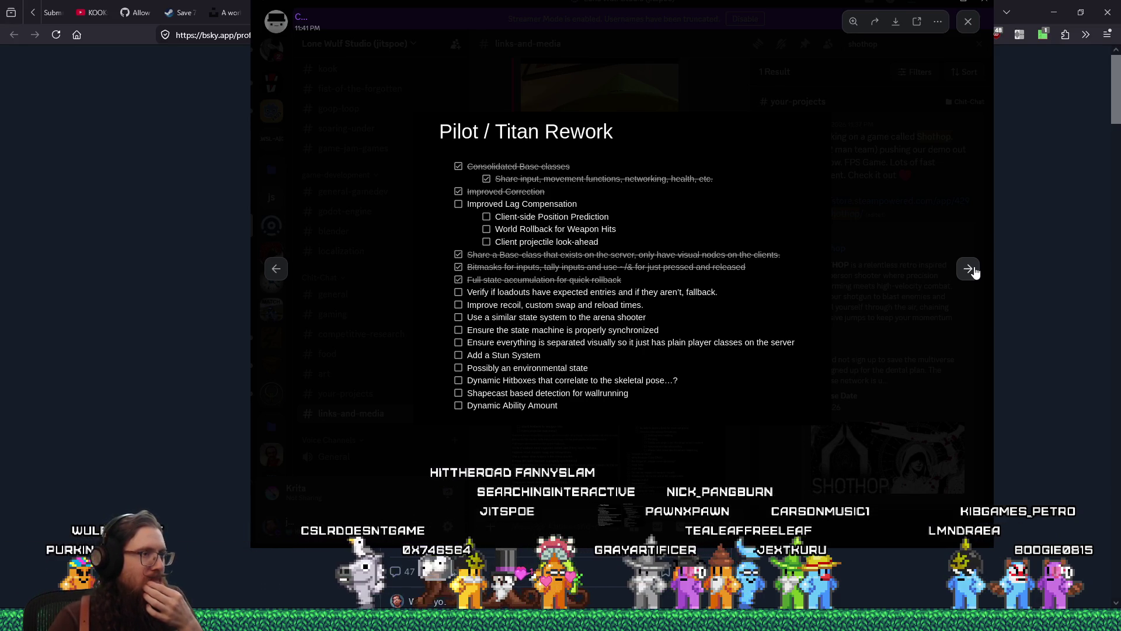
left_click(903, 275)
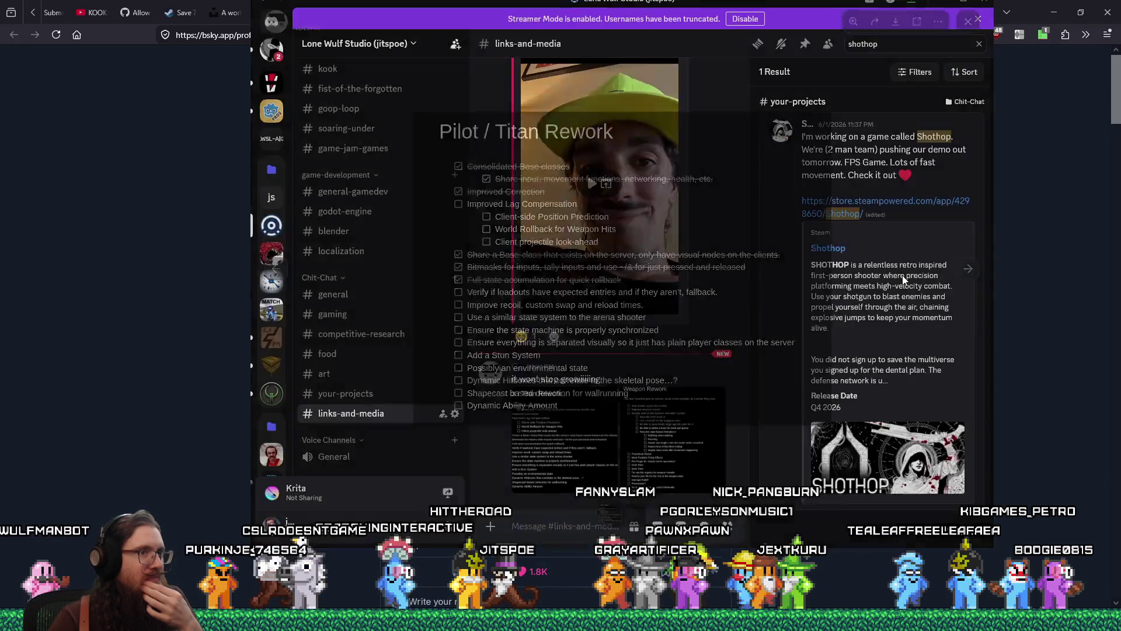
mouse_move(709, 6)
left_mouse_down()
mouse_move(729, 20)
mouse_move(0, 23)
left_mouse_up()
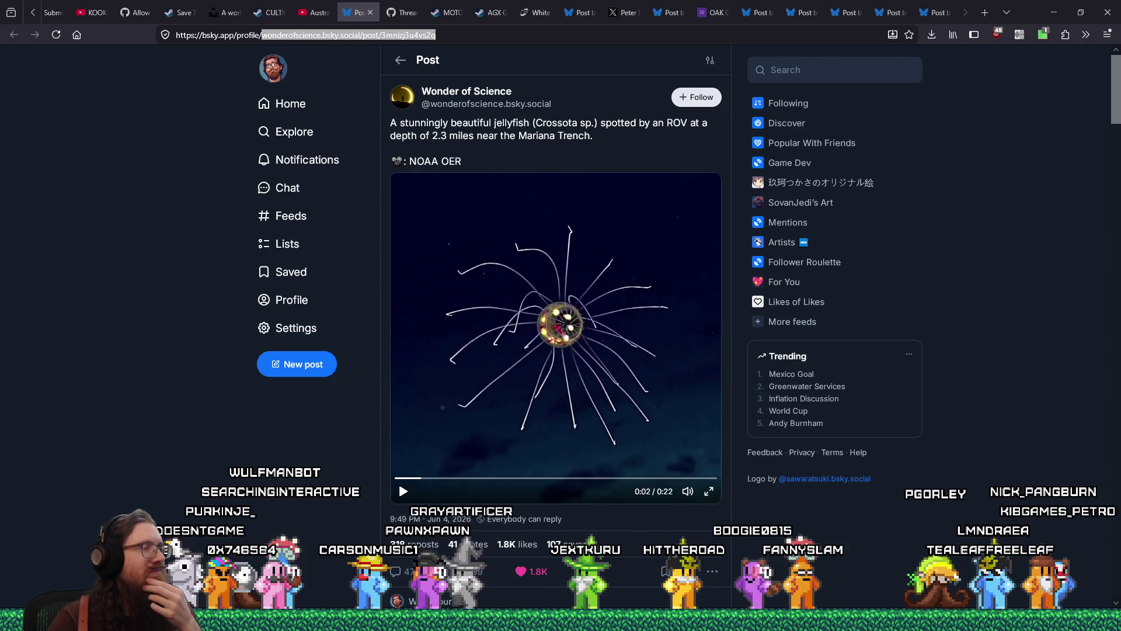
Load down.blue and paste the jellyfish post link into its link field.
left_click(462, 39)
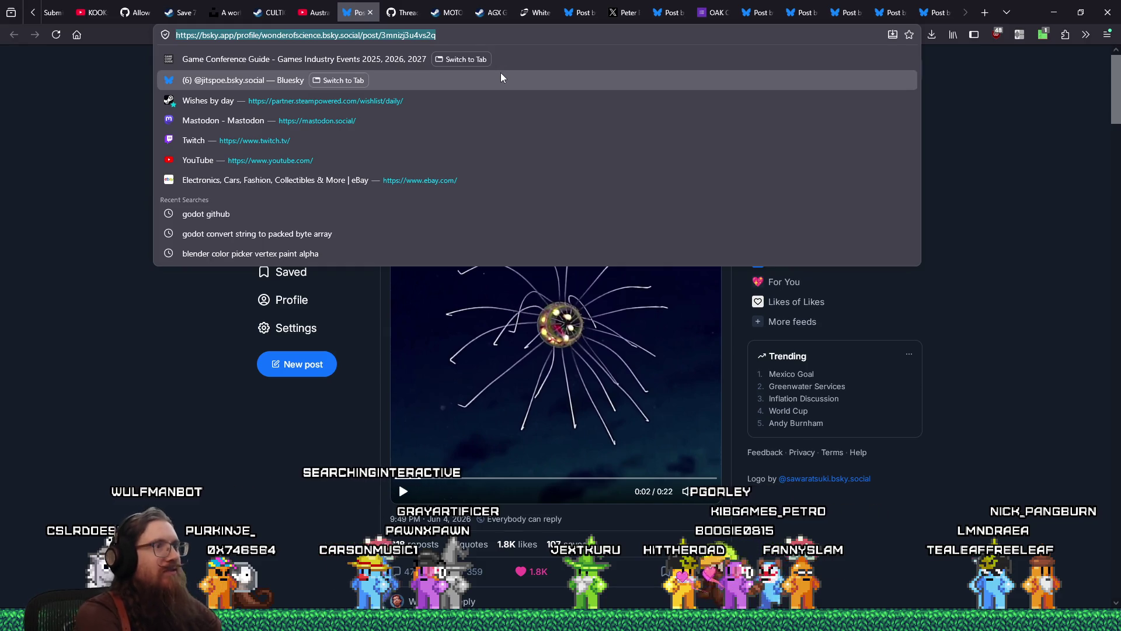
type("down.blue/")
key("Return")
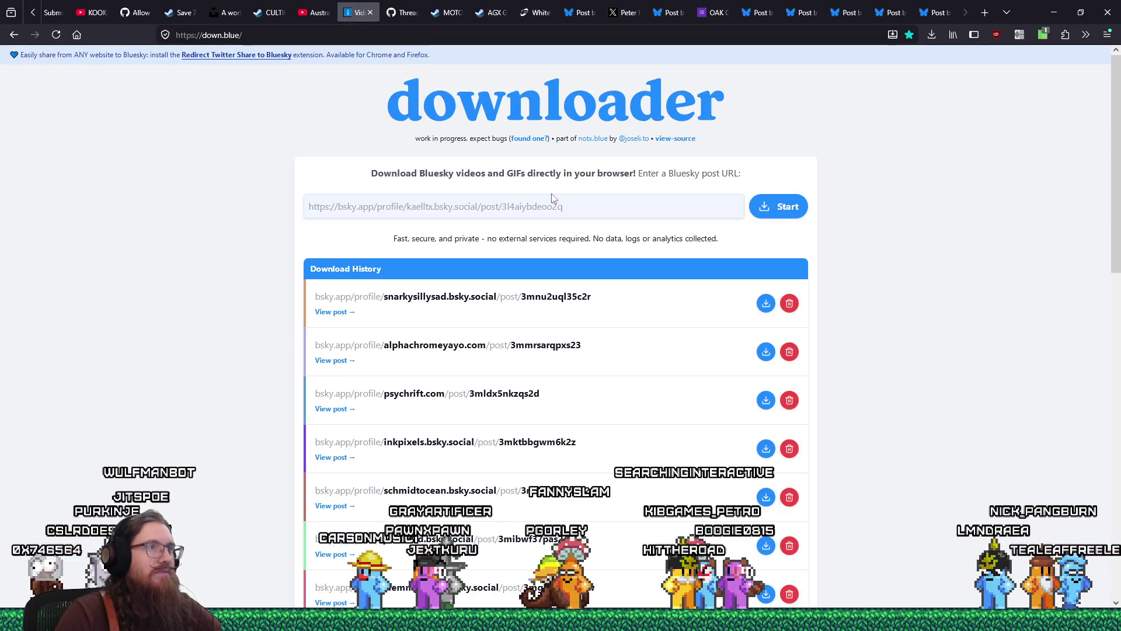
left_click(553, 201)
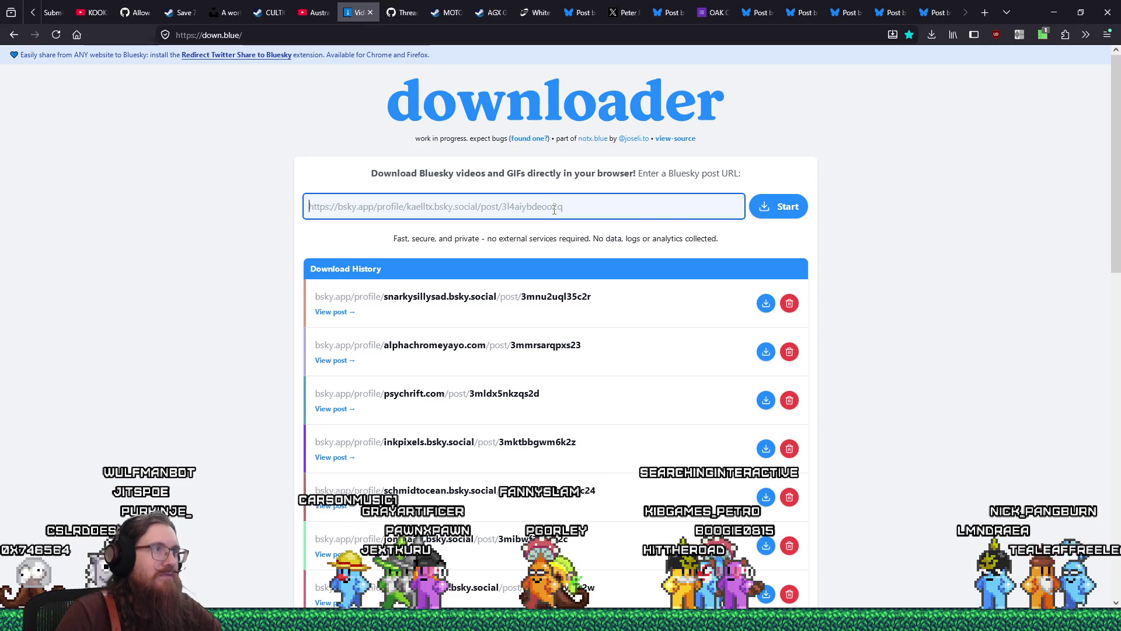
type("https://bsky.app/profile/wonderofscience.bsky.social/post/3mnizj3u4vs2q")
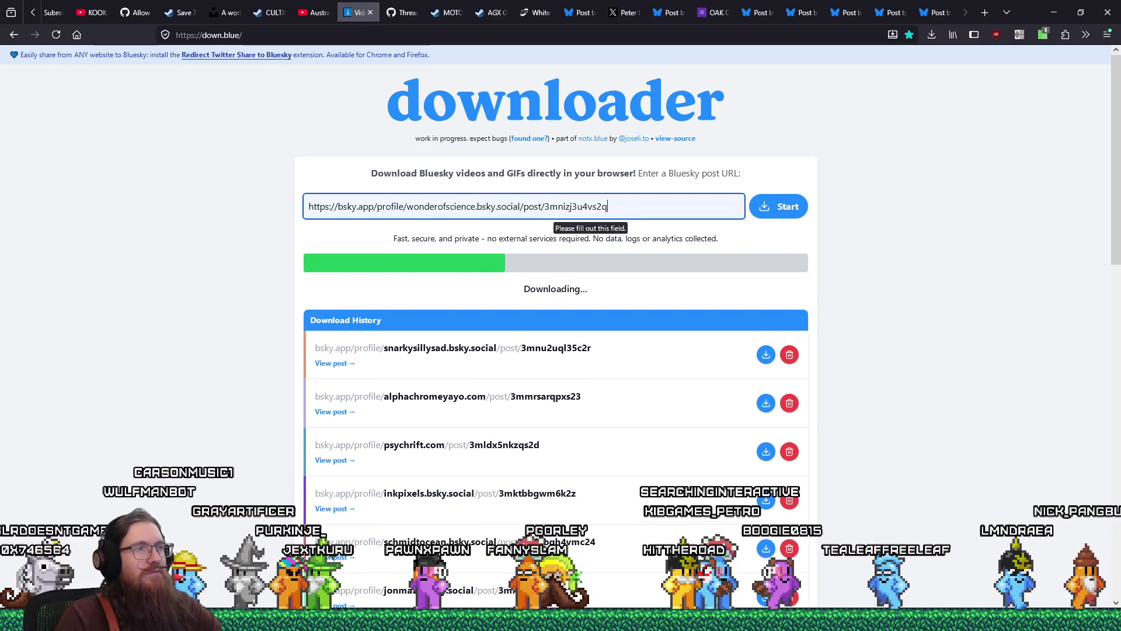
Save the converted .mp4 into e:\images\inspiration\quakelike\enemies, then close the downloader tab.
scroll(590, 328, "down", 5)
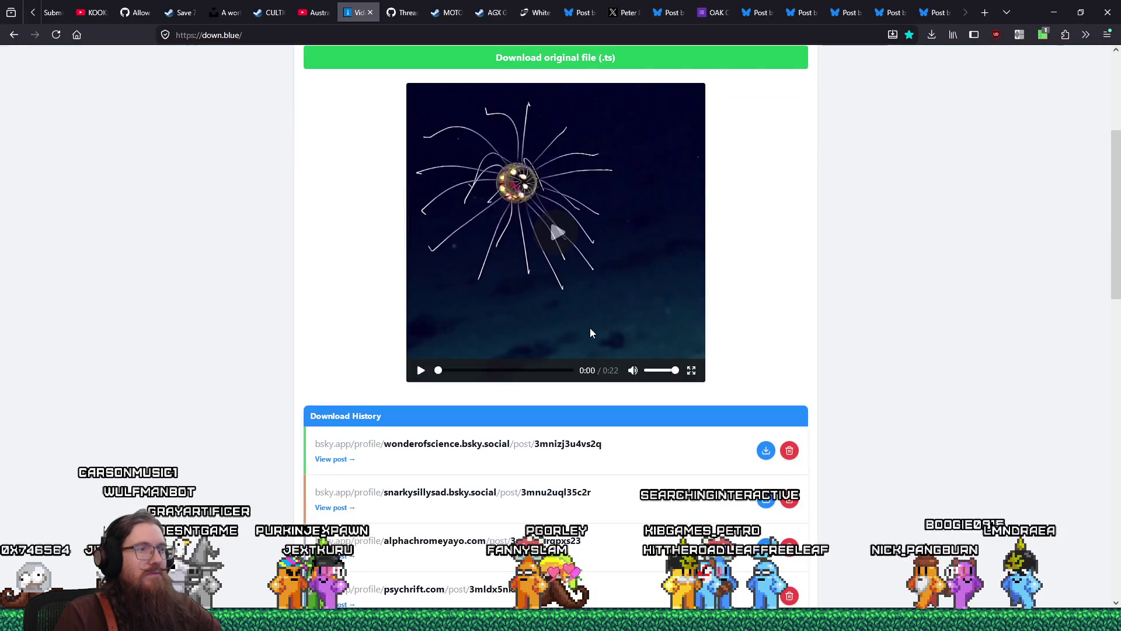
right_click(589, 268)
scroll(858, 238, "up", 1)
scroll(858, 238, "up", 5)
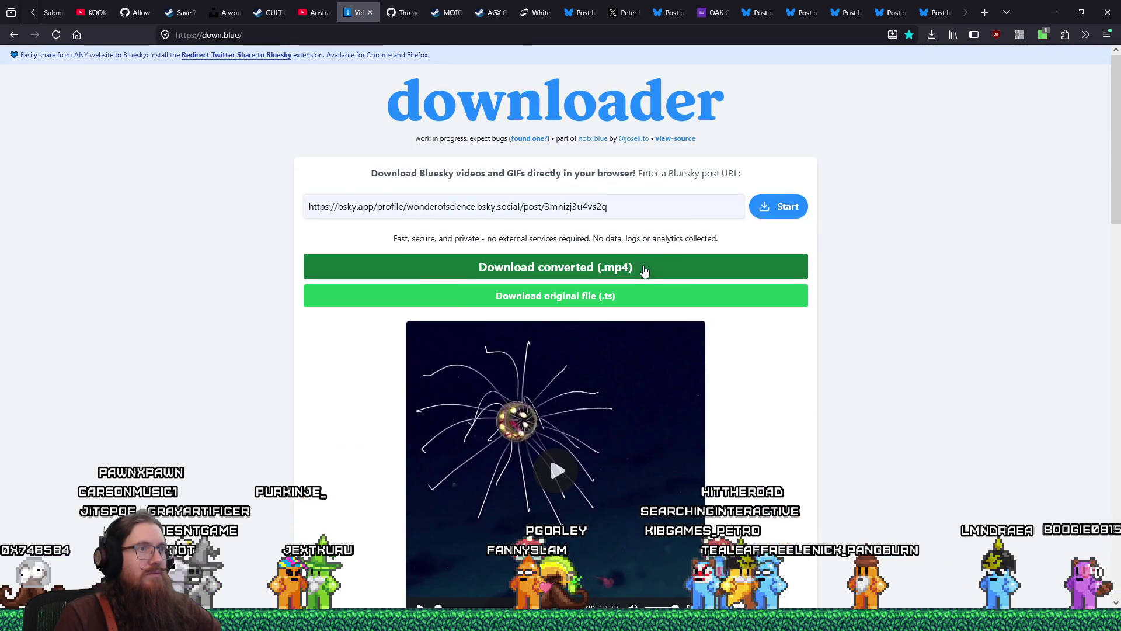
left_click(716, 267)
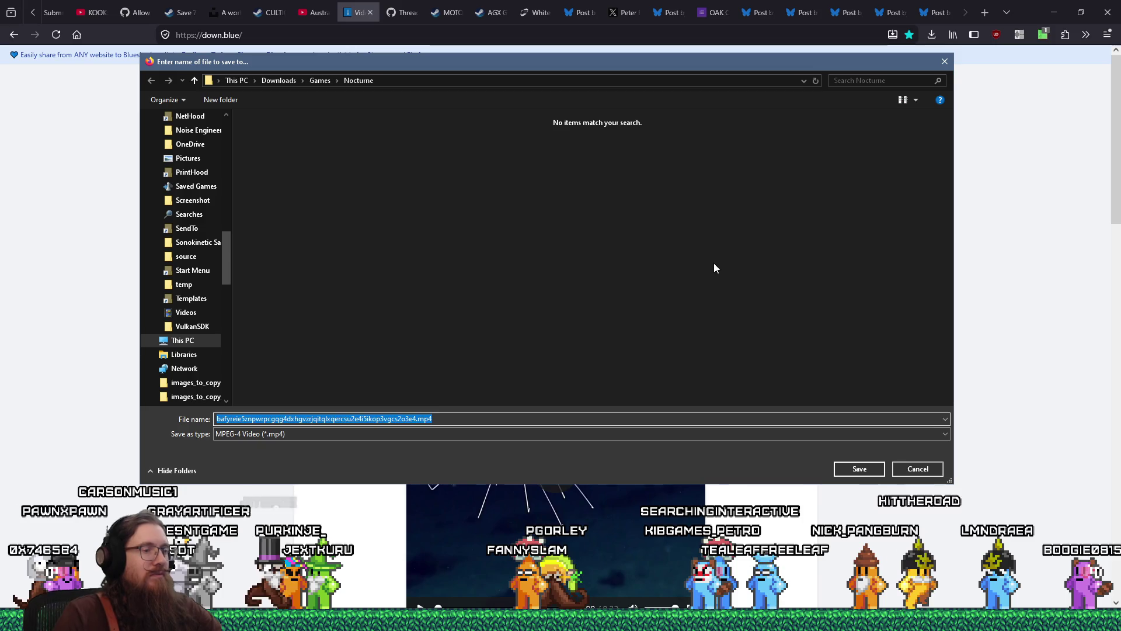
type("e:\\images\\inspirati")
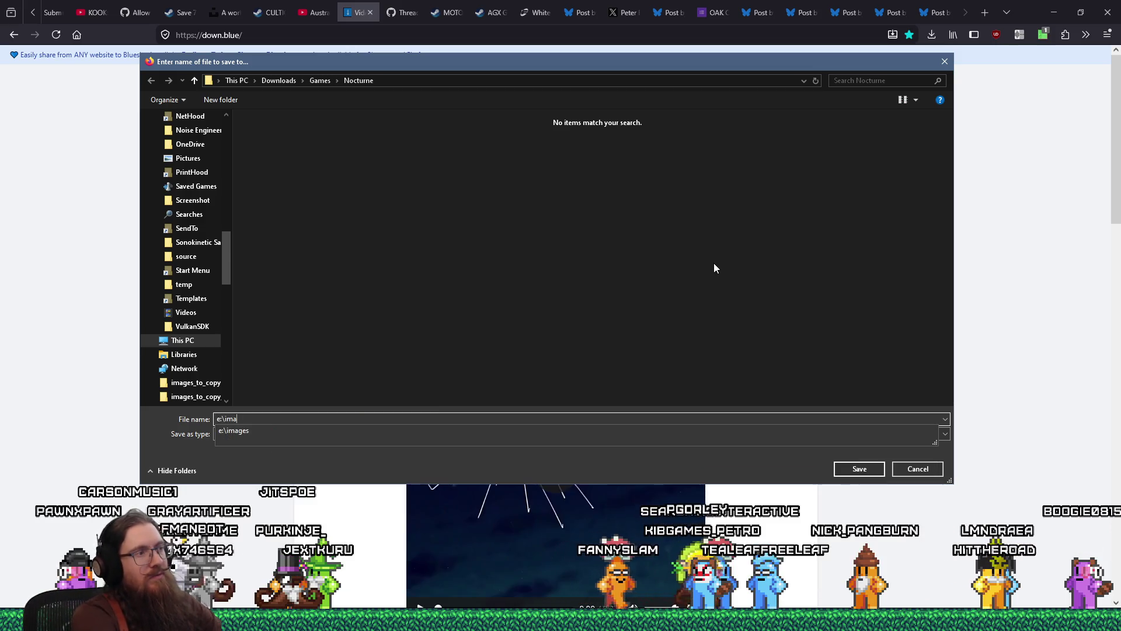
type("on\\quakelike\\enemies\\vi")
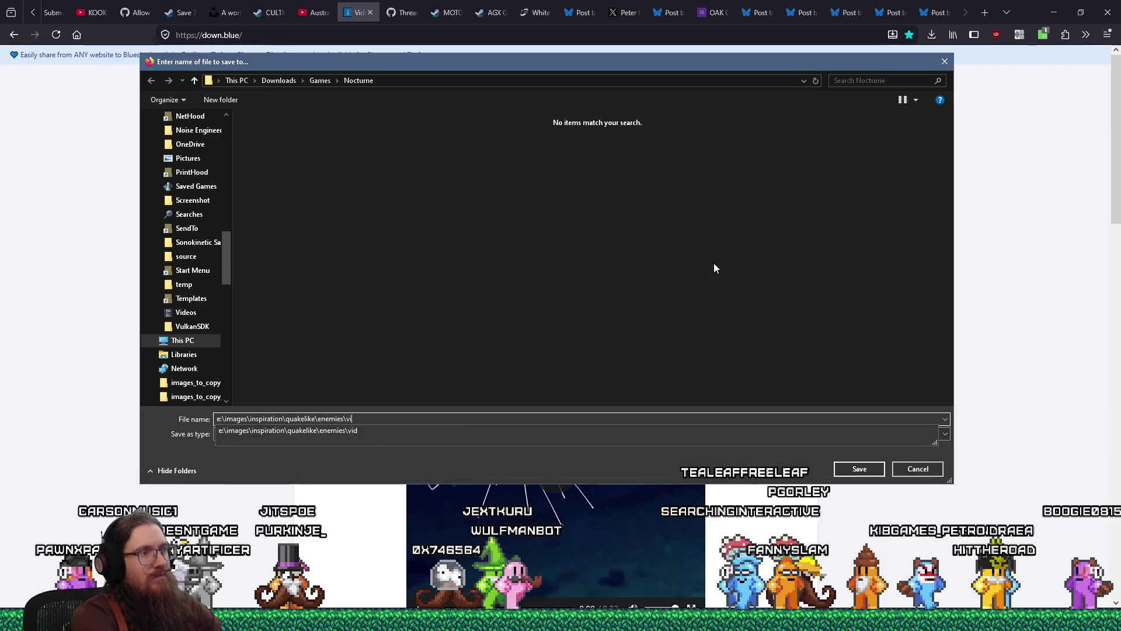
key("Return")
key("Return")
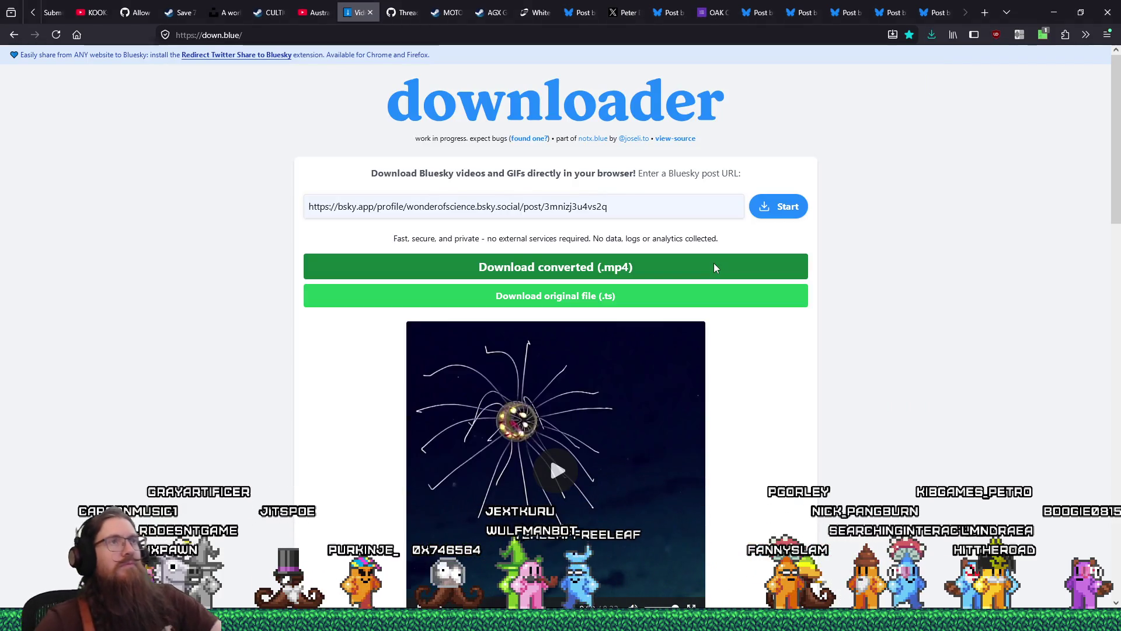
left_click(369, 14)
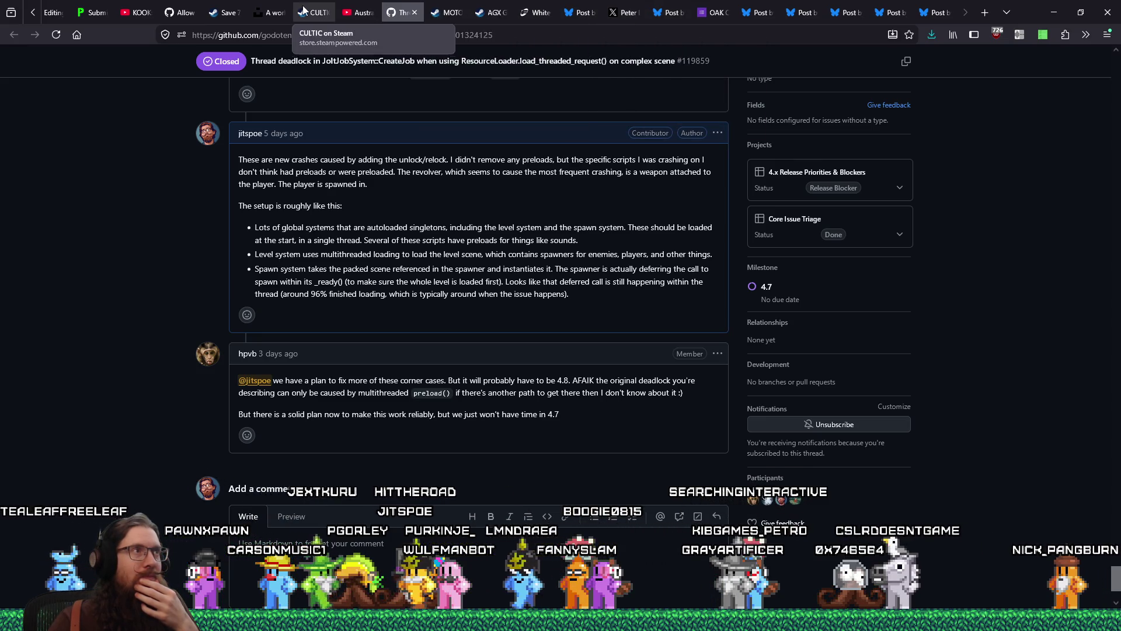
Copy the URL of godot-proposals issue #15030, 'Allow ConfigFile to write to string or buffer'.
left_click(185, 8)
scroll(208, 398, "up", 8)
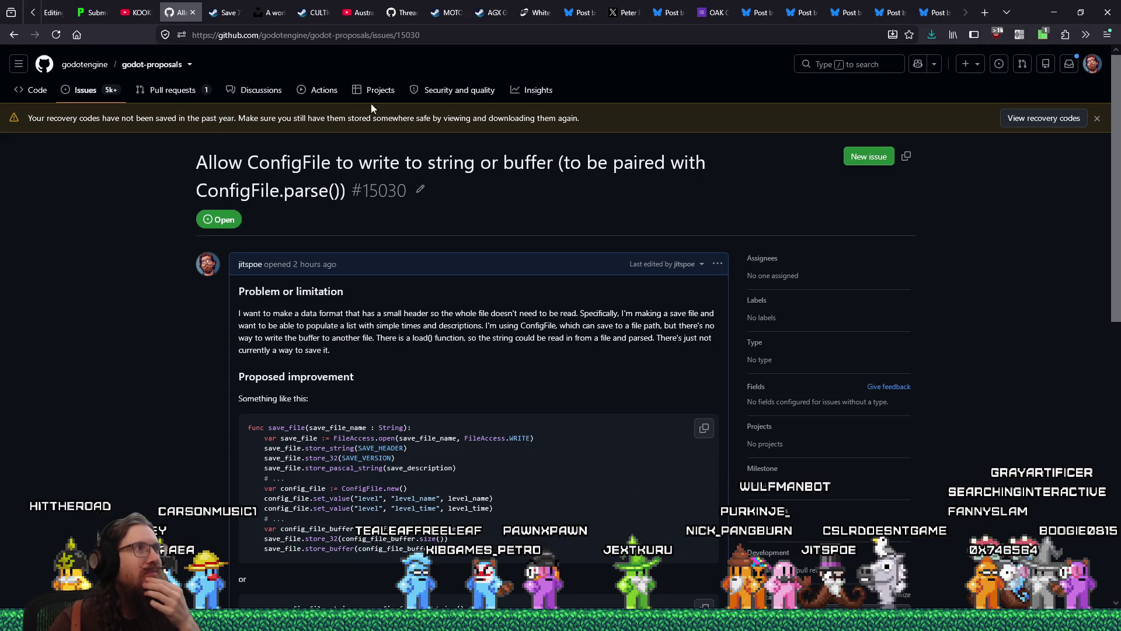
right_click(403, 35)
left_click(427, 110)
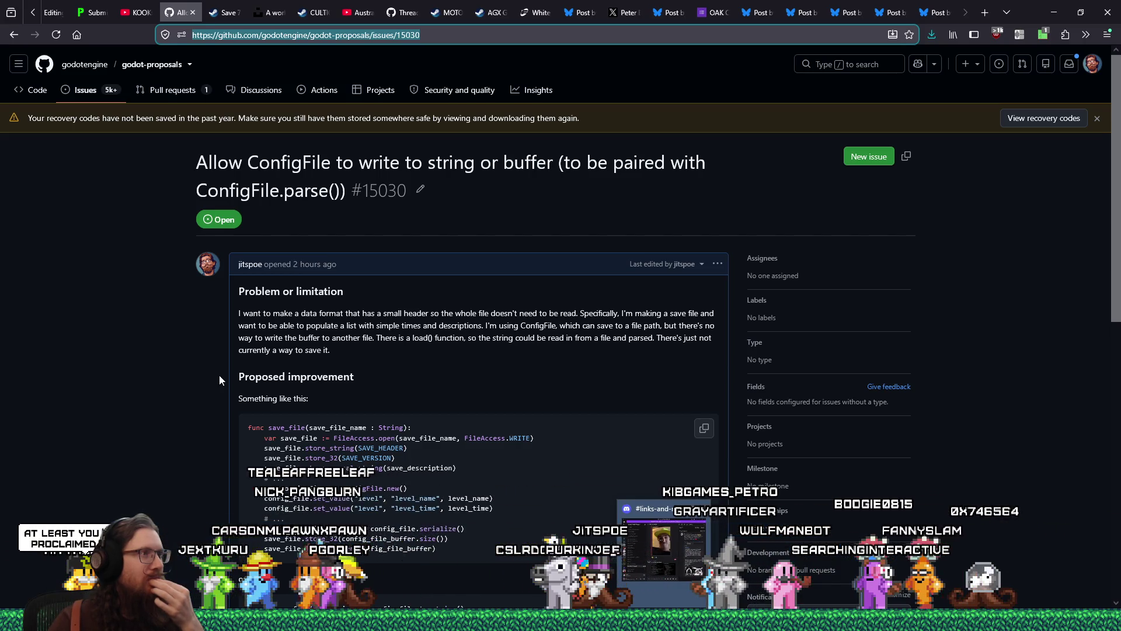
right_click(221, 30)
left_click(250, 107)
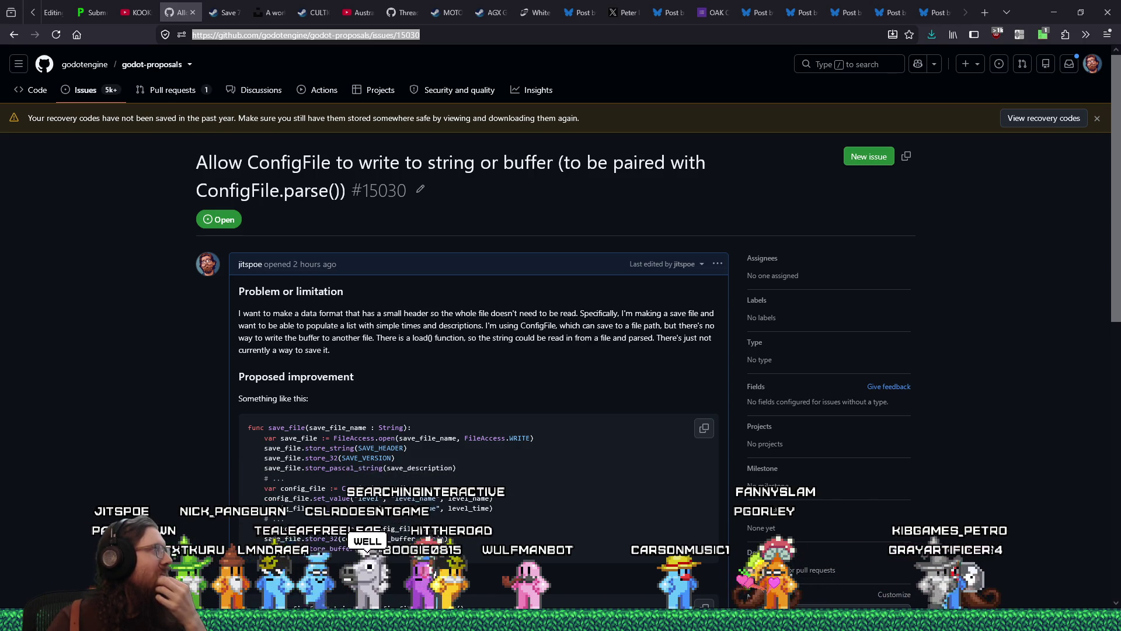
key("alt+Tab")
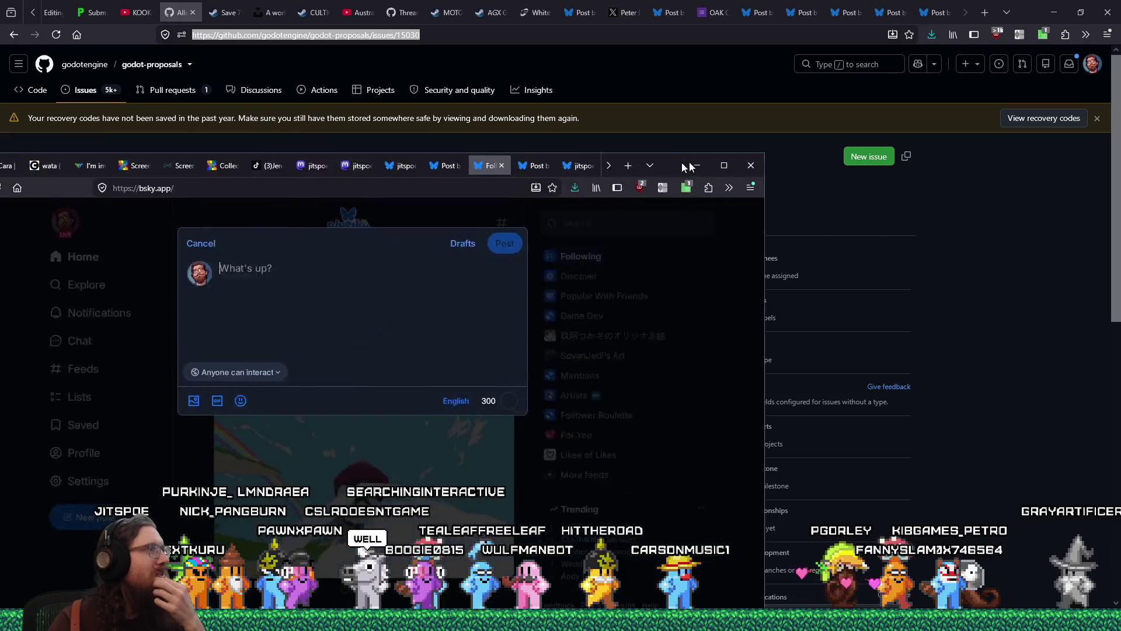
Draft a Bluesky post containing the pasted proposal link, then minimize the Bluesky window.
left_click(525, 263)
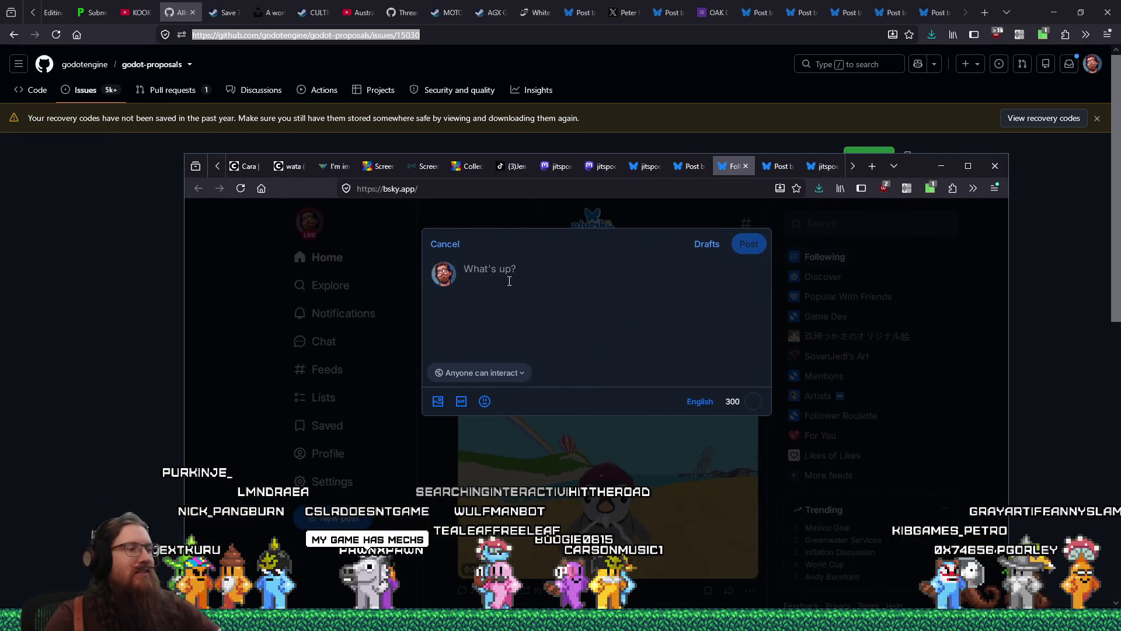
type("There's not a way to store a Conif")
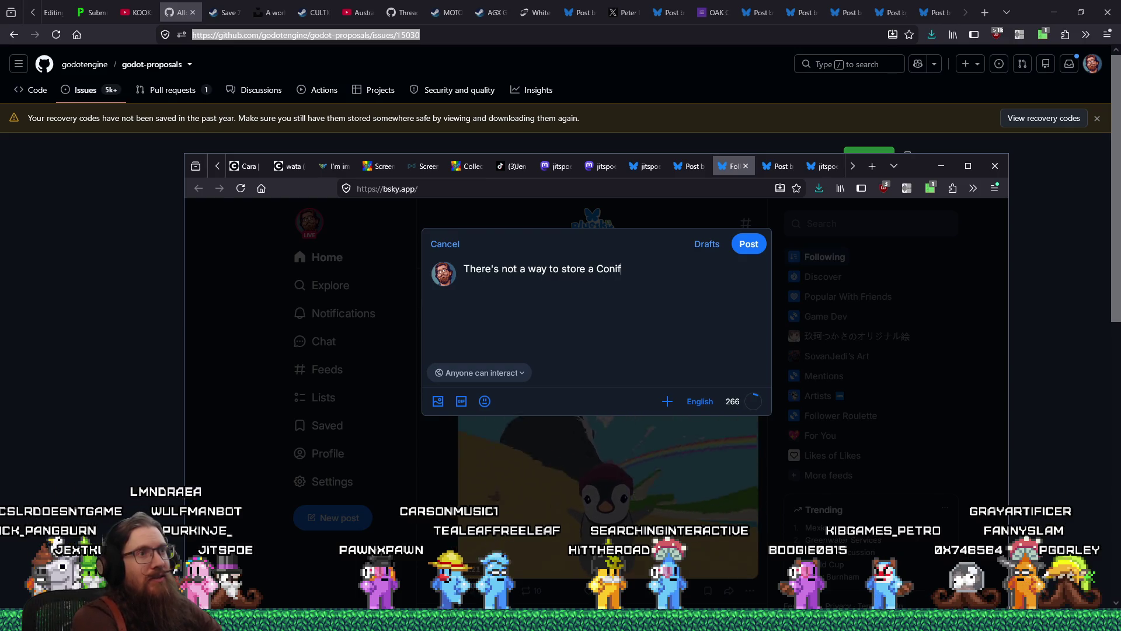
key("BackSpace")
key("BackSpace")
type("figFile")
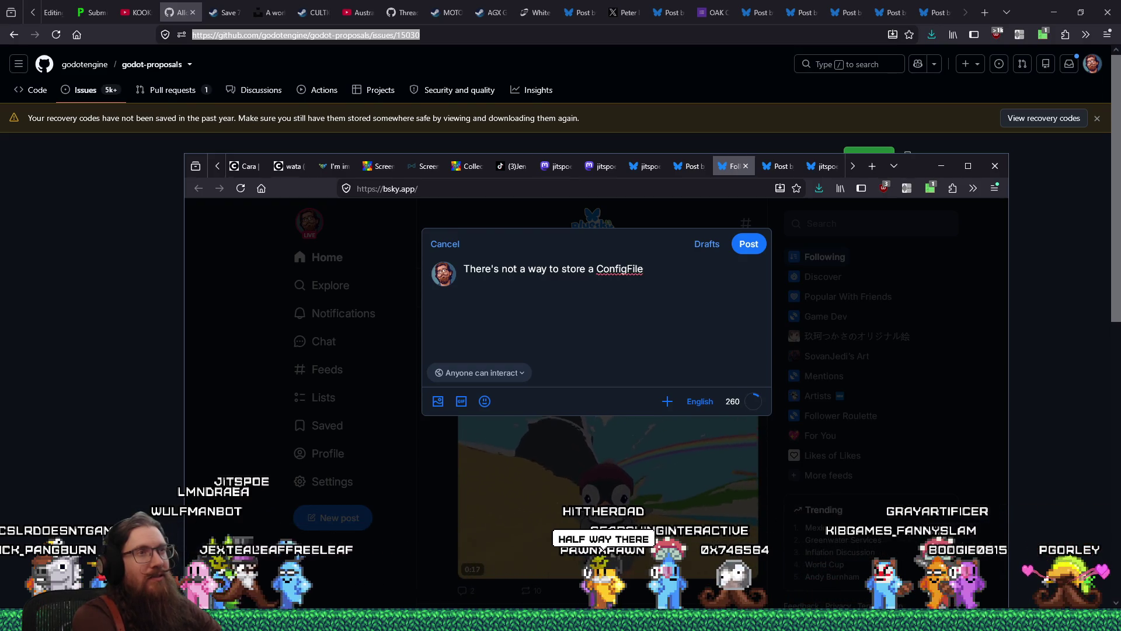
type(" into a a")
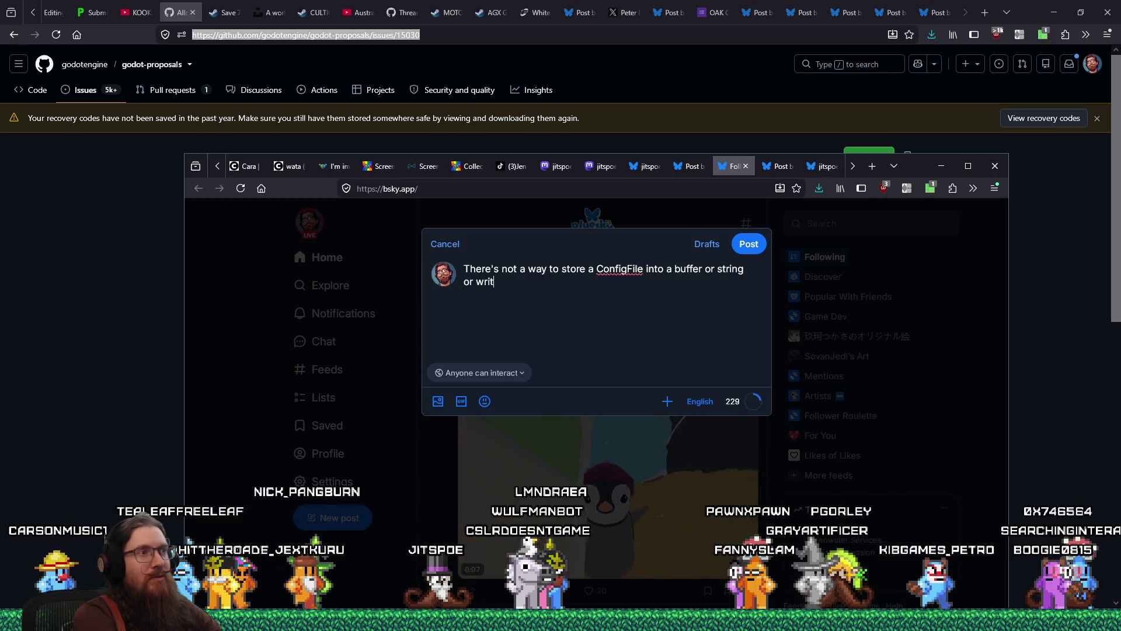
type("o")
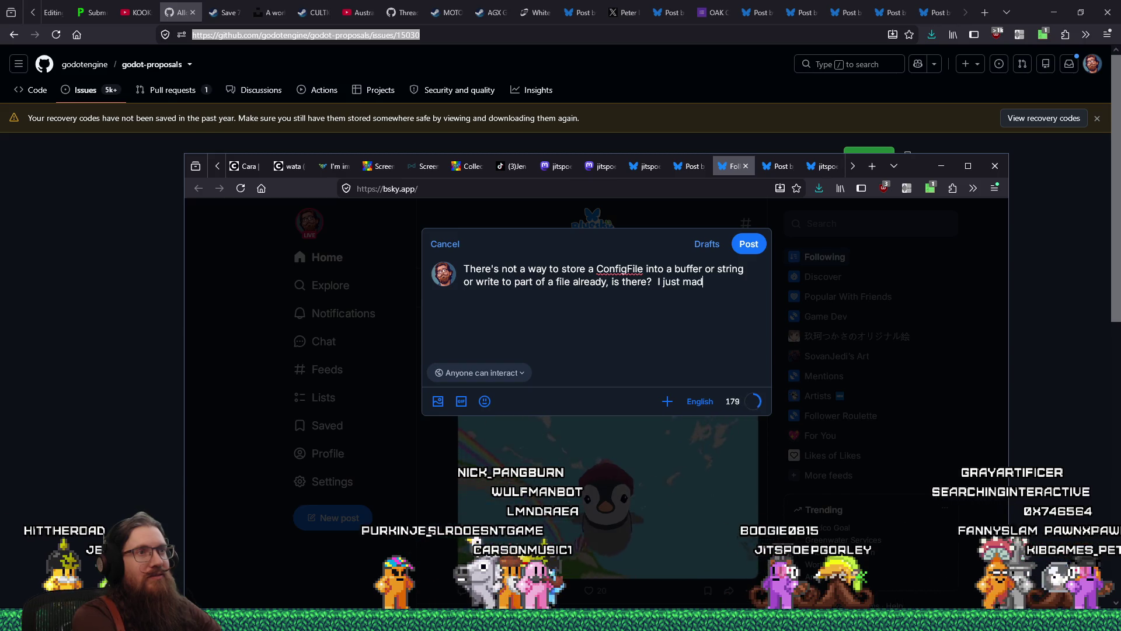
type("posal:")
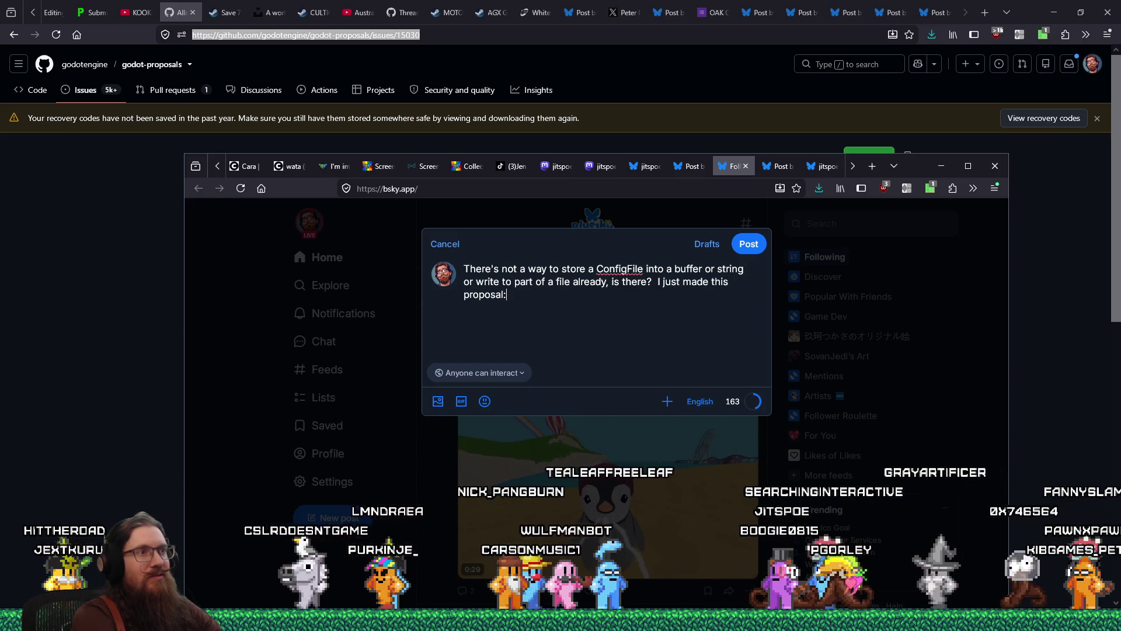
type("https://github.com/godotengine/godot-proposals/issues/15030")
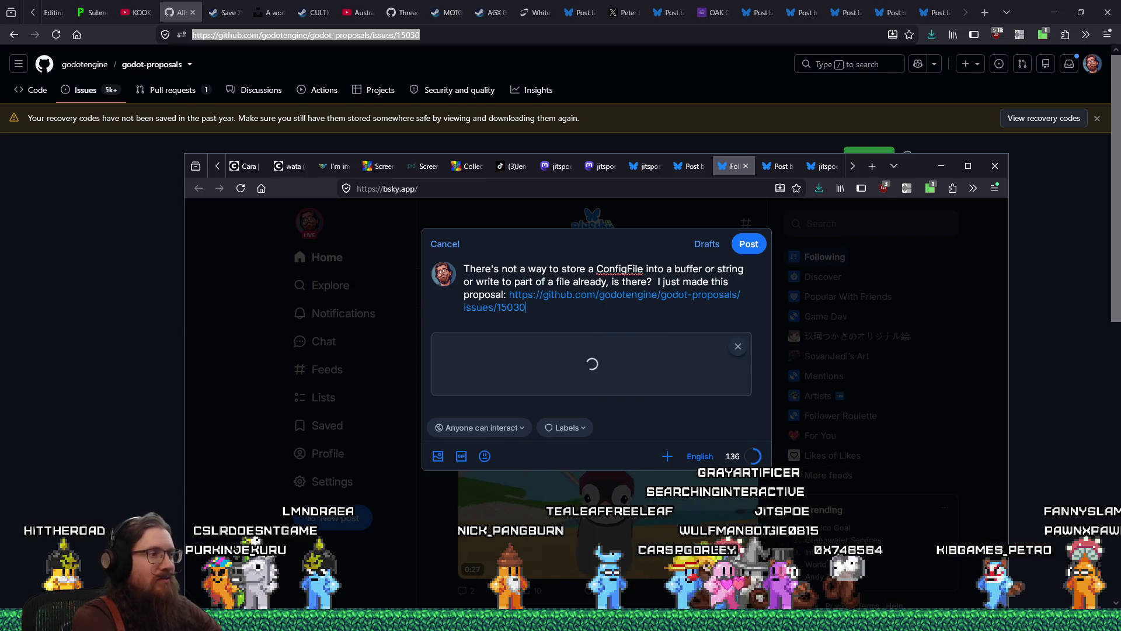
key("Return")
key("Return")
type("#GodotEngin")
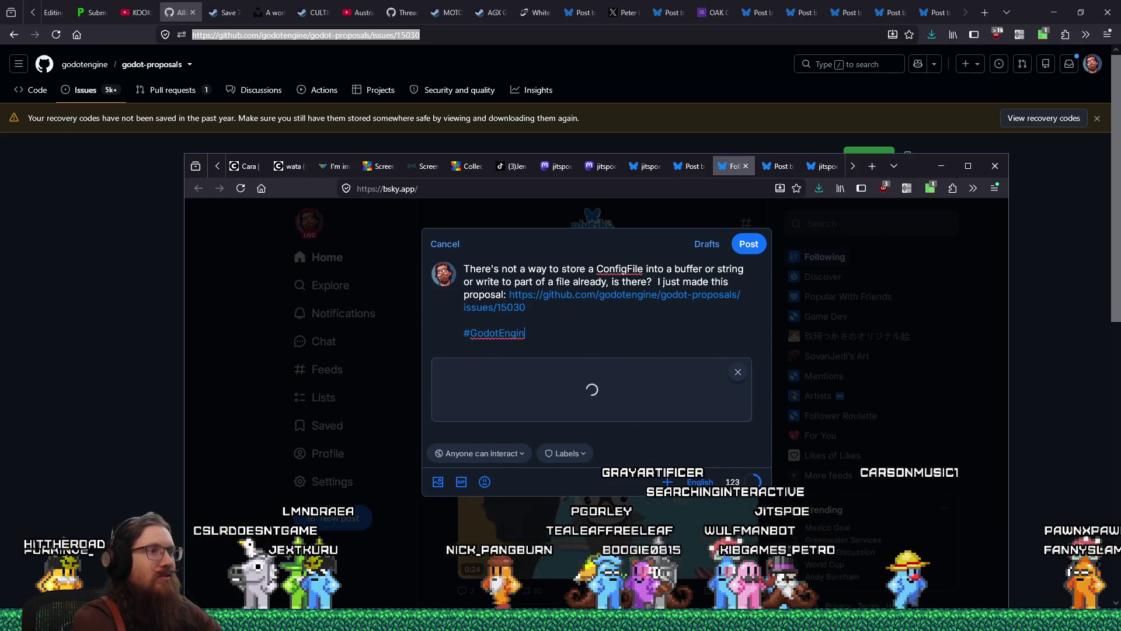
type("e")
key("ctrl+a")
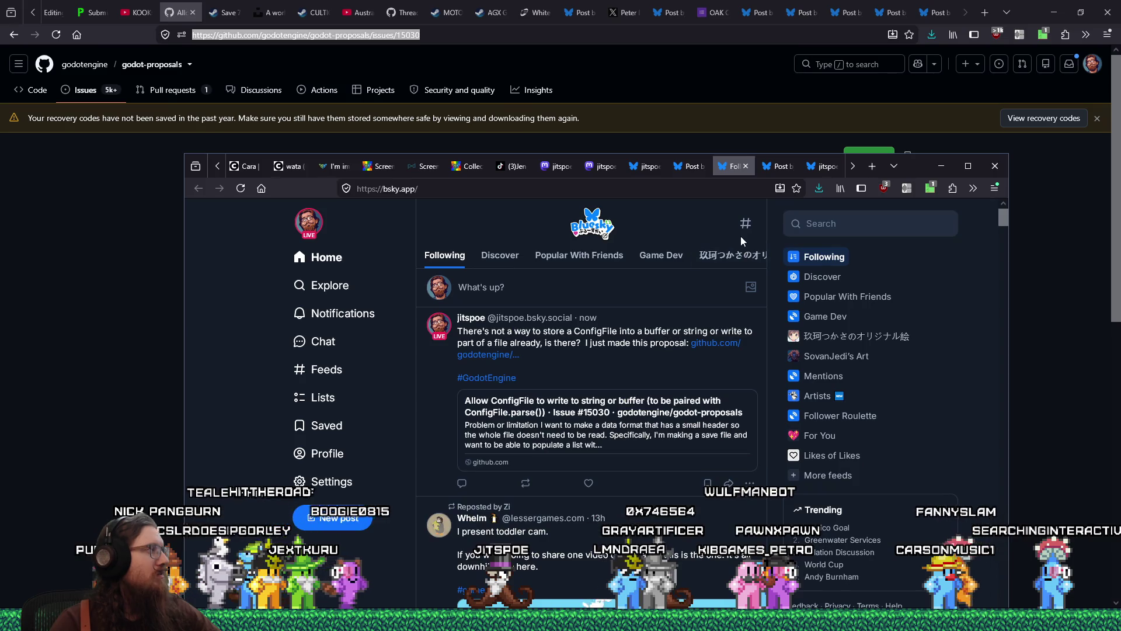
left_click(941, 165)
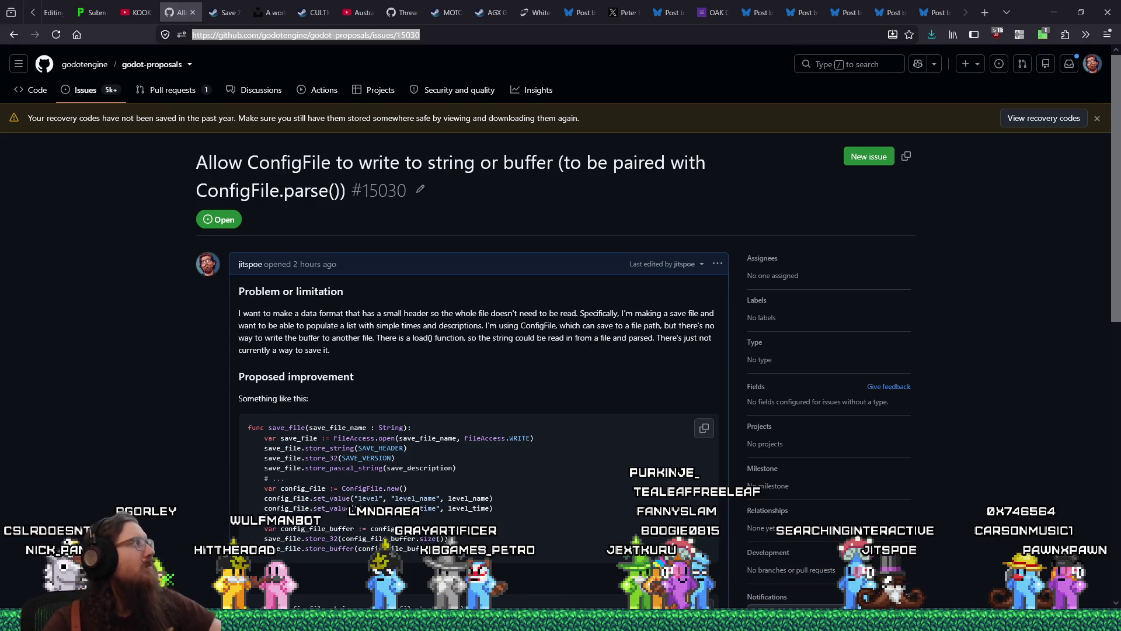
Return to the browser and close the issue #15030 tab.
key("alt+Tab")
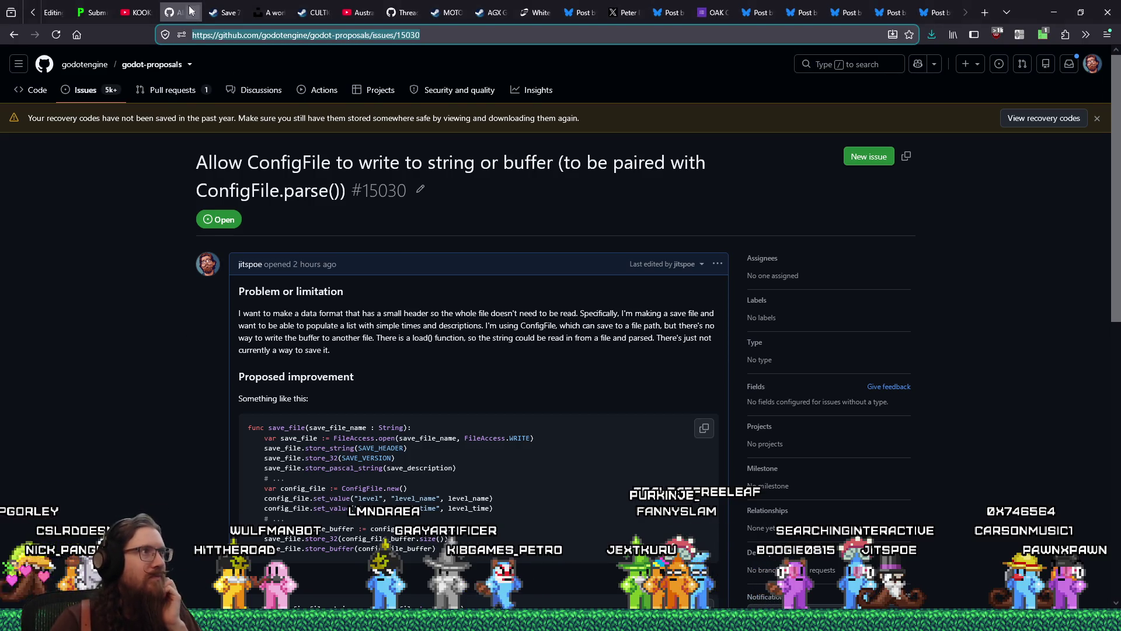
left_click(192, 12)
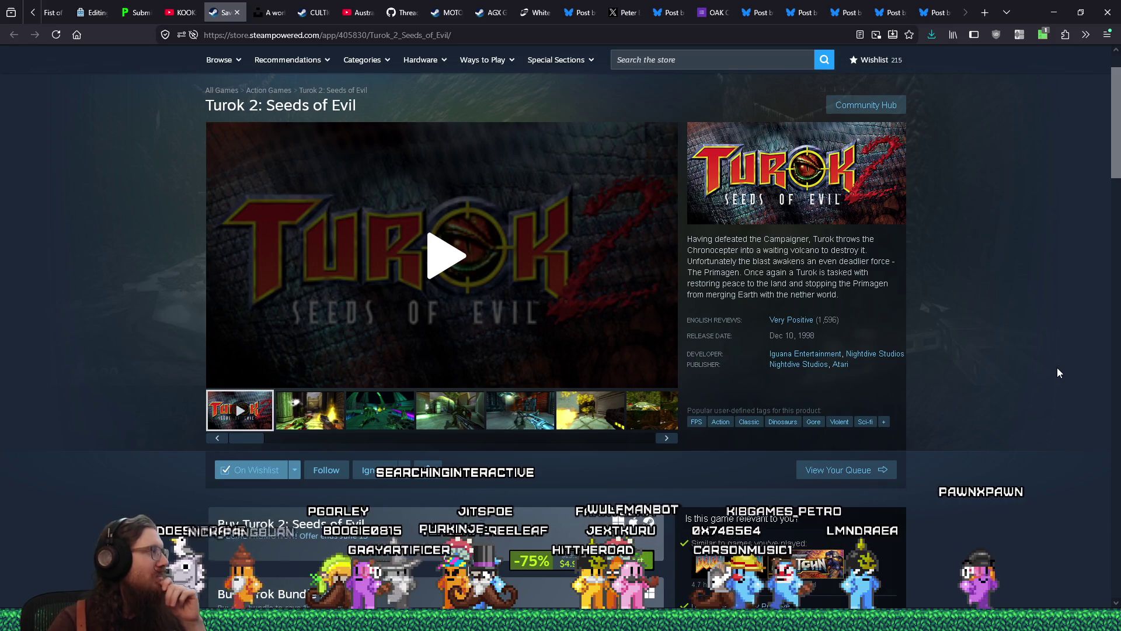
Switch from the Turok 2 Steam page to the Godot editor showing waypoint_system.gd.
key("alt+Tab")
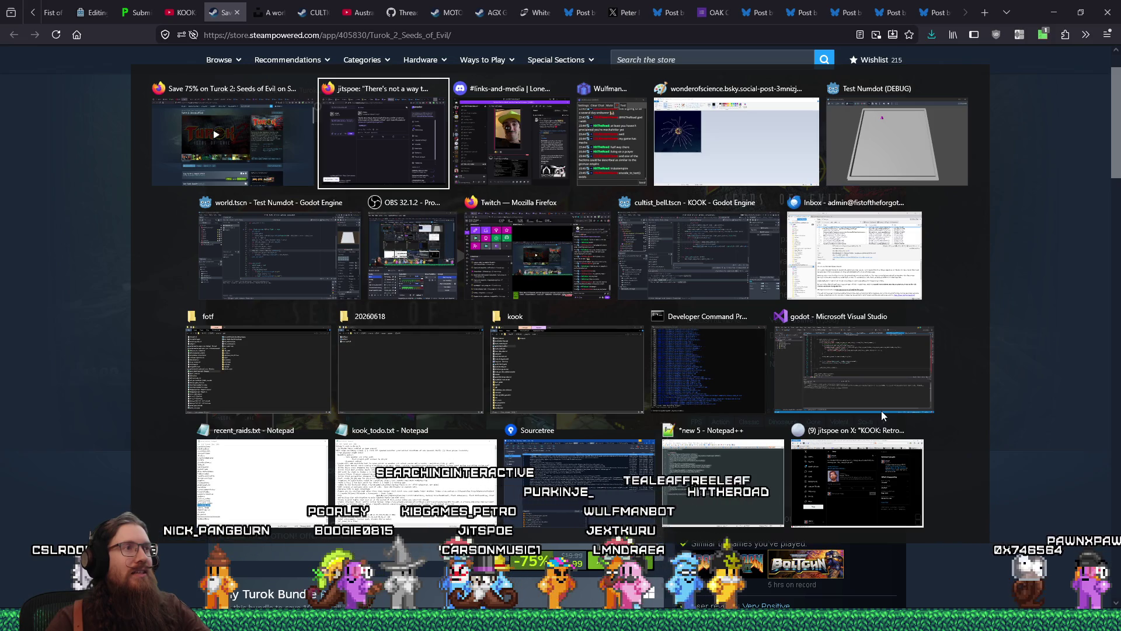
key("Escape")
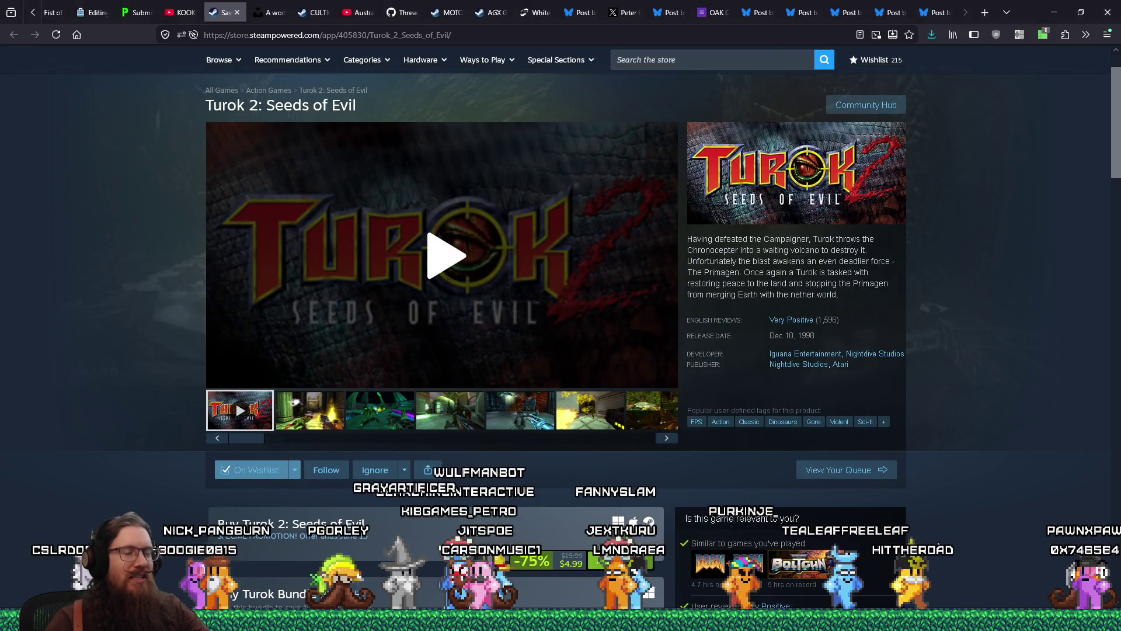
mouse_move(719, 622)
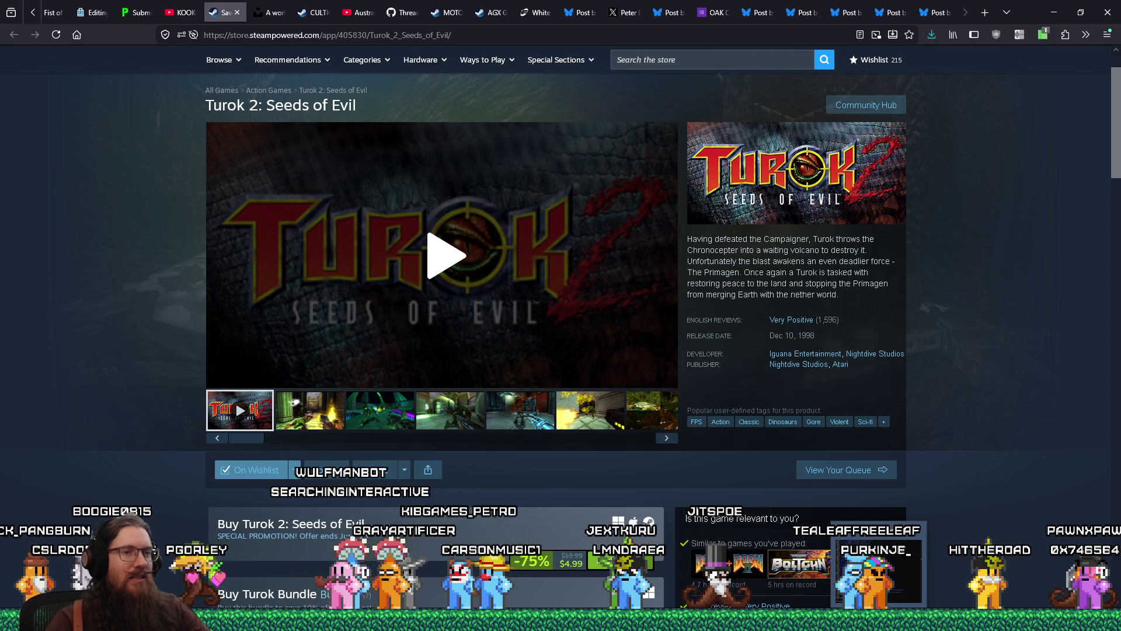
key("alt+Tab")
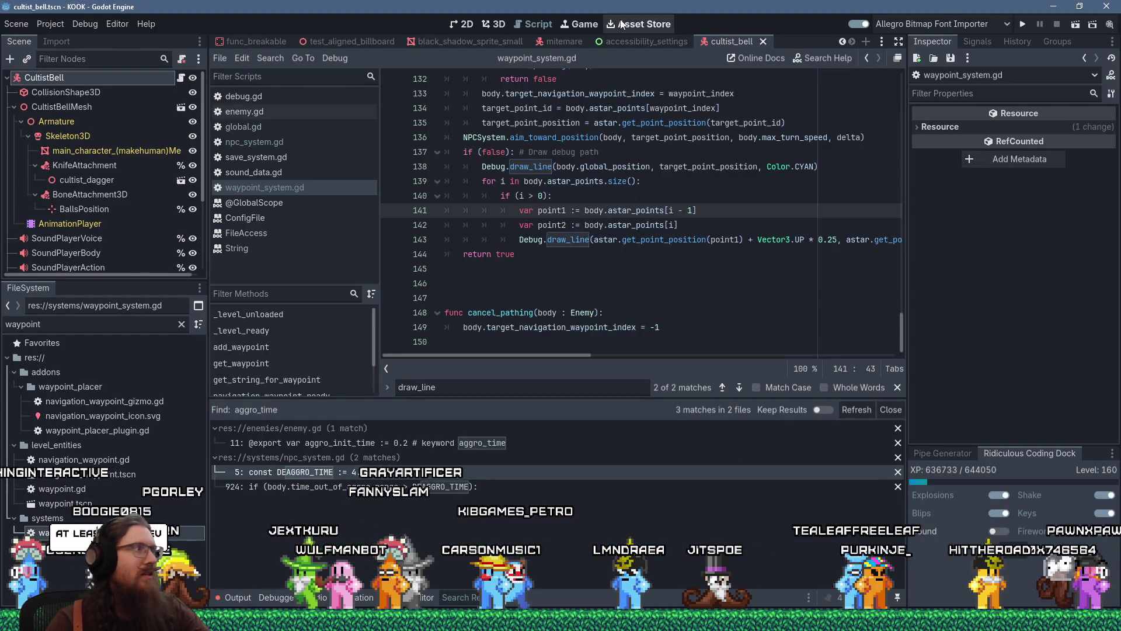
Search the help for 'encode_to_te' and open ConfigFile's encode_to_text method description.
left_click(801, 60)
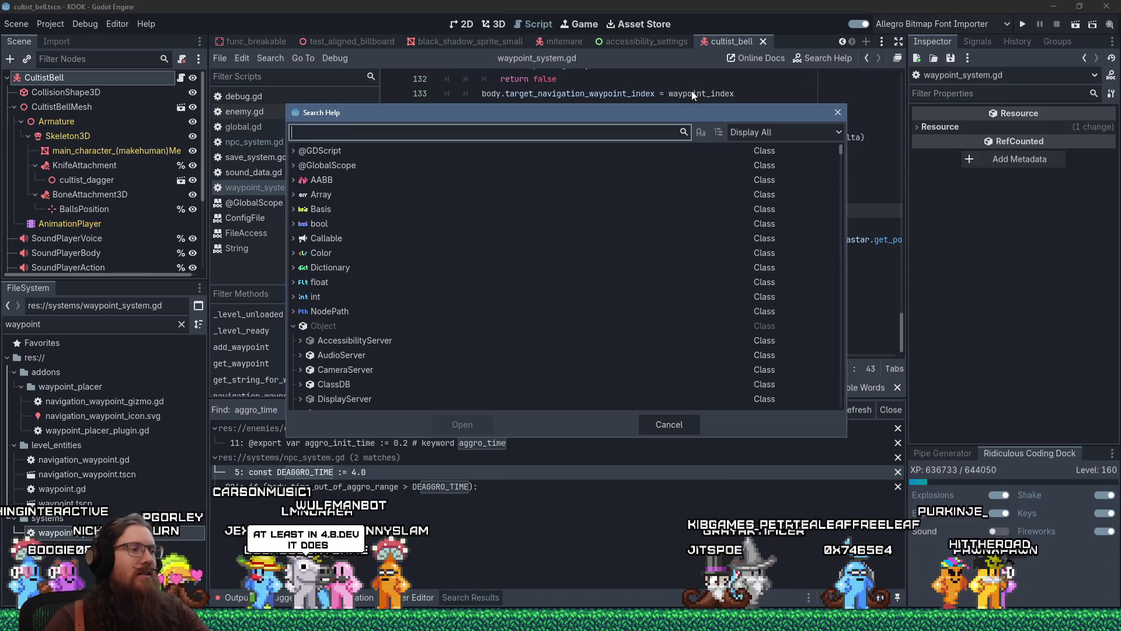
type("encode_to_te")
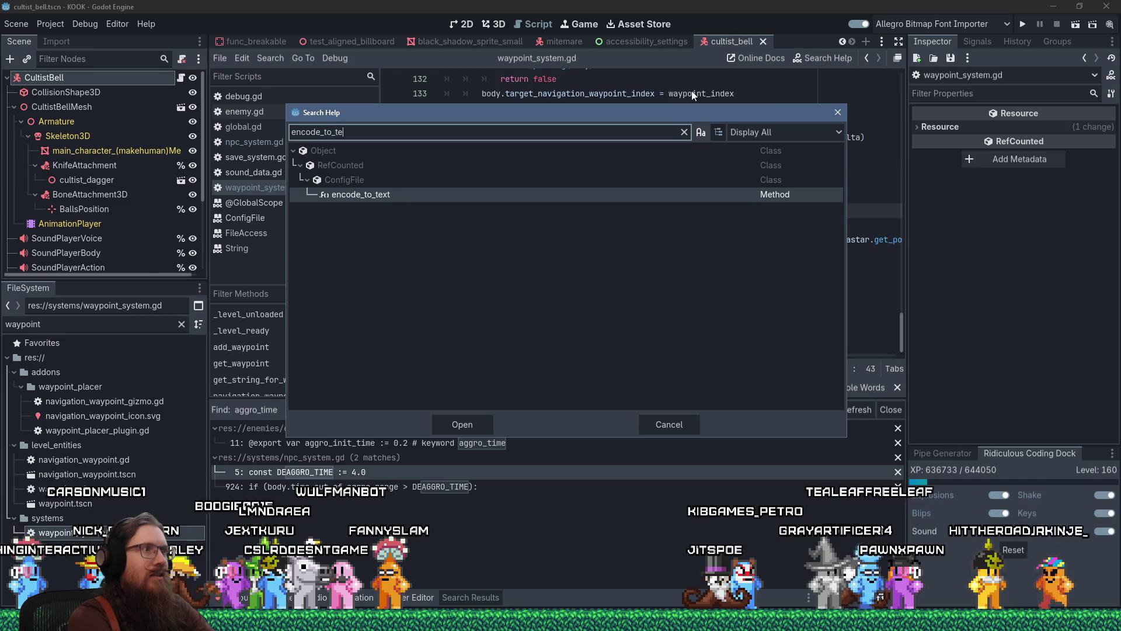
double_click(360, 195)
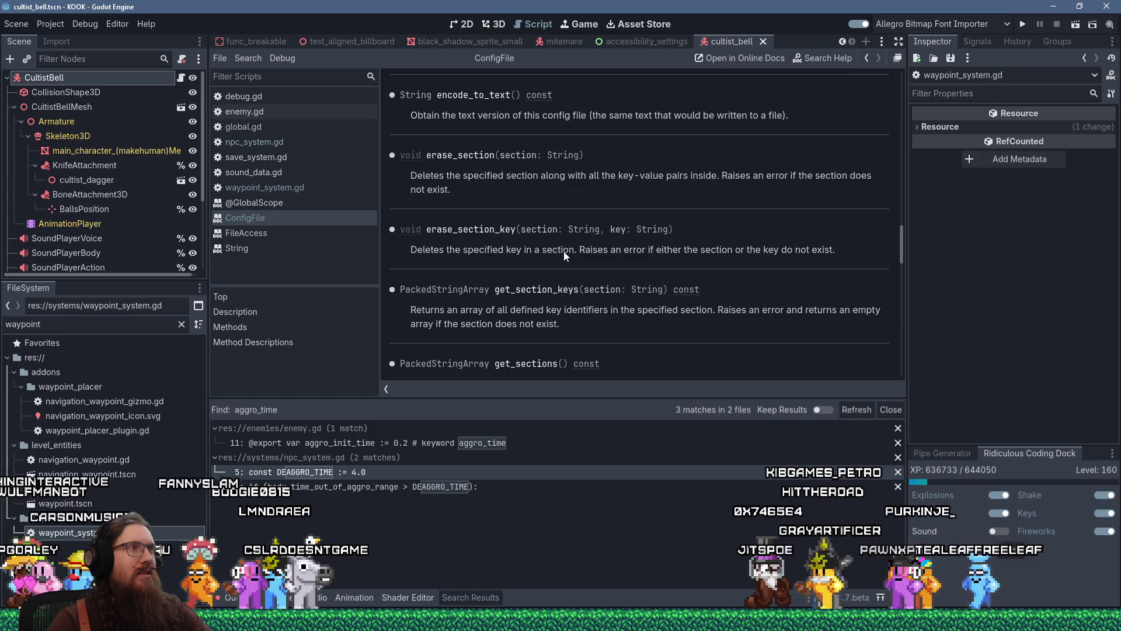
scroll(642, 281, "up", 8)
scroll(645, 284, "down", 5)
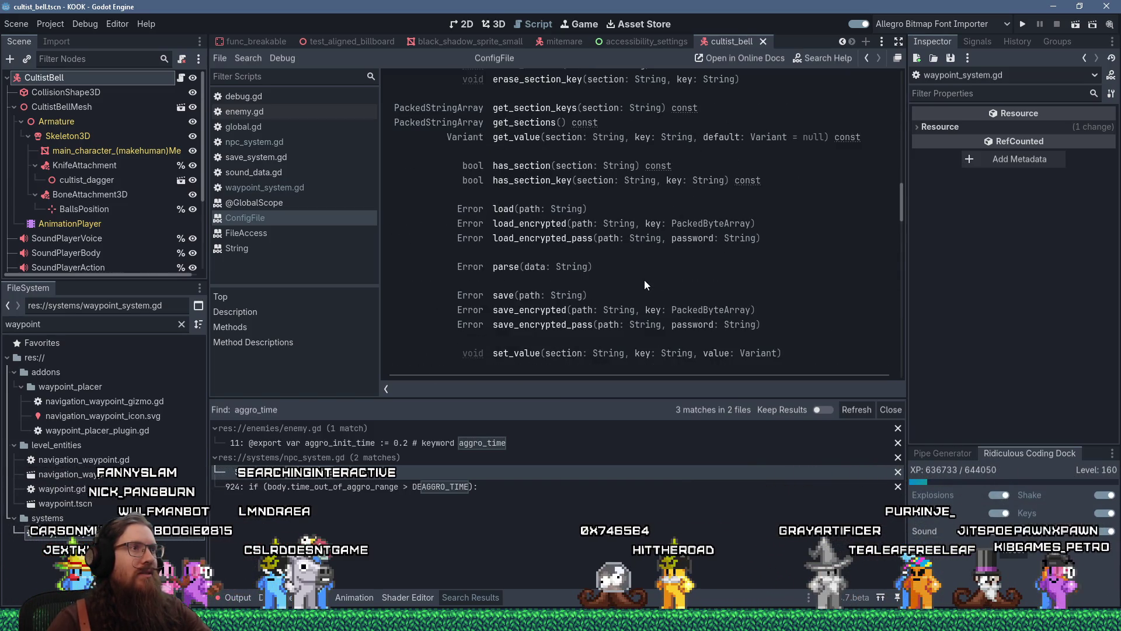
scroll(645, 283, "up", 3)
scroll(644, 281, "up", 1)
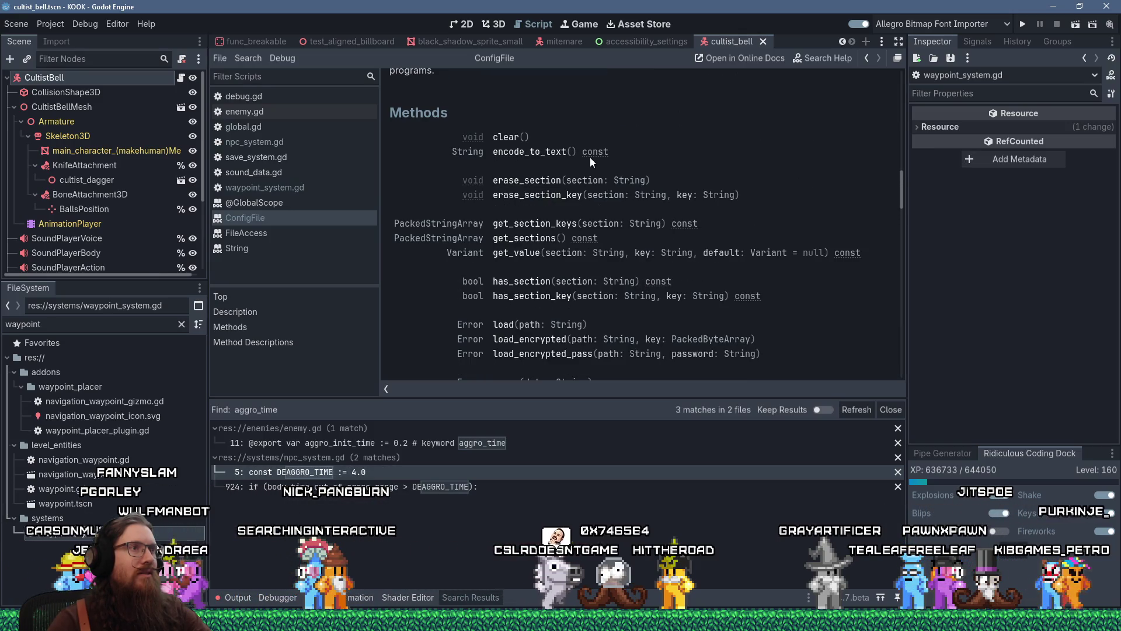
left_click(563, 153)
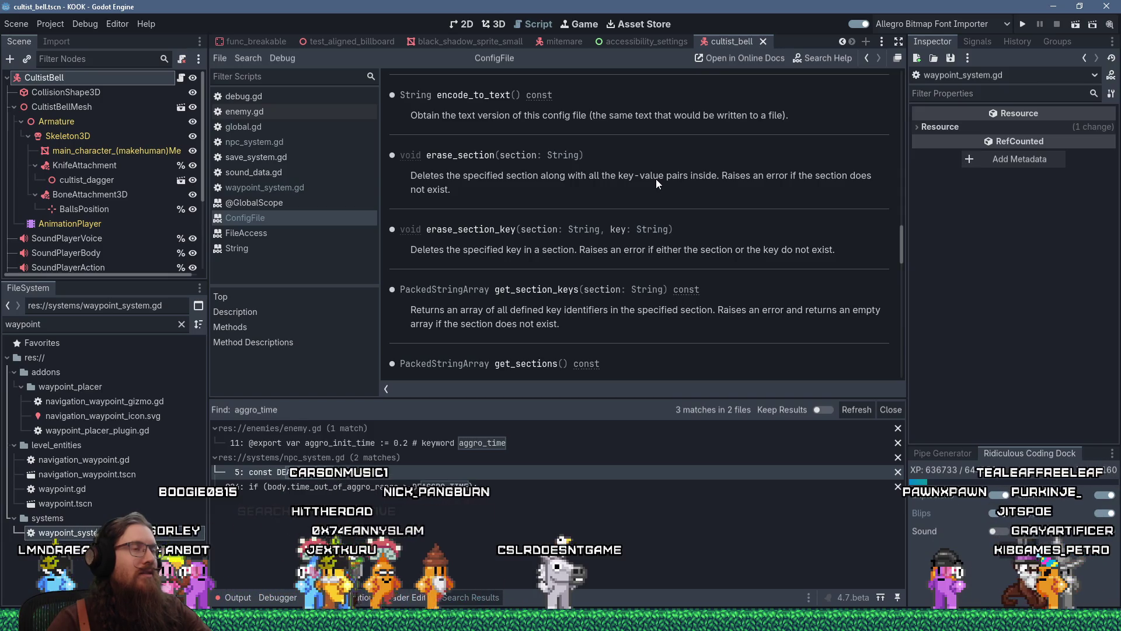
key("alt+Tab")
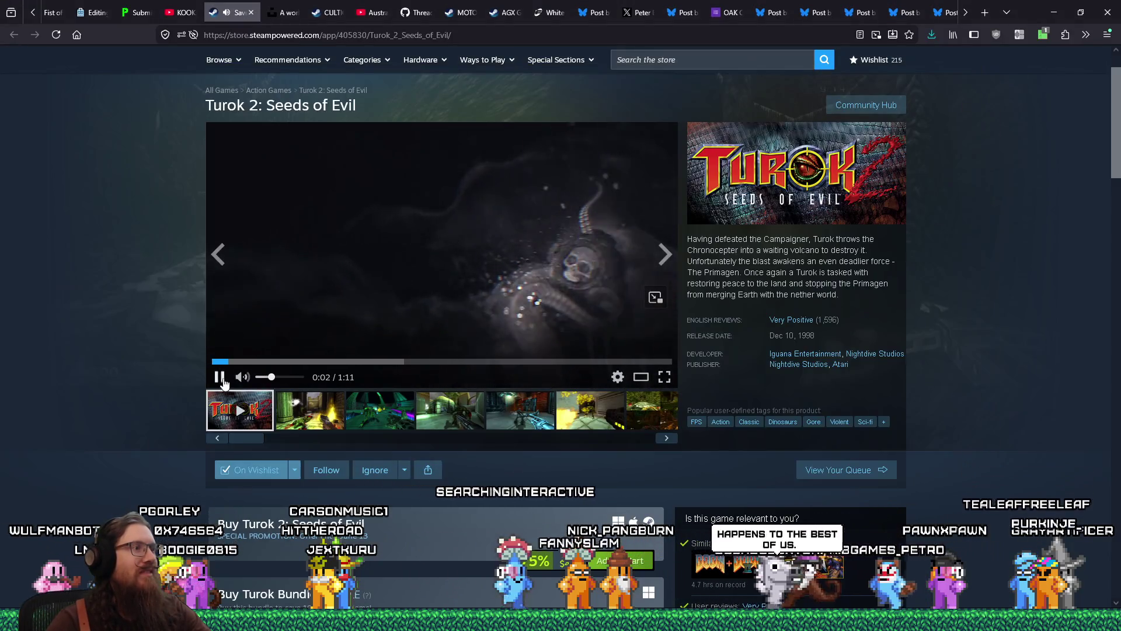
Pause the Turok 2 trailer and return to the ConfigFile Methods list in Godot.
left_click(225, 380)
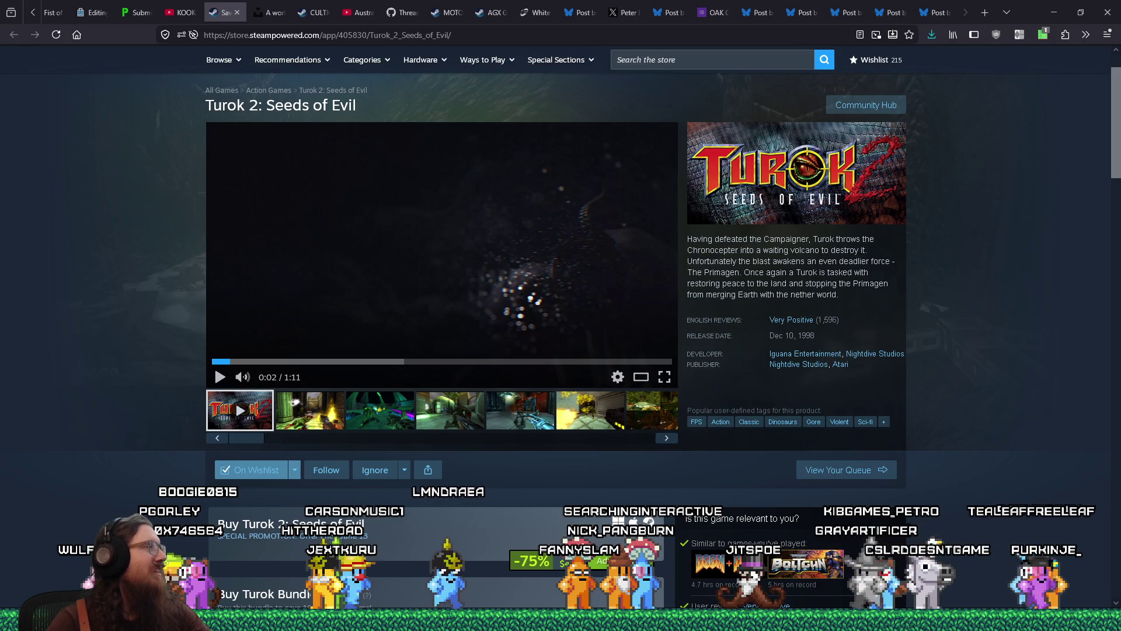
key("alt+Tab")
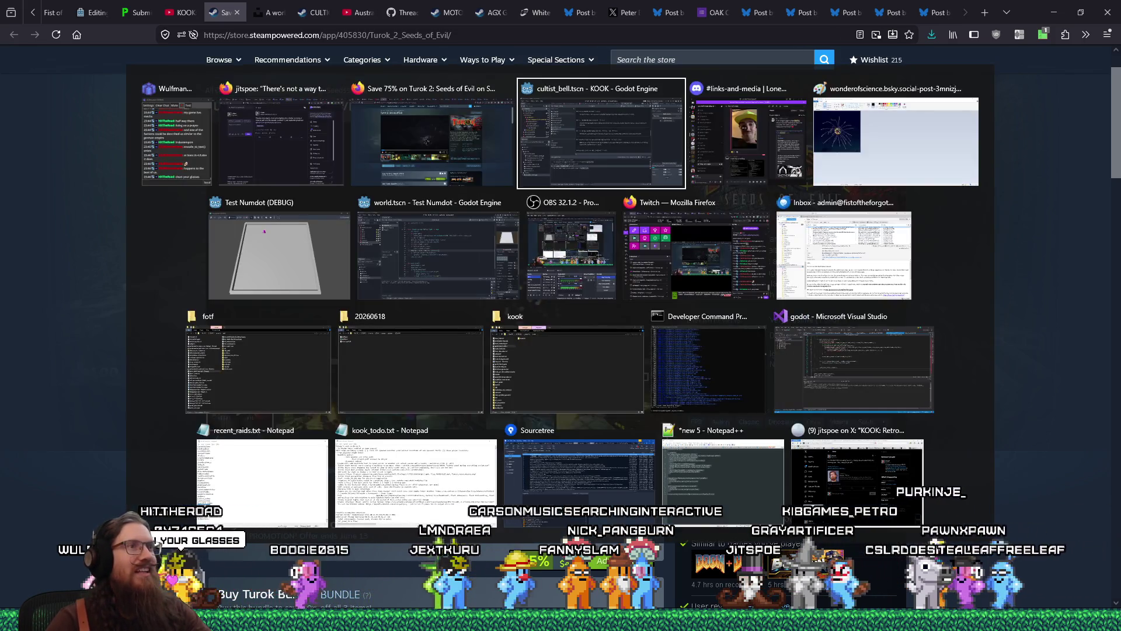
scroll(512, 330, "up", 10)
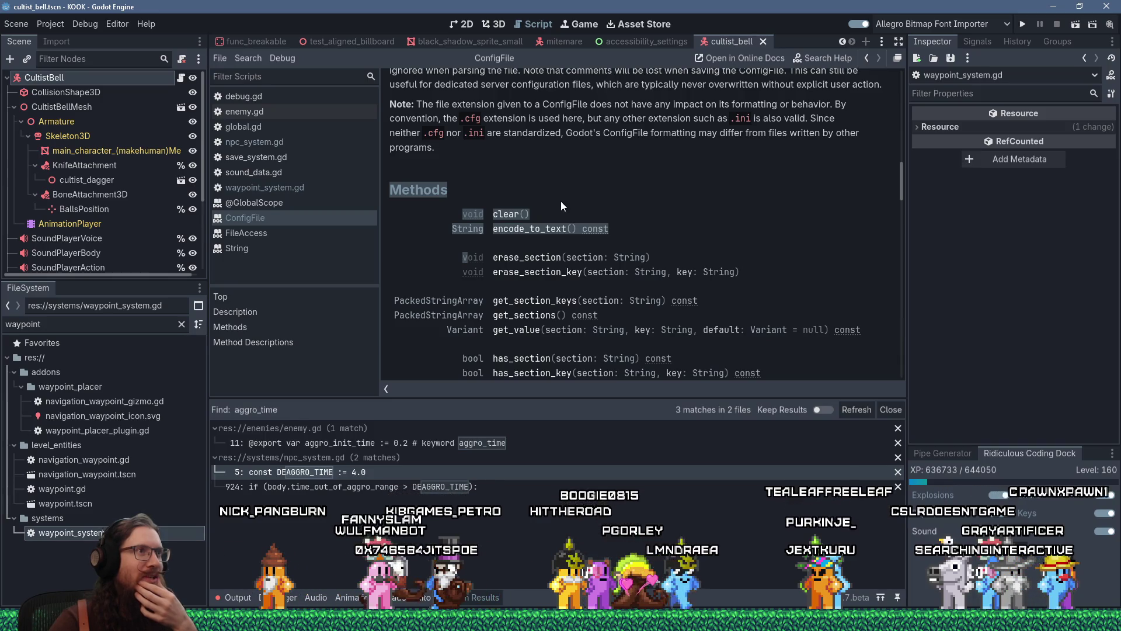
Locate encode_to_text in the ConfigFile Methods list and copy the method name.
scroll(562, 201, "down", 5)
scroll(562, 201, "up", 5)
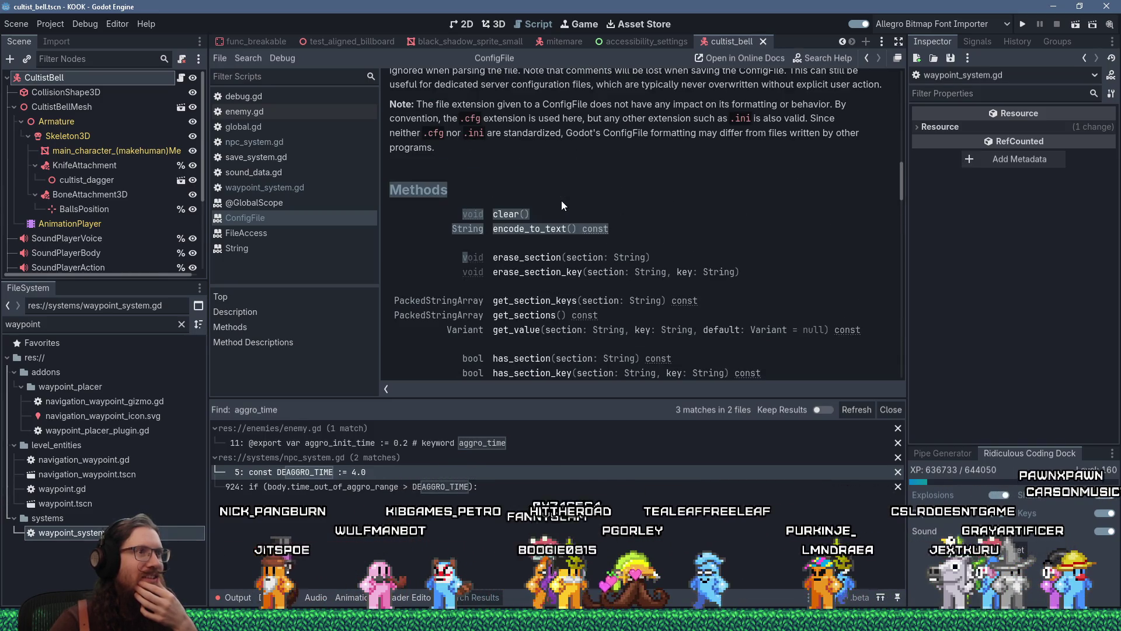
scroll(561, 201, "down", 2)
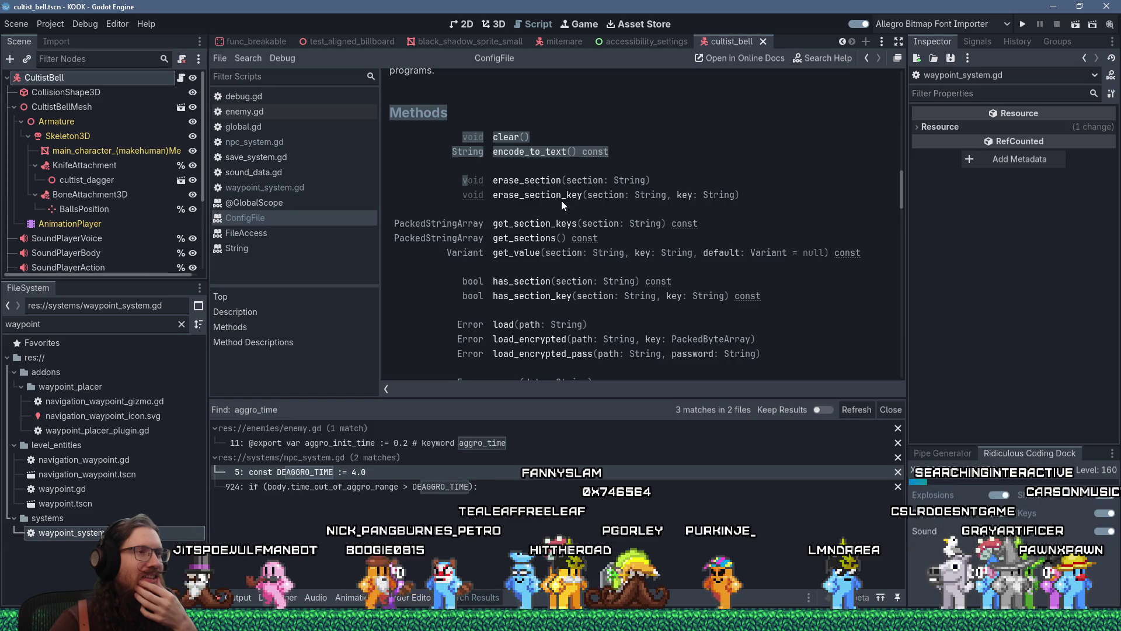
scroll(562, 201, "down", 2)
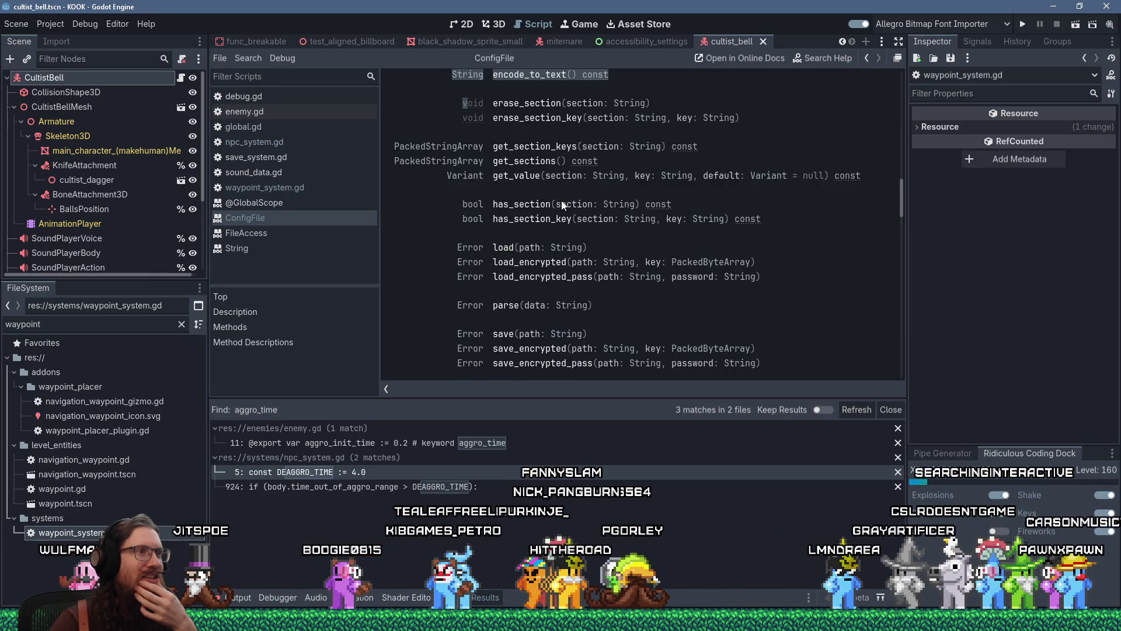
scroll(429, 257, "down", 3)
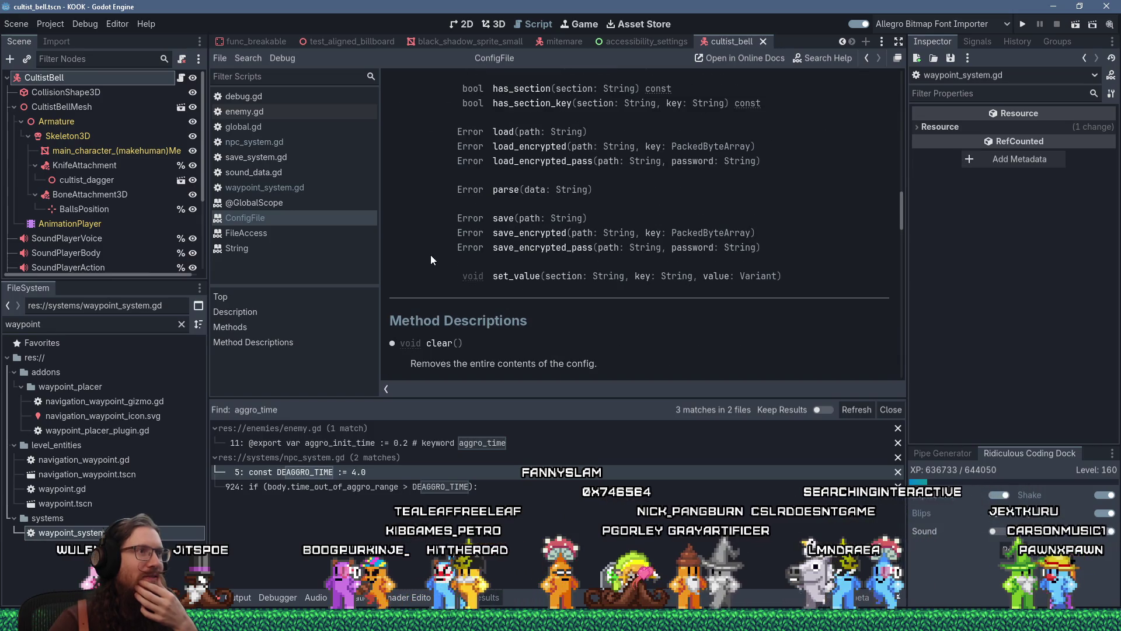
scroll(430, 255, "up", 4)
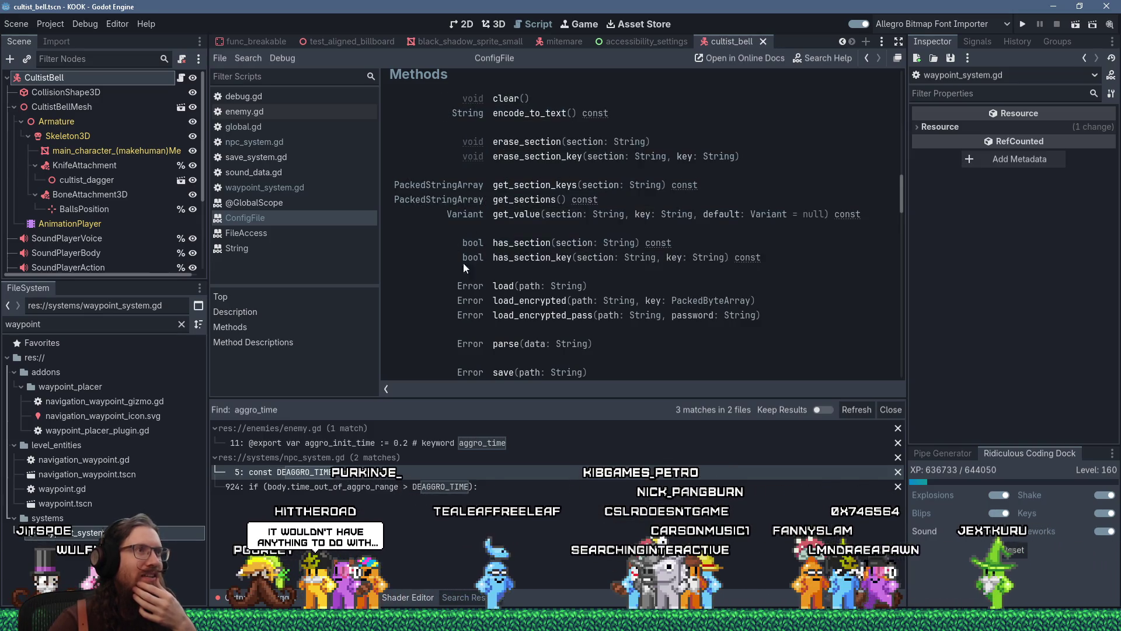
scroll(454, 313, "down", 4)
scroll(455, 314, "up", 4)
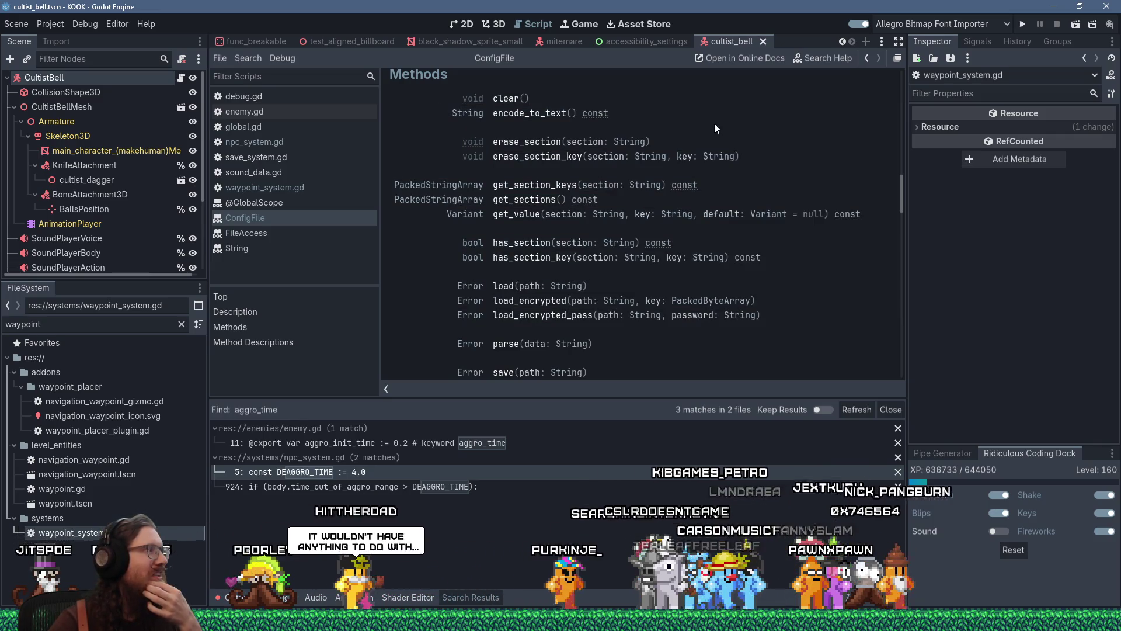
scroll(650, 193, "down", 5)
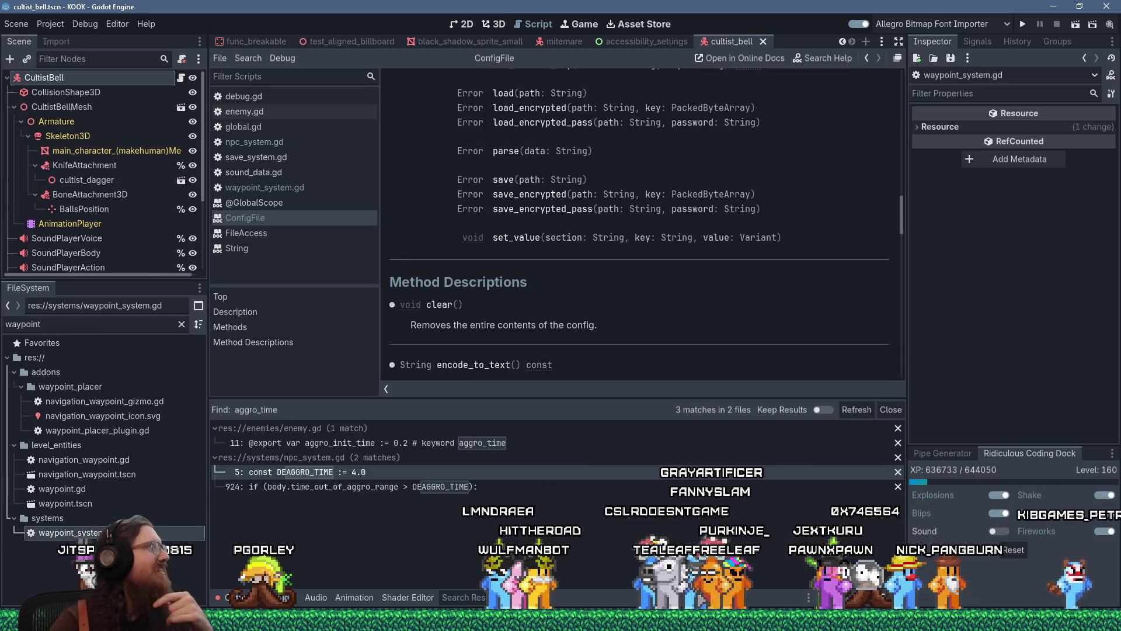
scroll(568, 151, "up", 6)
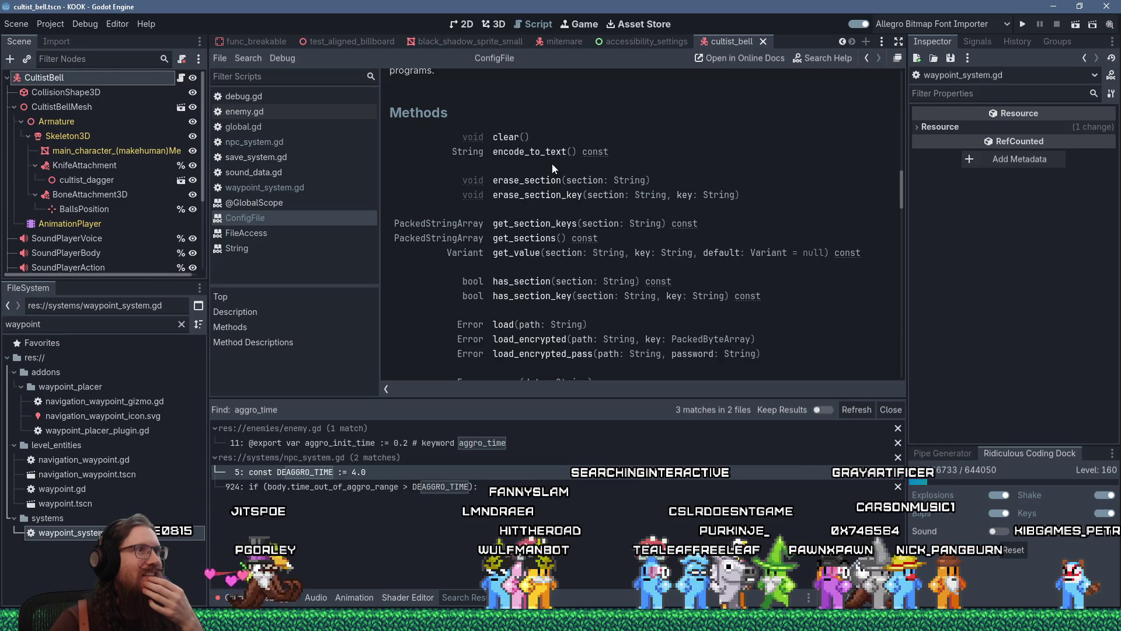
double_click(569, 152)
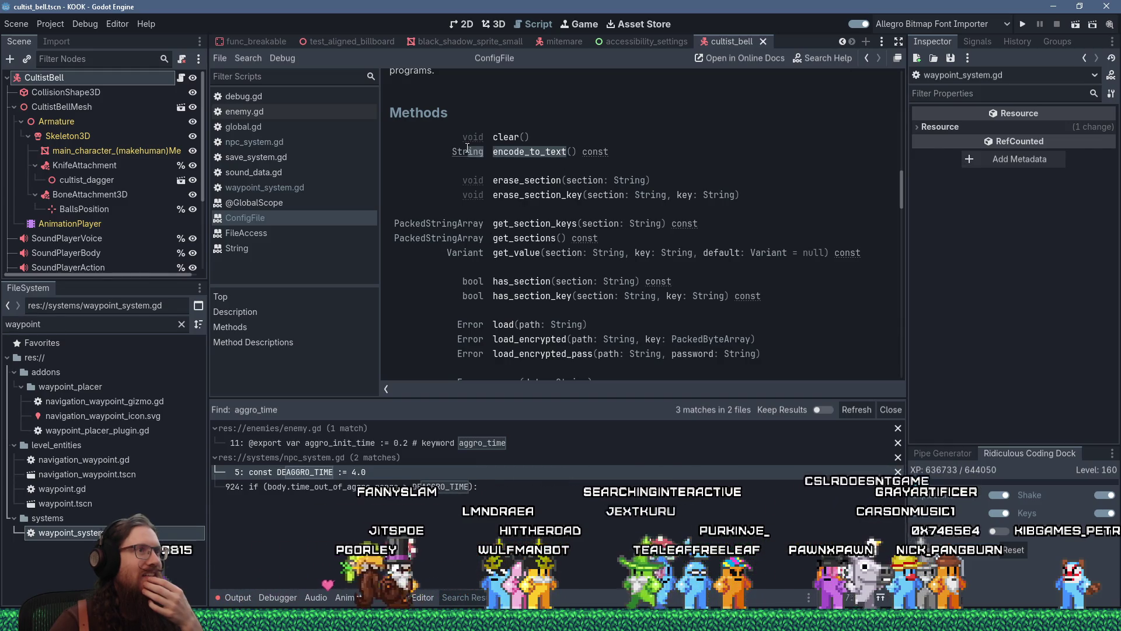
right_click(497, 153)
left_click(513, 162)
key("alt+Tab")
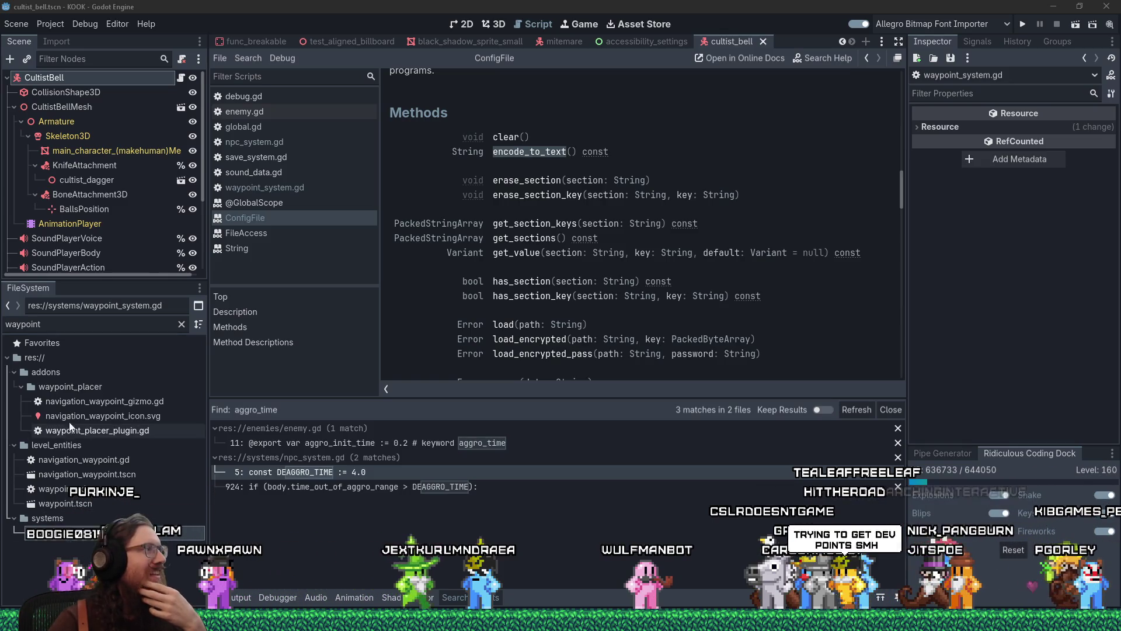
mouse_move(560, 622)
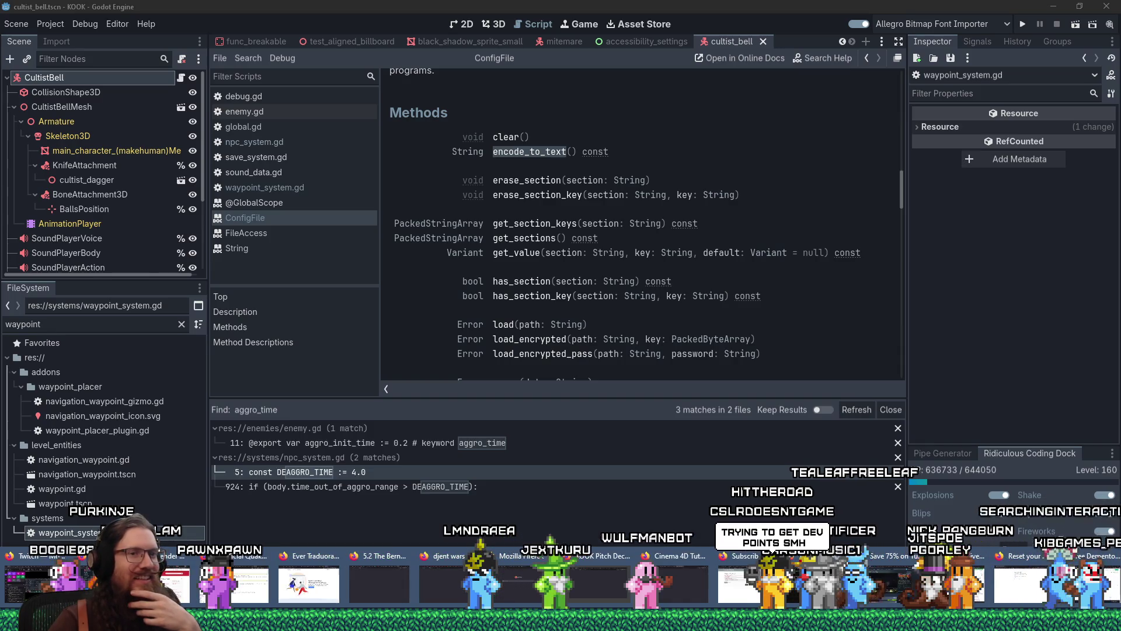
Reopen the closed GitHub issue #15030 tab and scroll down to the comment box.
left_click(1057, 581)
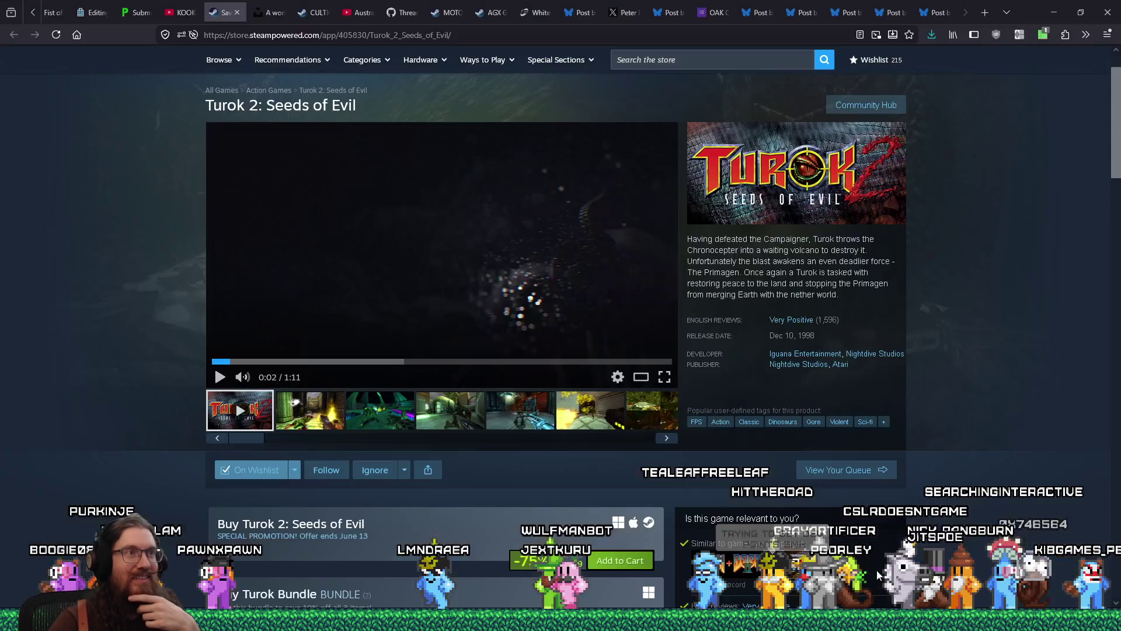
right_click(211, 16)
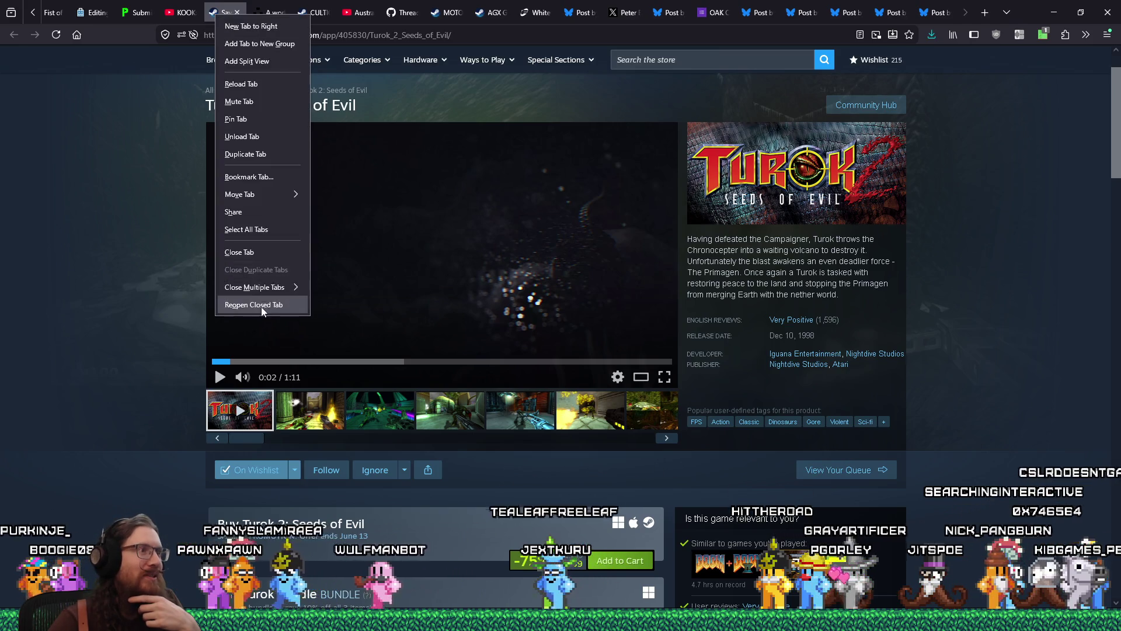
left_click(263, 304)
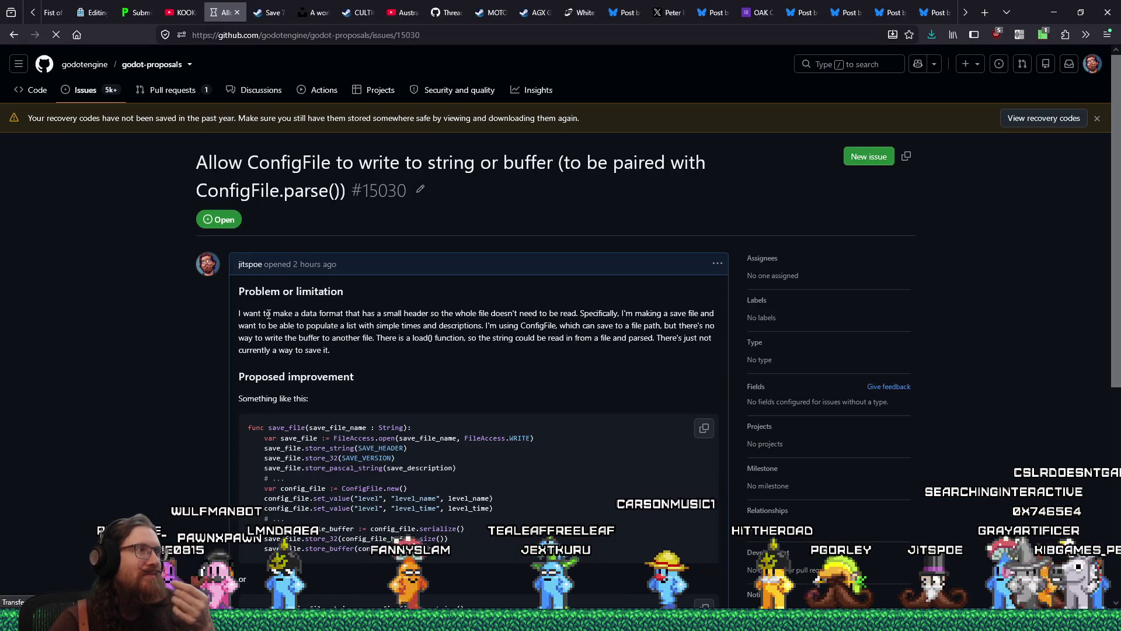
scroll(350, 339, "down", 2)
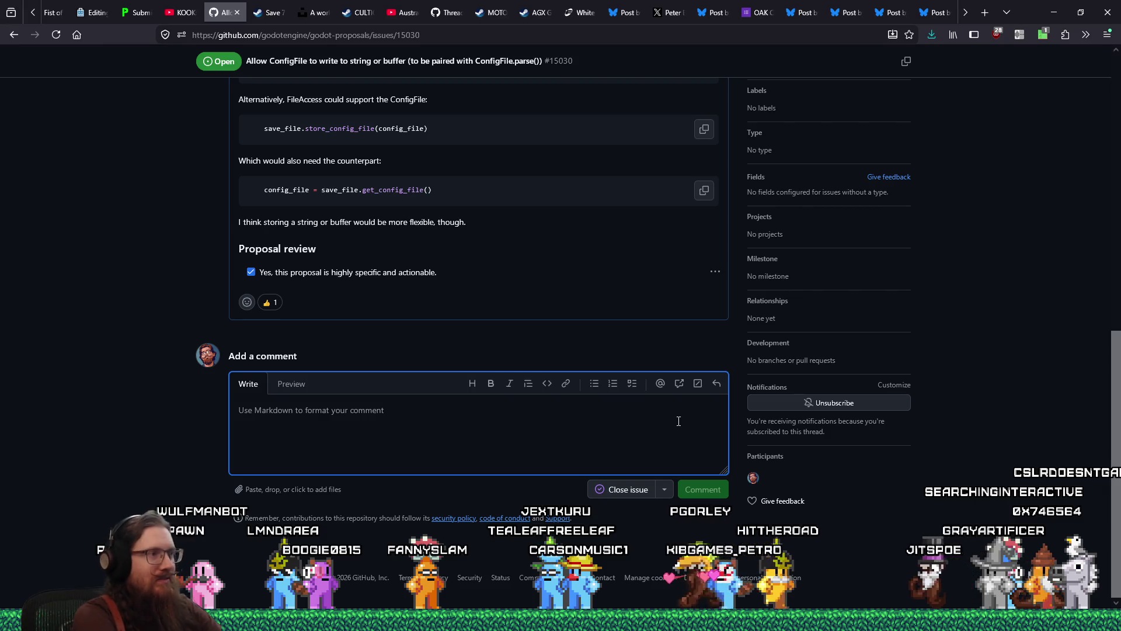
Type the comment 'ly blind. I don't know how I missed encode_to_text()', checking Godot's ConfigFile docs.
type("I must be absolutely blind.  I don't")
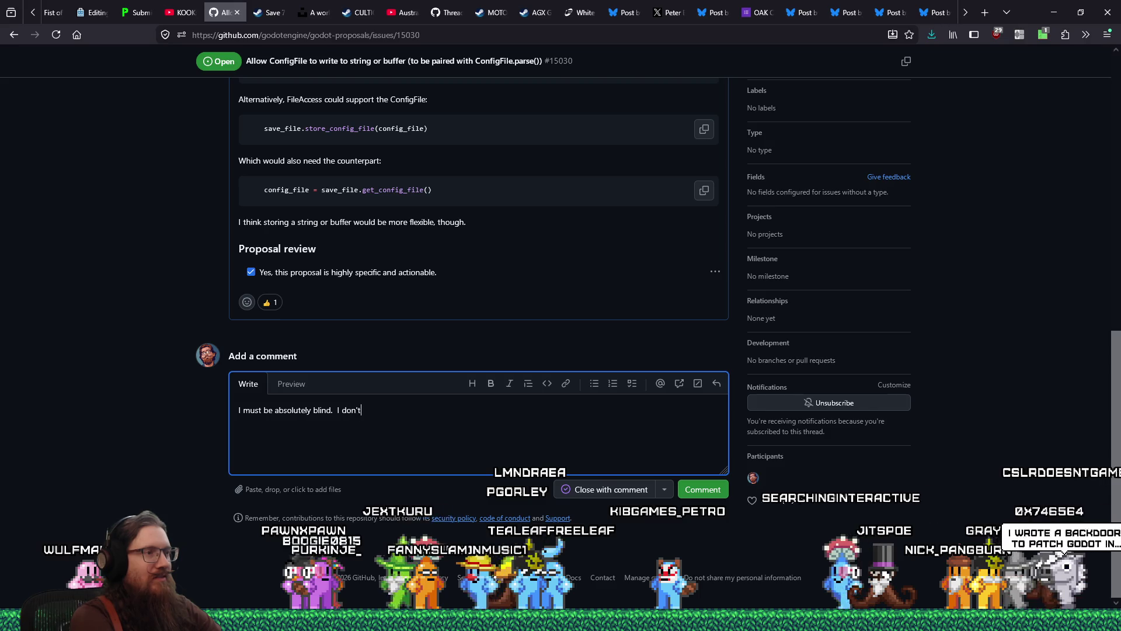
type(" know how I misse")
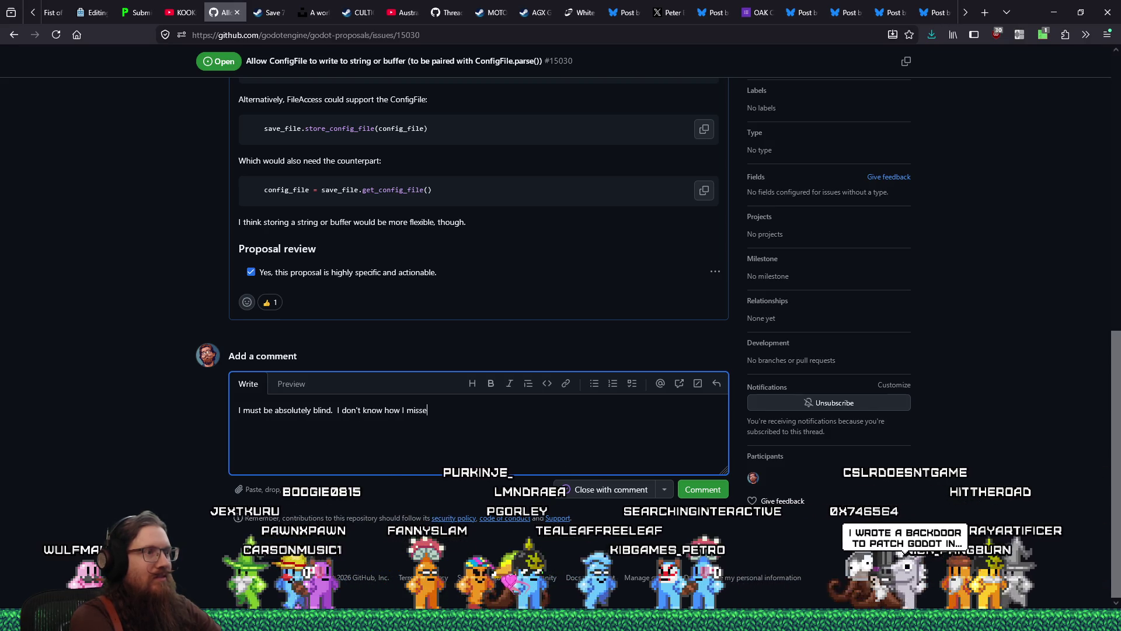
type("d encode_to_")
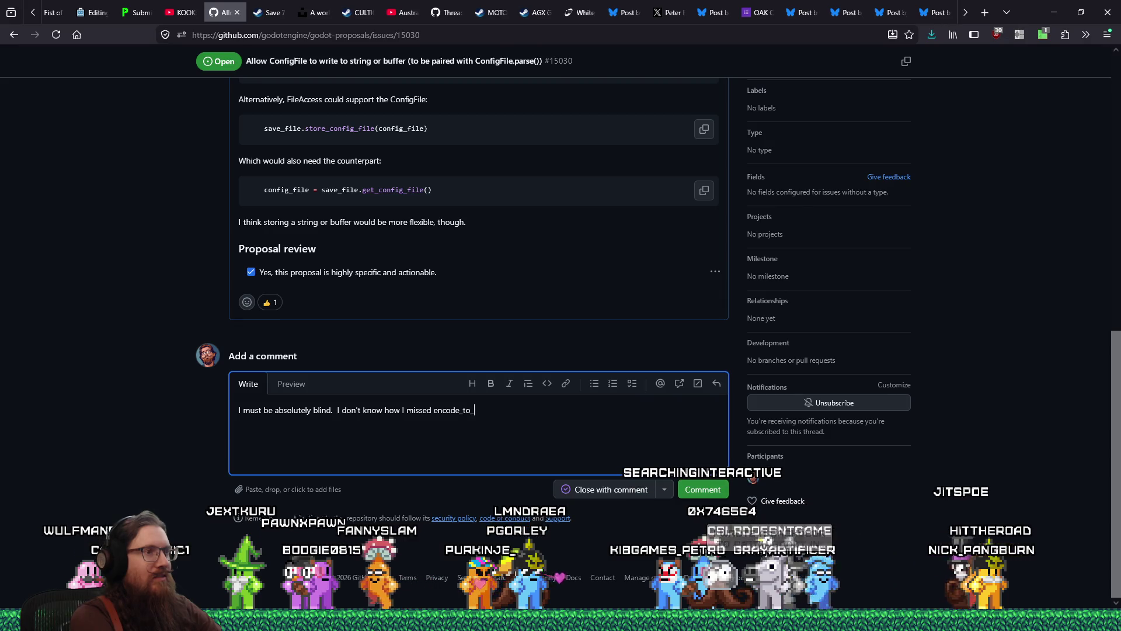
key("alt+Tab")
key("alt+Tab")
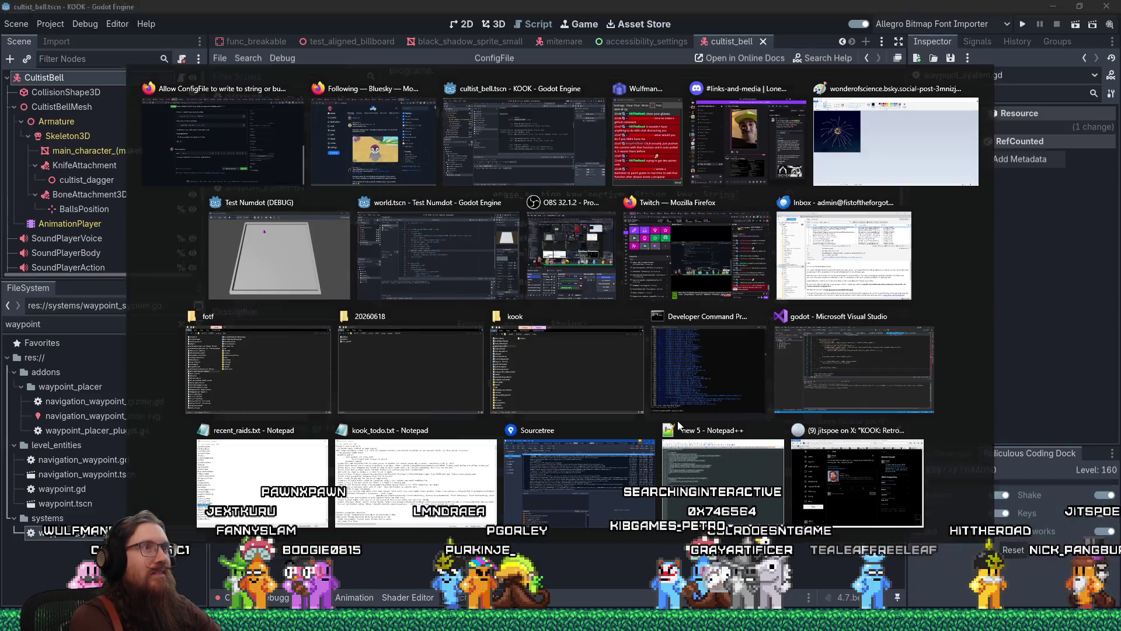
key("alt+Tab")
type("encode_to_text()")
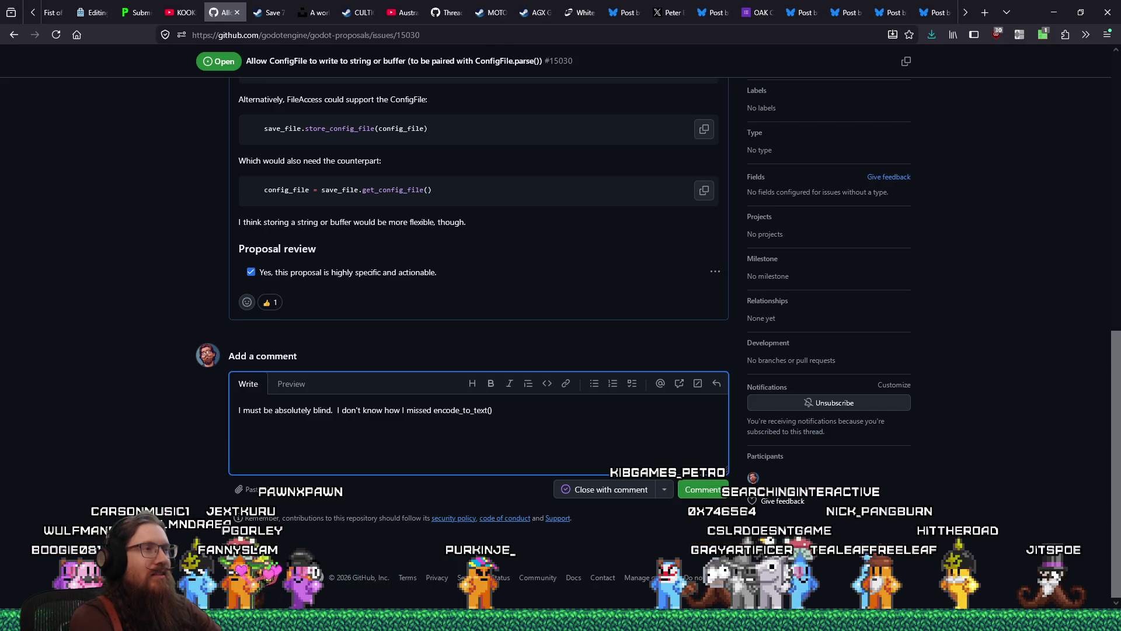
key("alt+Tab")
key("ctrl+f")
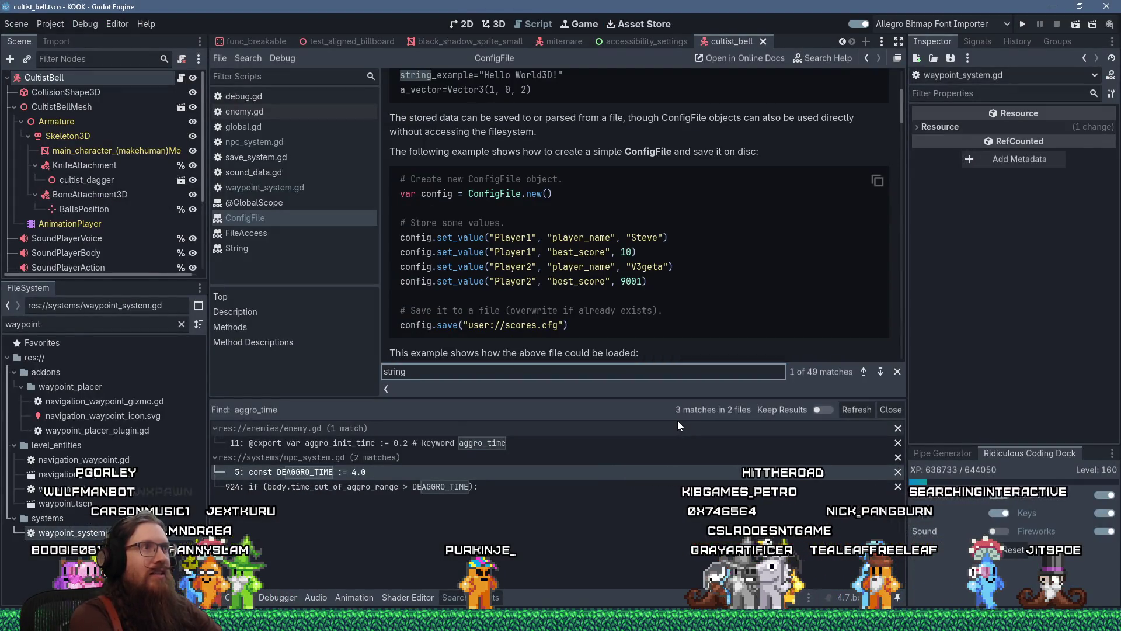
Step through the 'String' search matches in the ConfigFile docs until the encode_to_text() description appears.
key("Return")
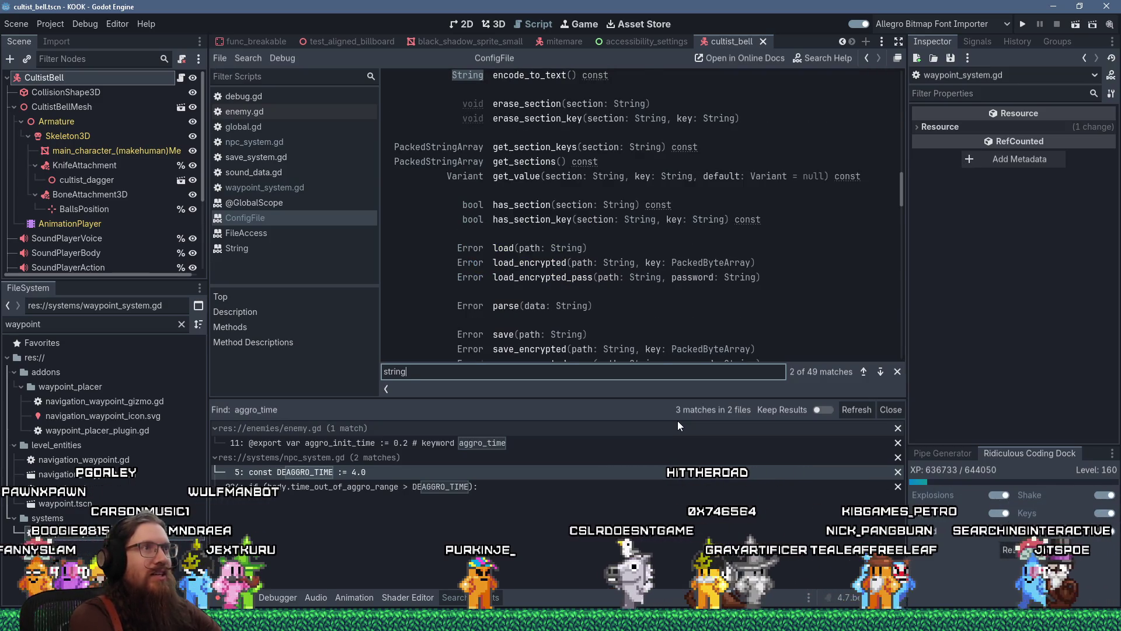
key("Return")
key("Return")
key("Return")
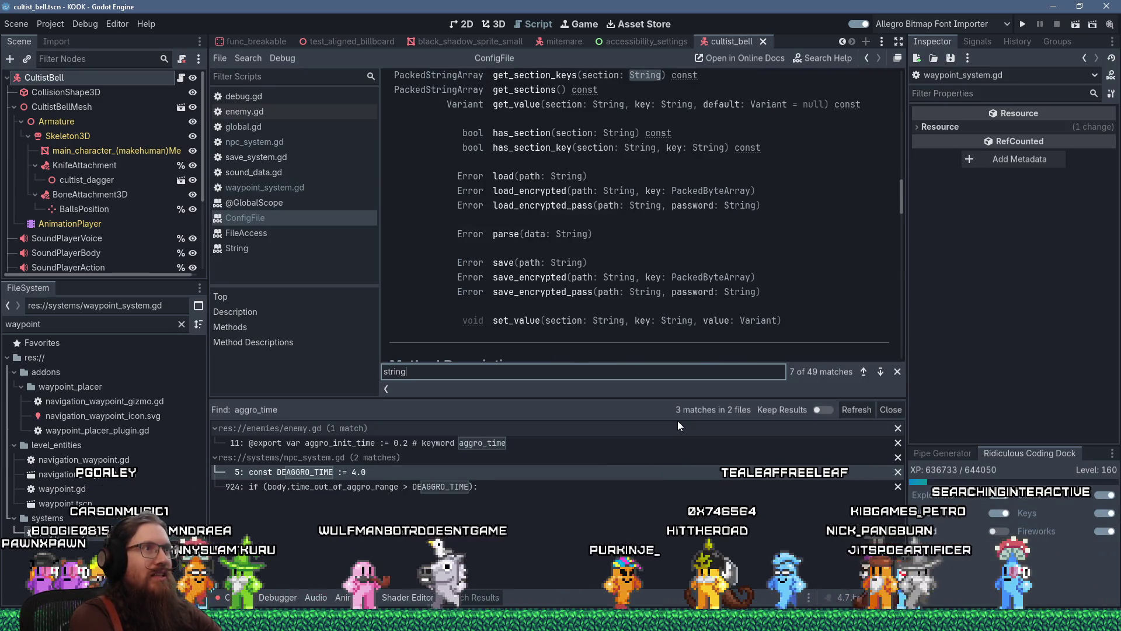
key("Return")
key("Return")
key("Return")
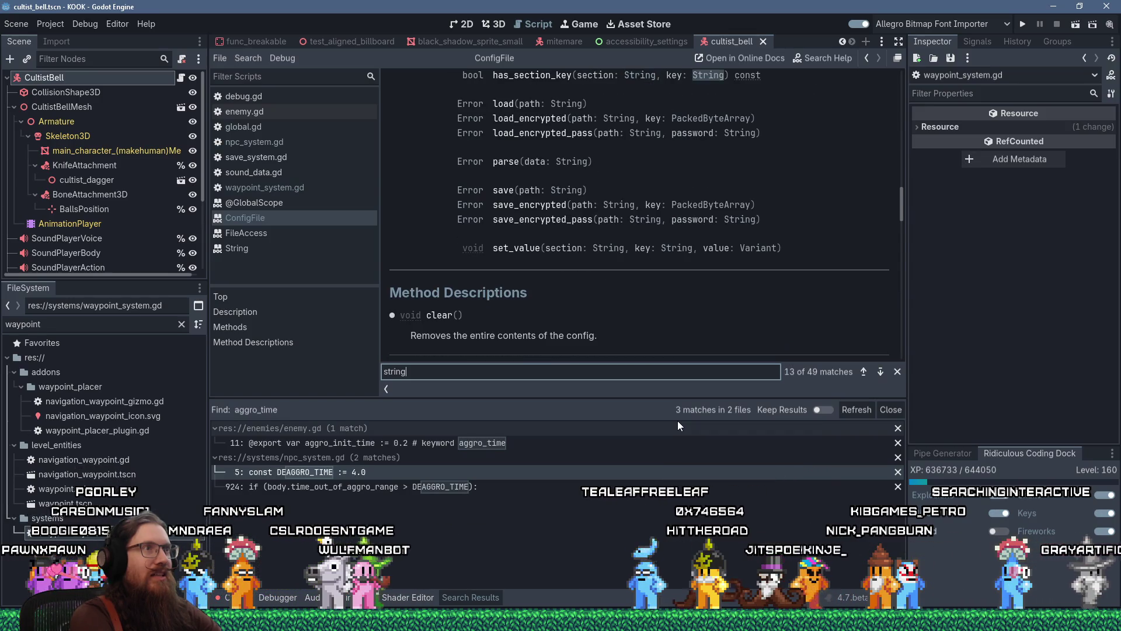
key("Return")
key("Return")
key("Return")
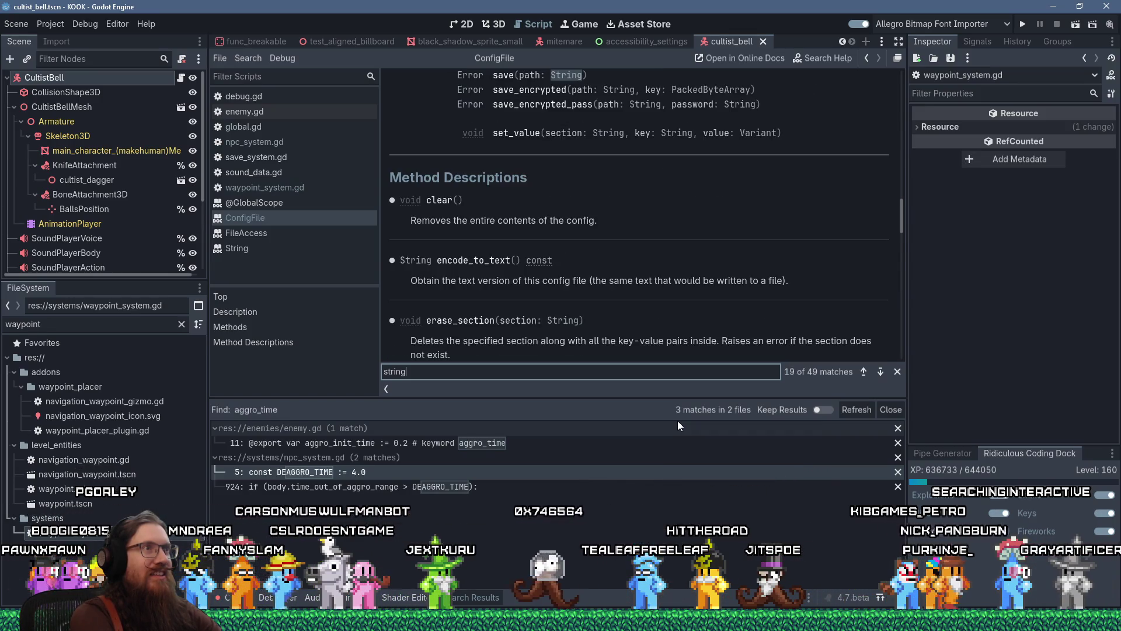
key("Return")
key("Return")
key("Return")
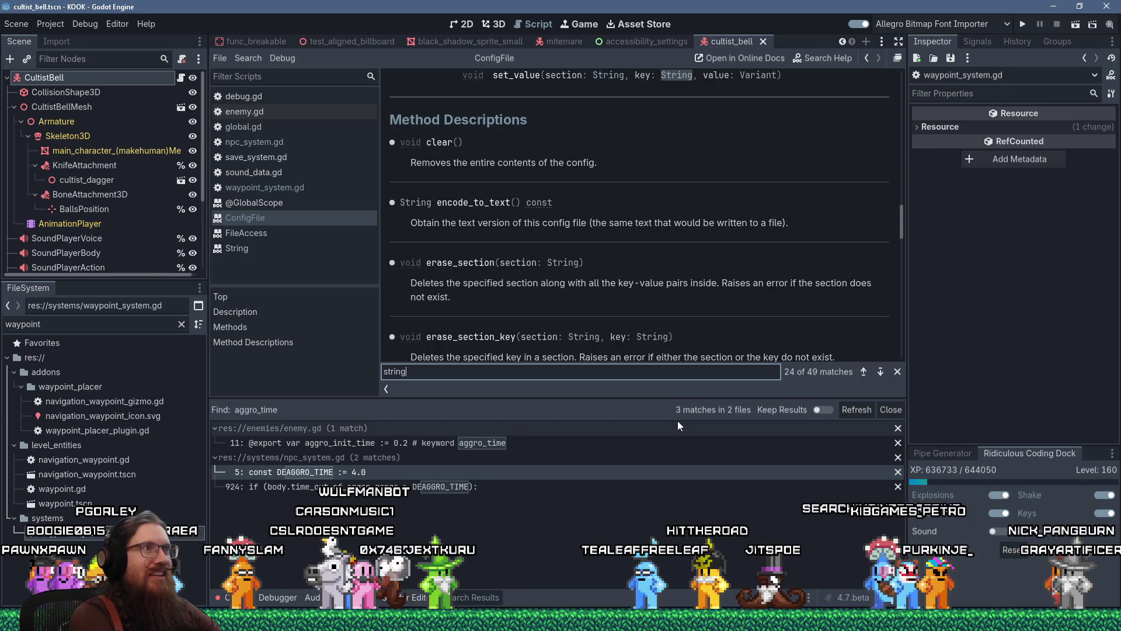
key("Return")
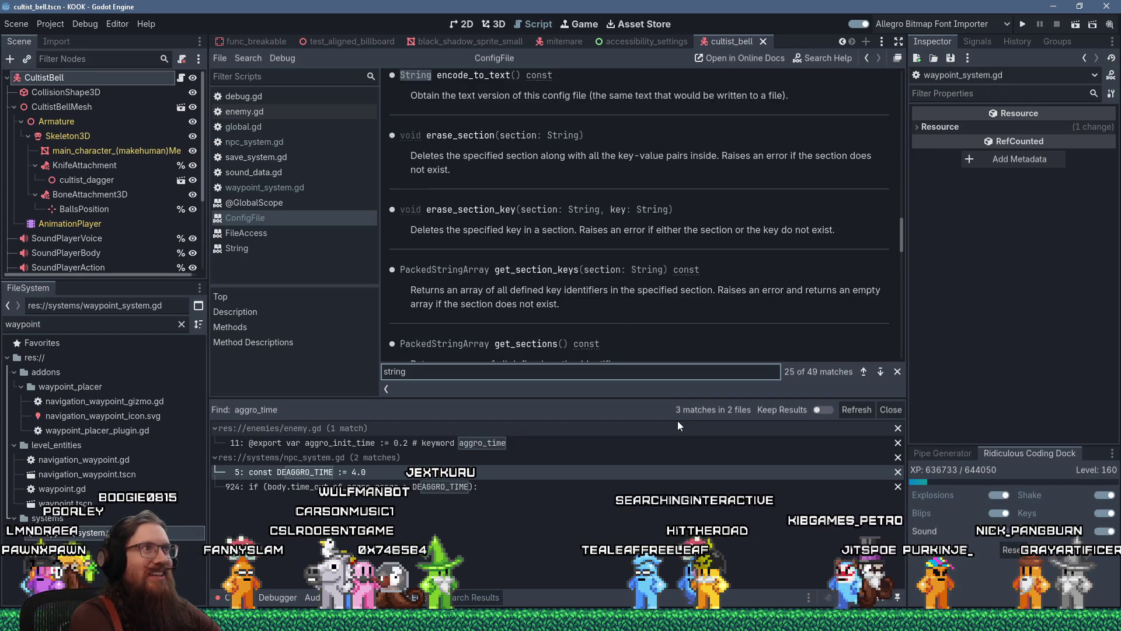
key("alt+Tab")
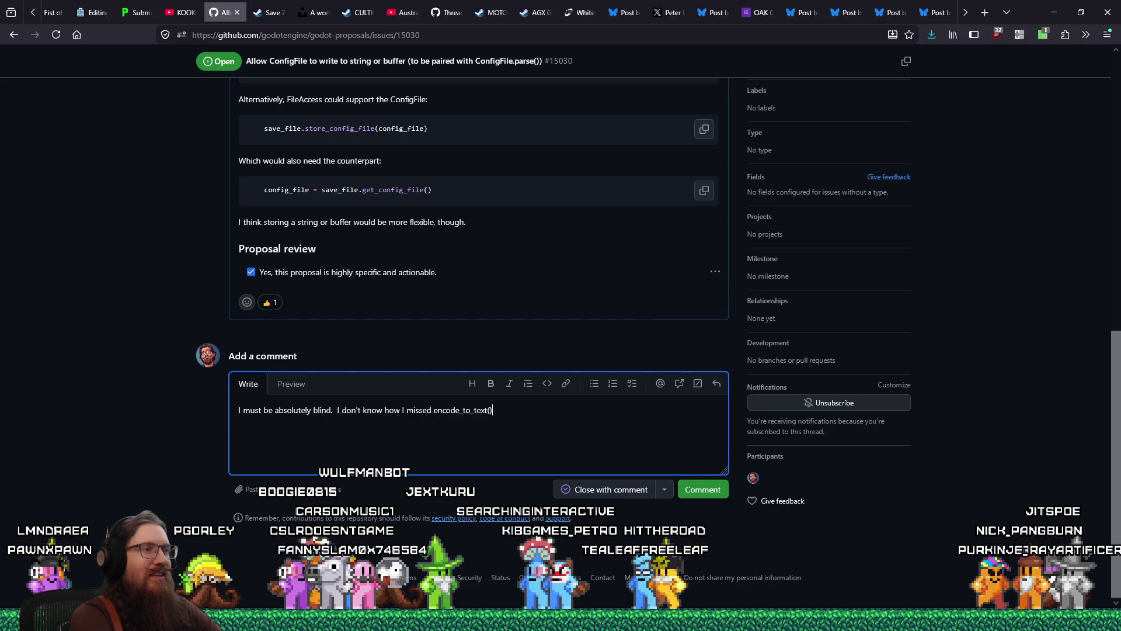
Complete the comment with 'function.' and 'the', and close the proposal issue with that comment.
type(" function.")
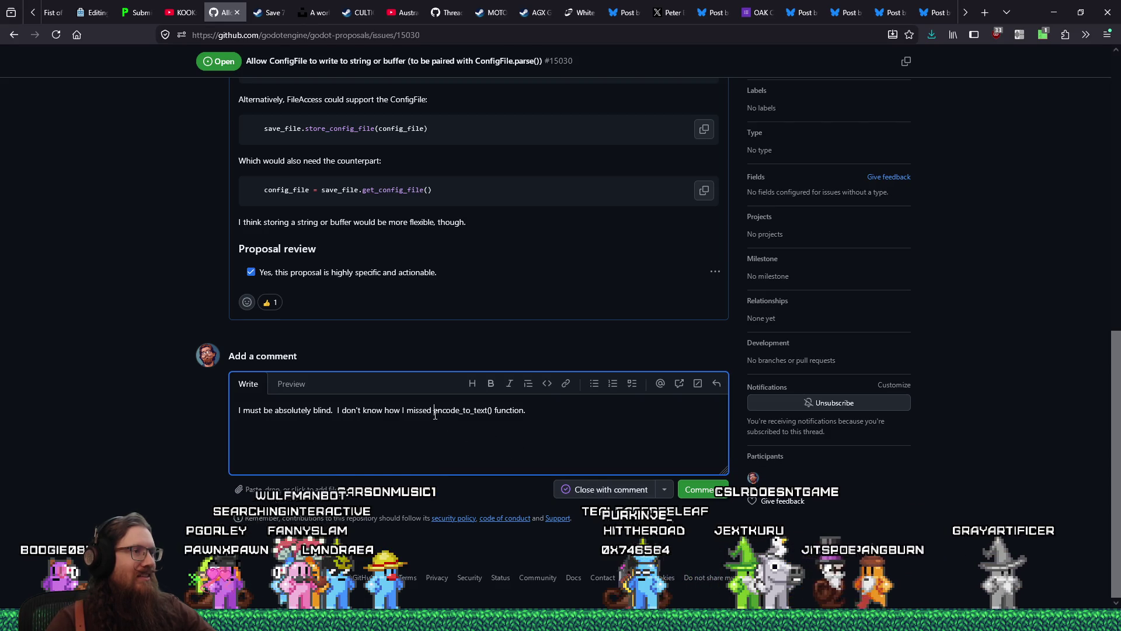
type("the")
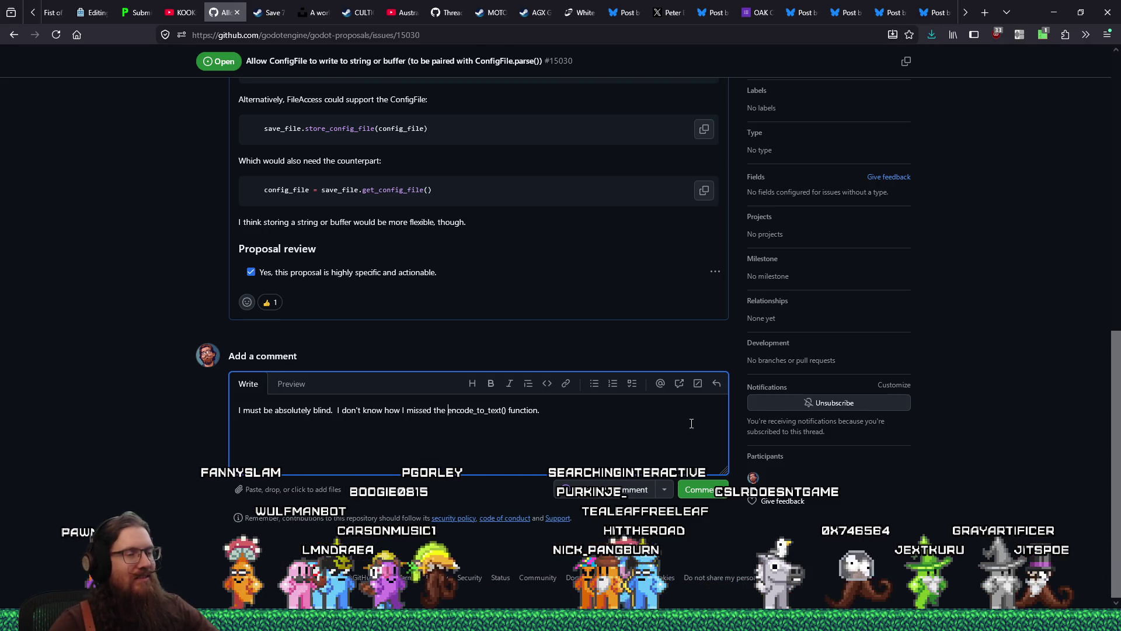
left_click(624, 488)
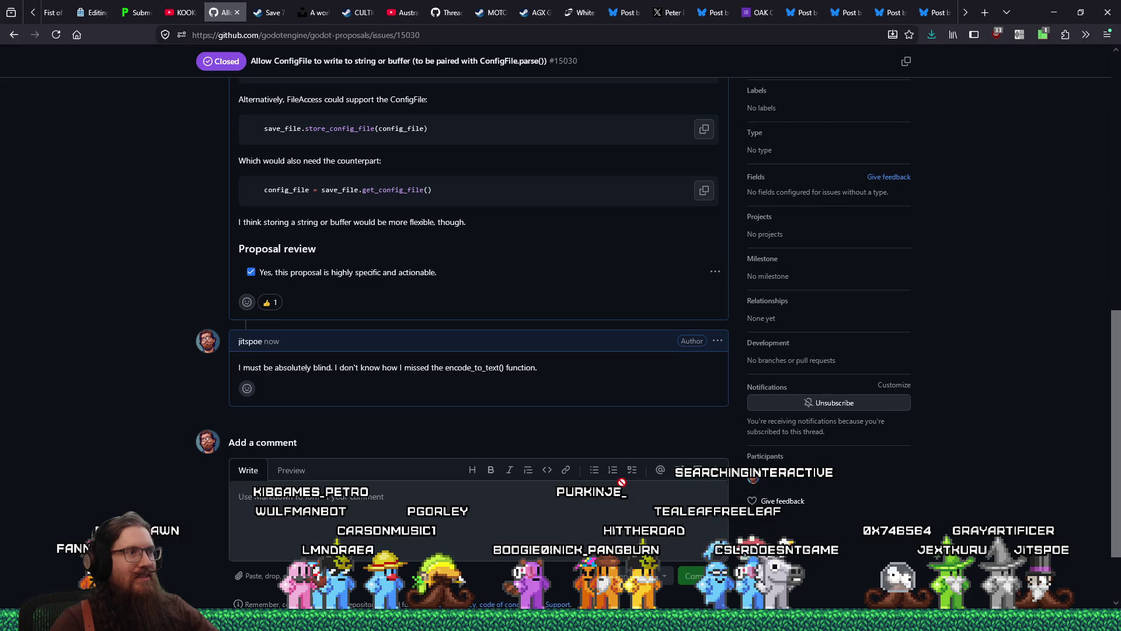
Review the closed issue's thread, then return to the Godot editor.
scroll(439, 473, "up", 7)
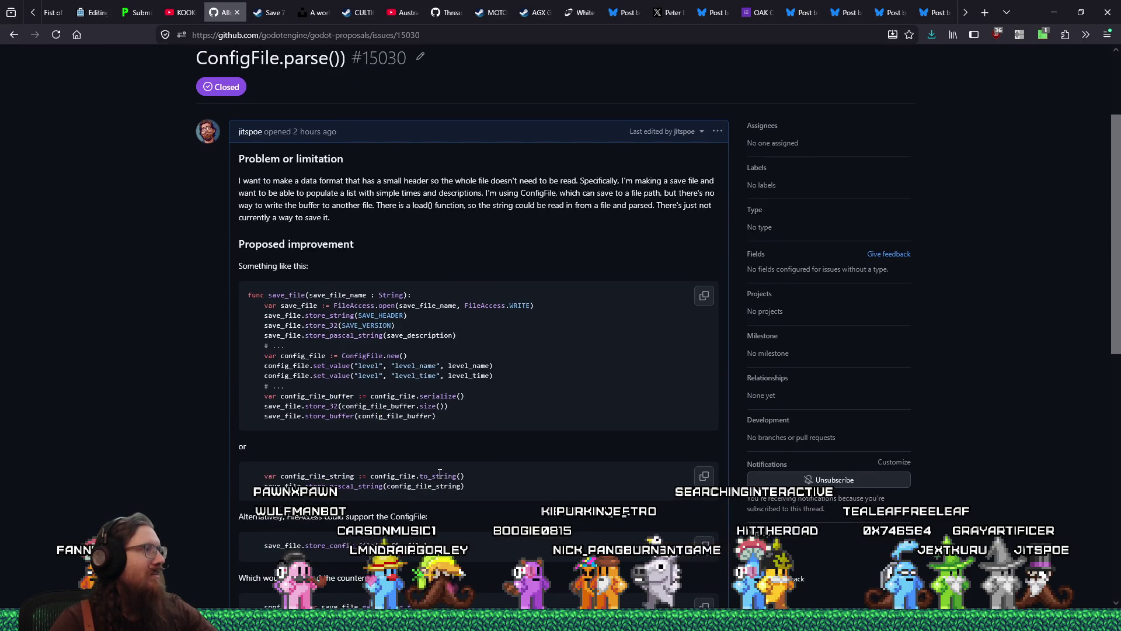
scroll(511, 507, "down", 2)
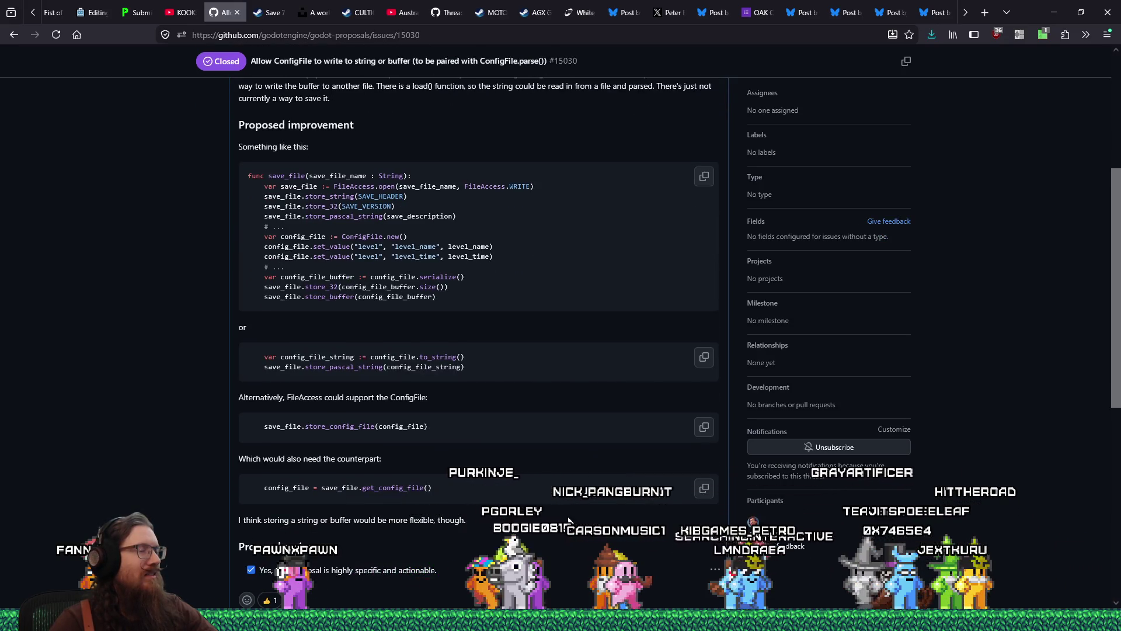
scroll(570, 521, "down", 3)
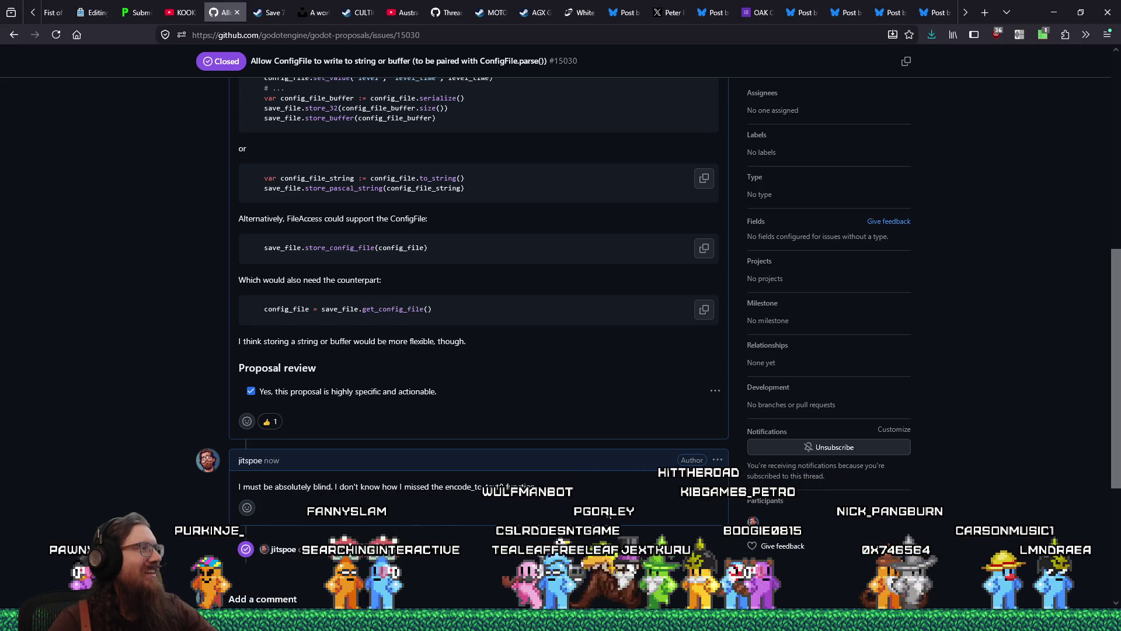
key("alt+Tab")
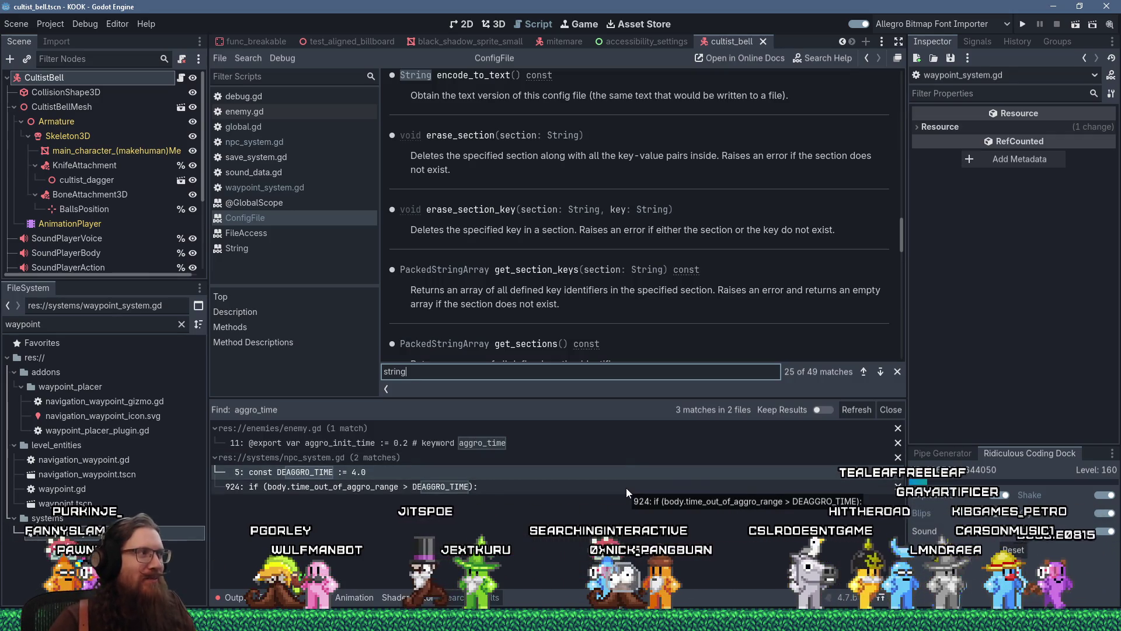
Dismiss the docs search and scroll the ConfigFile reference to its Methods list, get_section_keys through set_value.
left_click(897, 372)
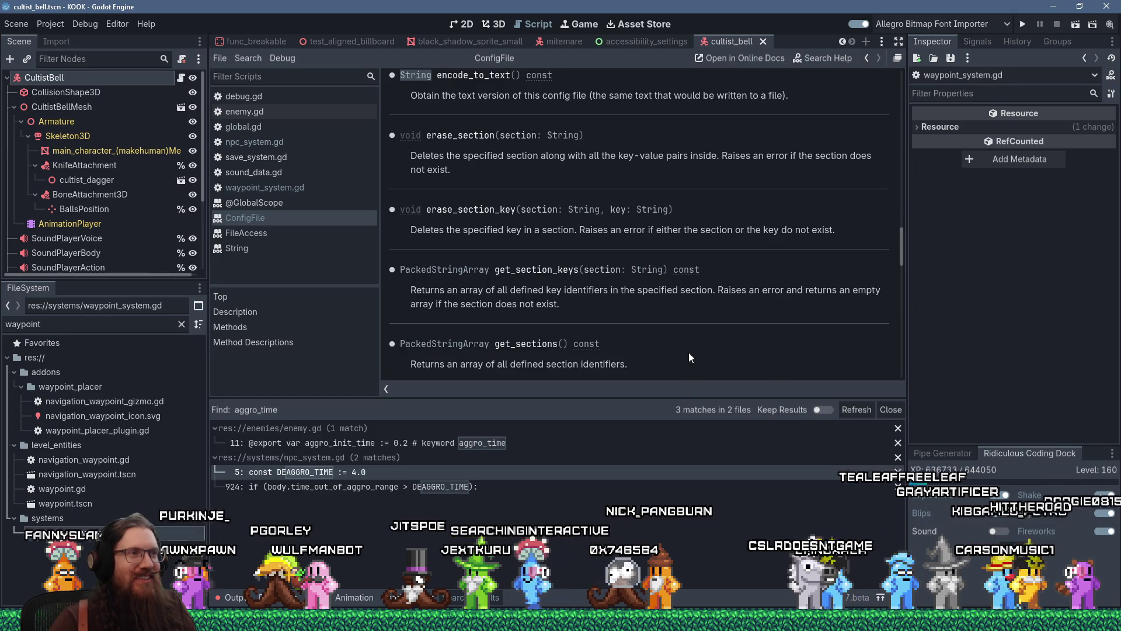
scroll(688, 356, "up", 5)
scroll(694, 345, "up", 5)
scroll(694, 346, "up", 12)
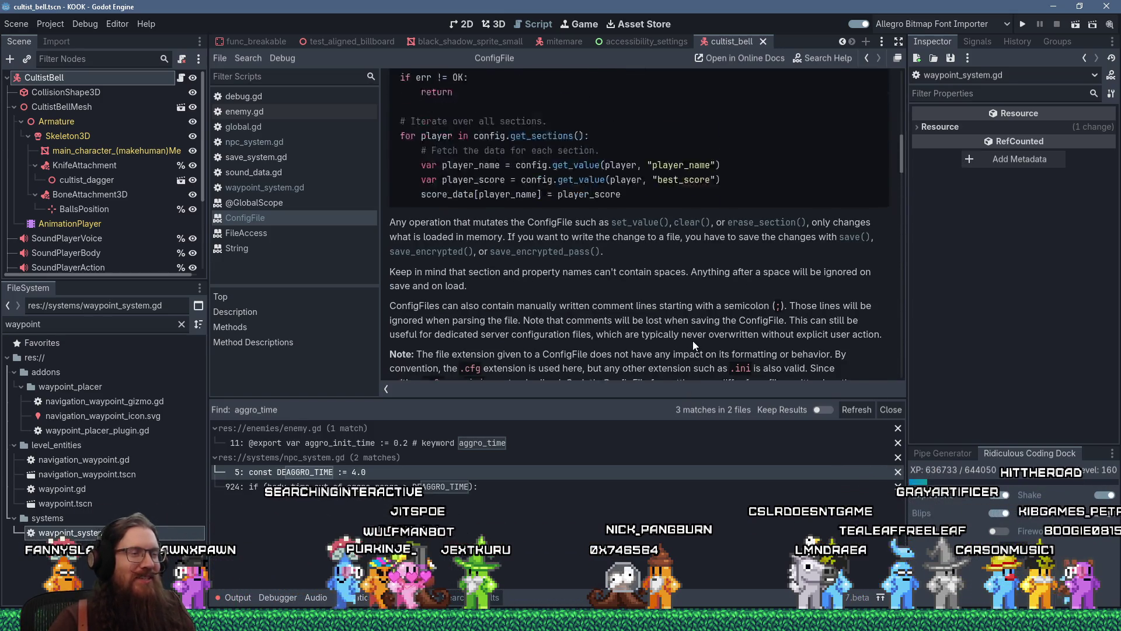
scroll(693, 346, "up", 1)
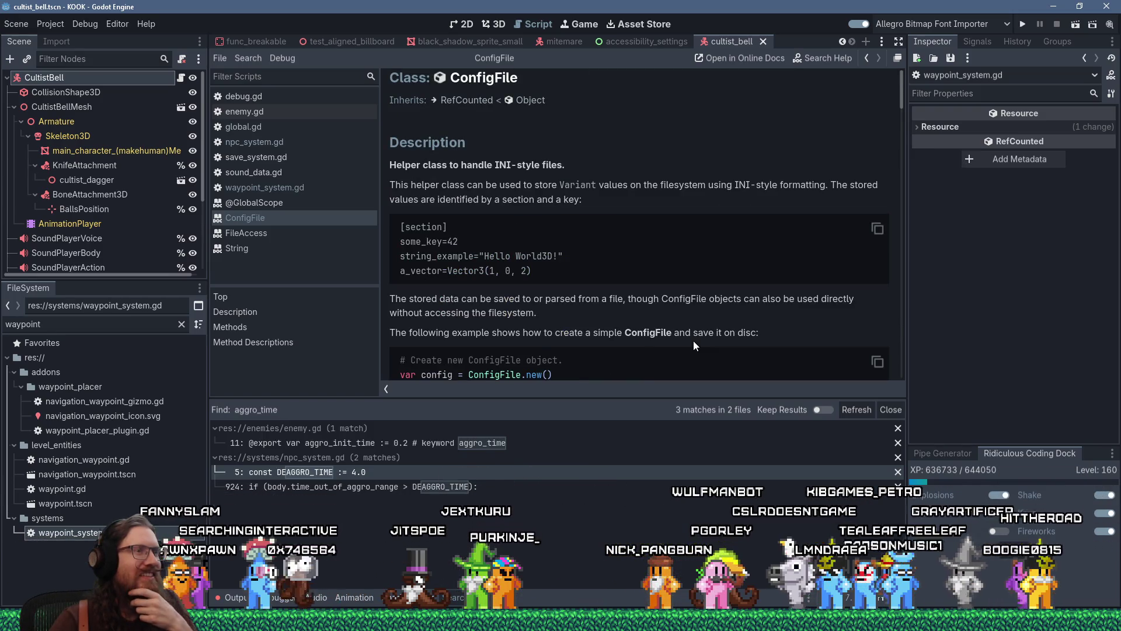
scroll(694, 345, "down", 4)
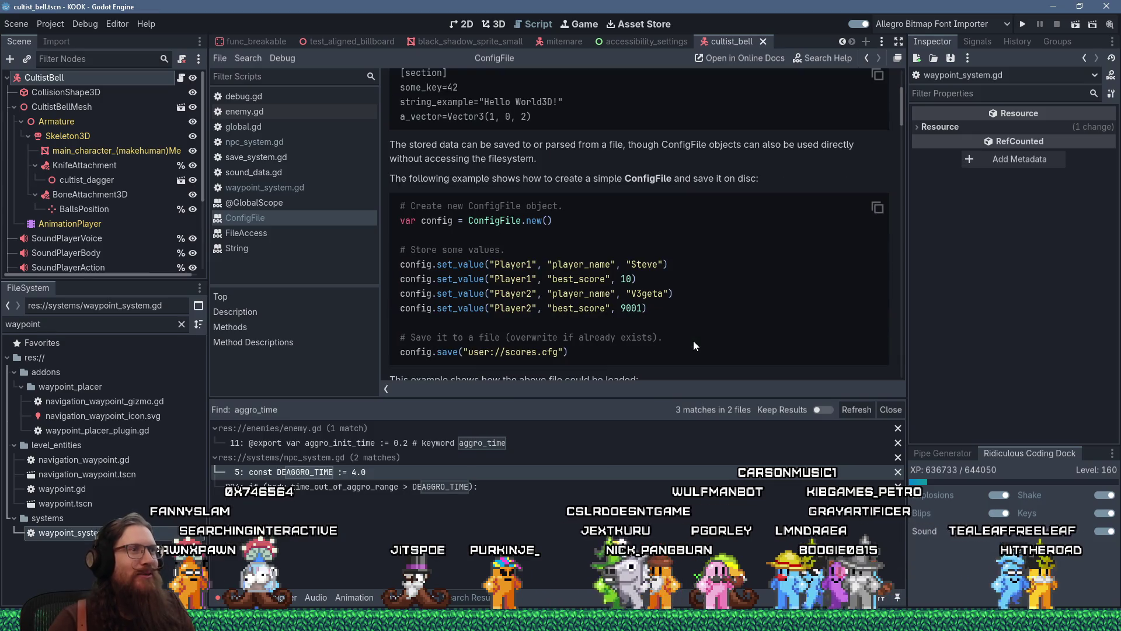
scroll(693, 346, "down", 5)
scroll(694, 346, "down", 5)
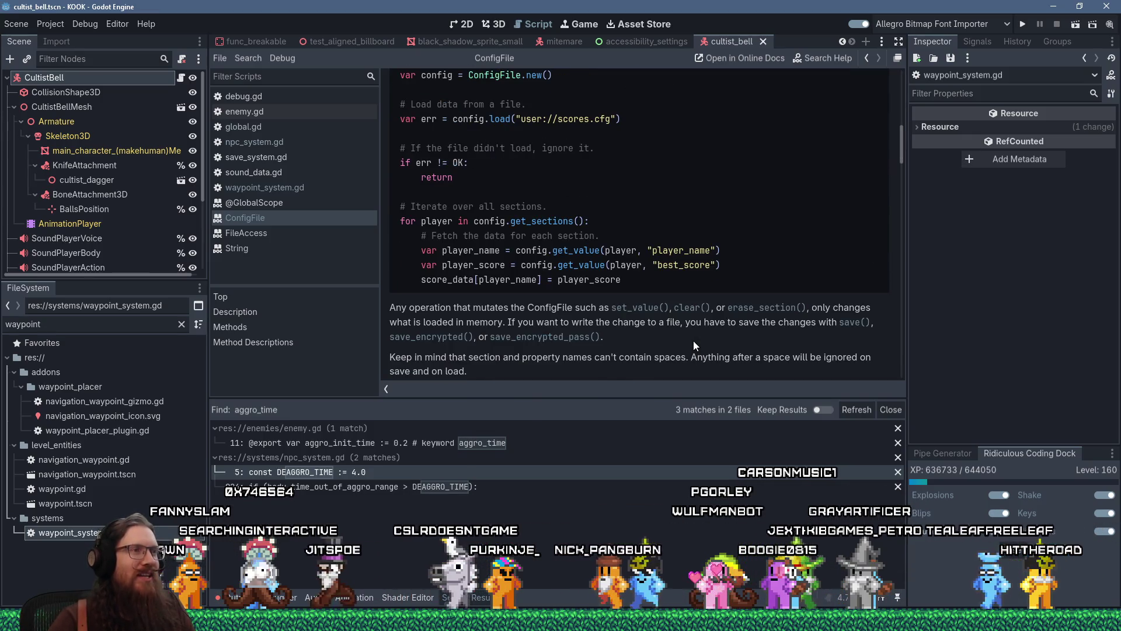
scroll(694, 345, "down", 8)
scroll(694, 344, "down", 8)
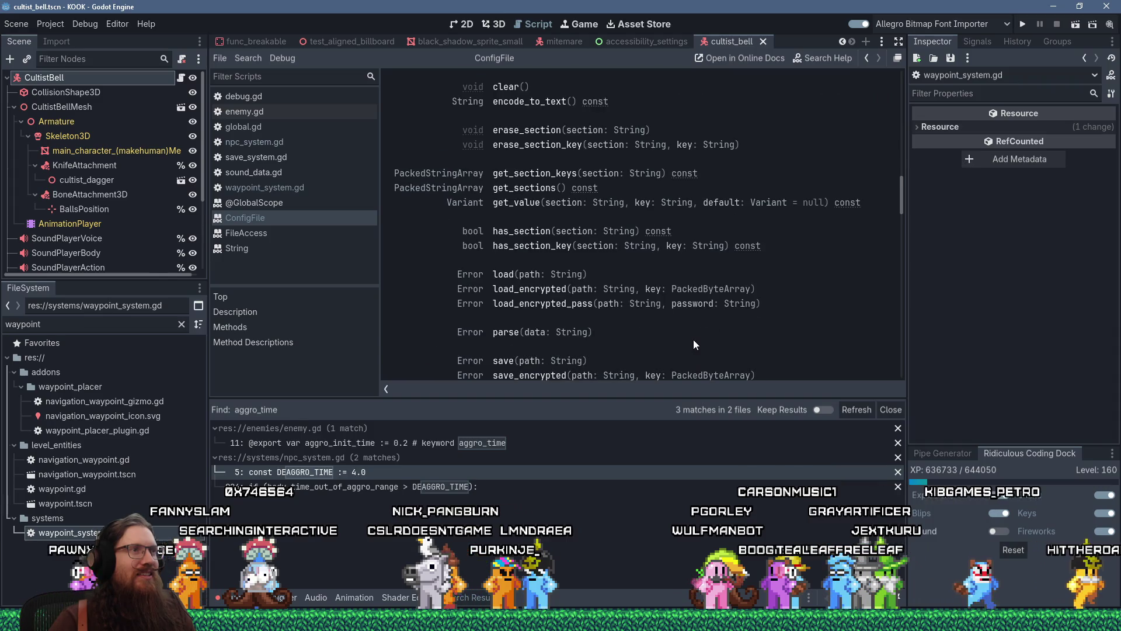
scroll(694, 345, "up", 3)
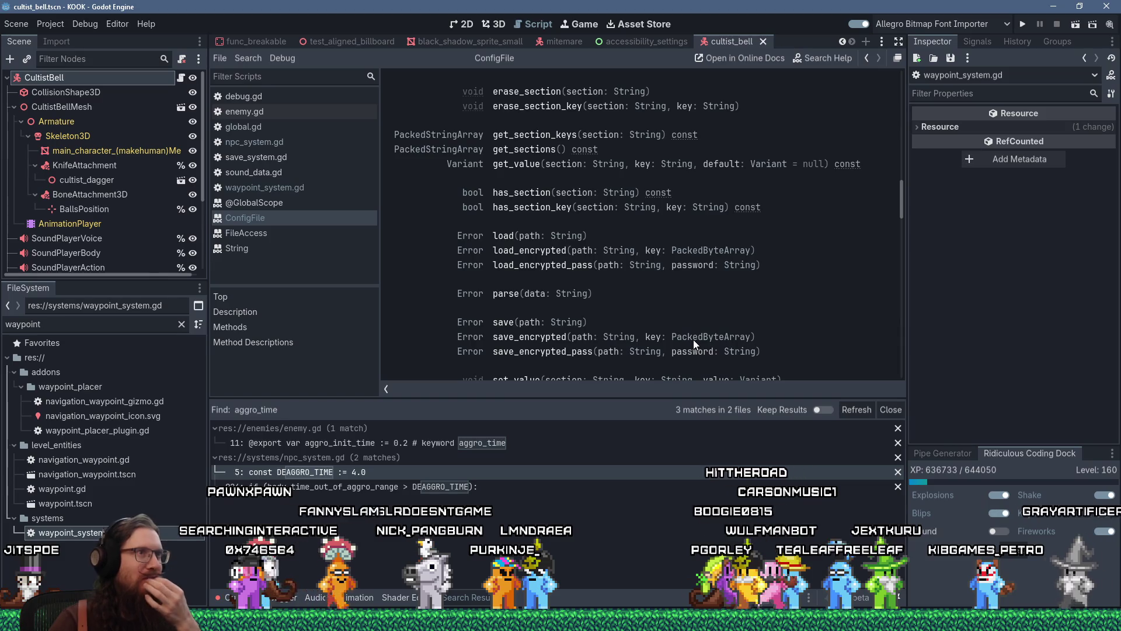
scroll(694, 345, "up", 3)
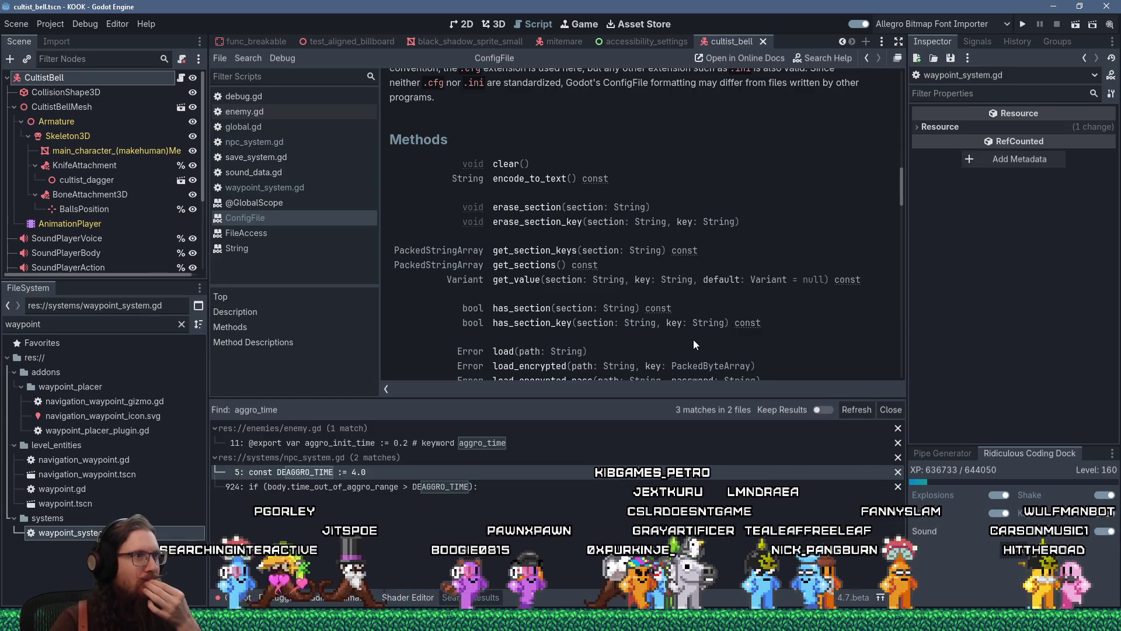
scroll(694, 344, "down", 1)
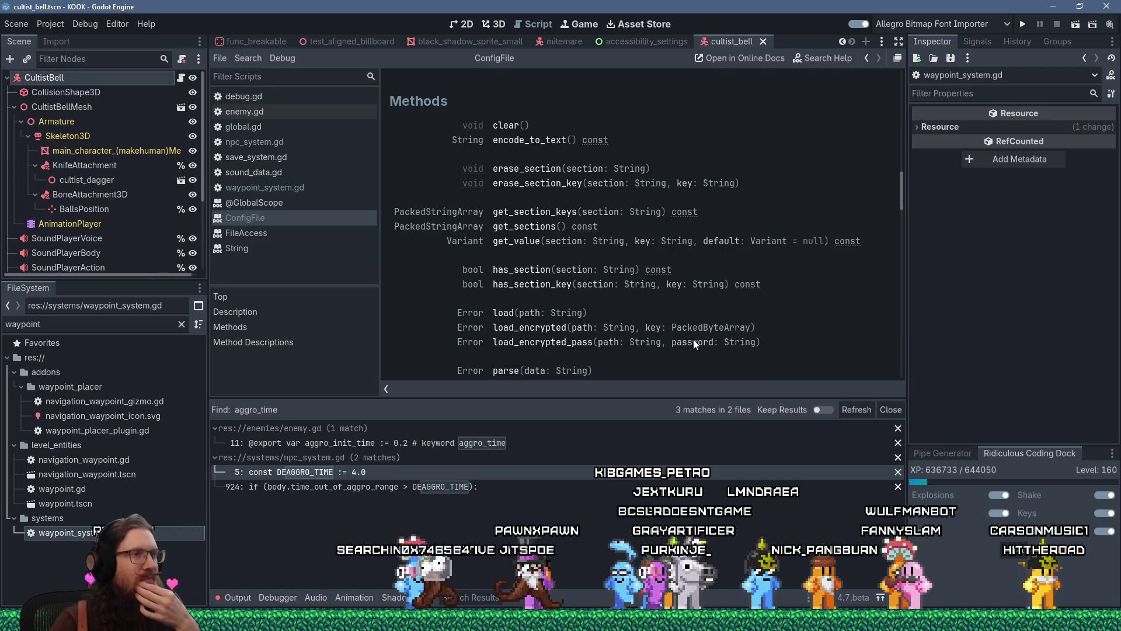
scroll(695, 344, "down", 3)
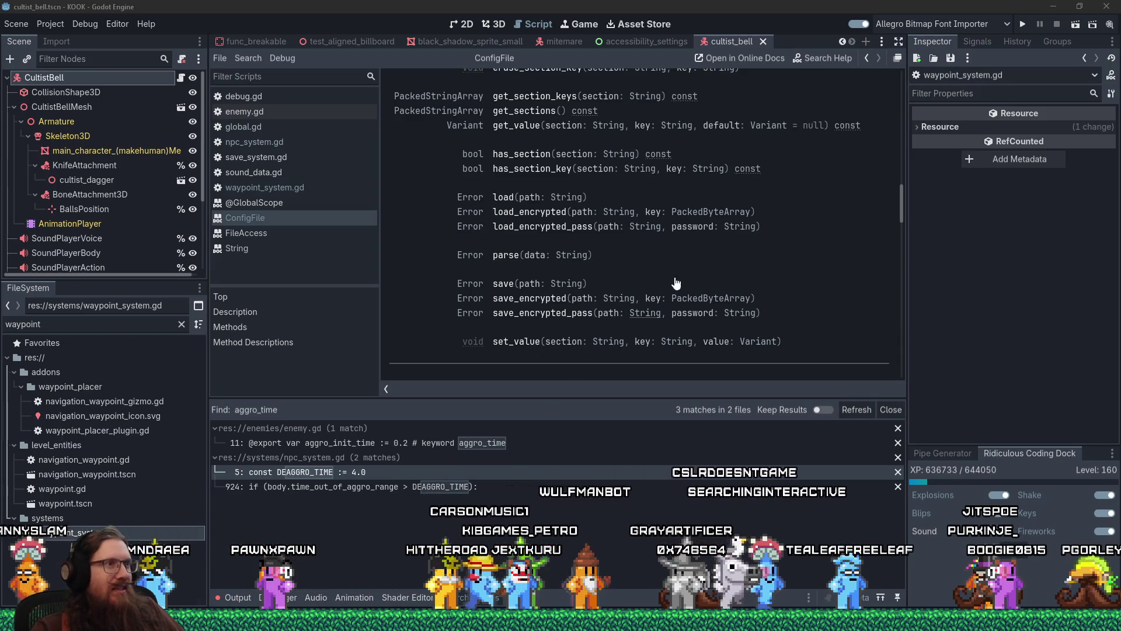
Follow the encode_to_text() link in the Methods list to its full description.
left_click(700, 268)
scroll(737, 311, "up", 5)
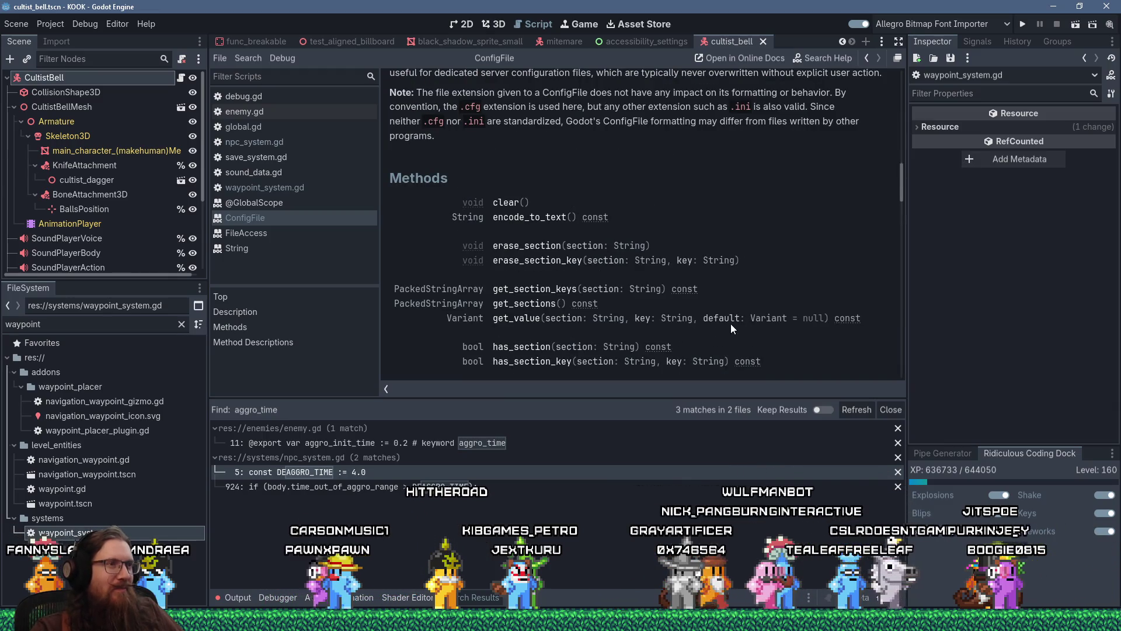
scroll(741, 307, "down", 3)
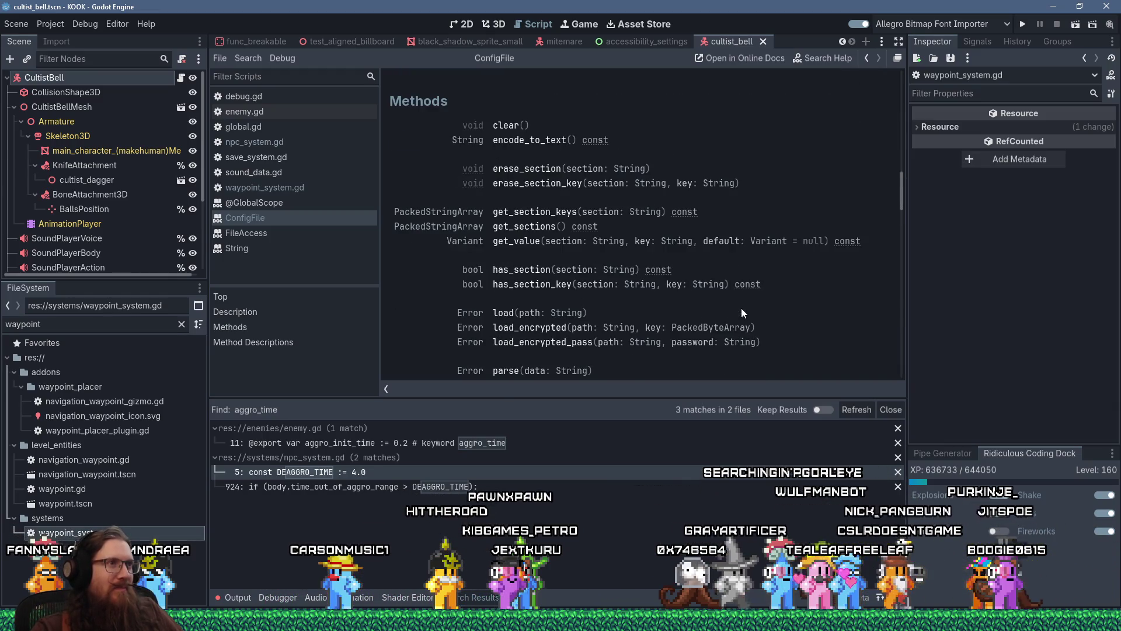
left_click_drag(466, 168, 689, 129)
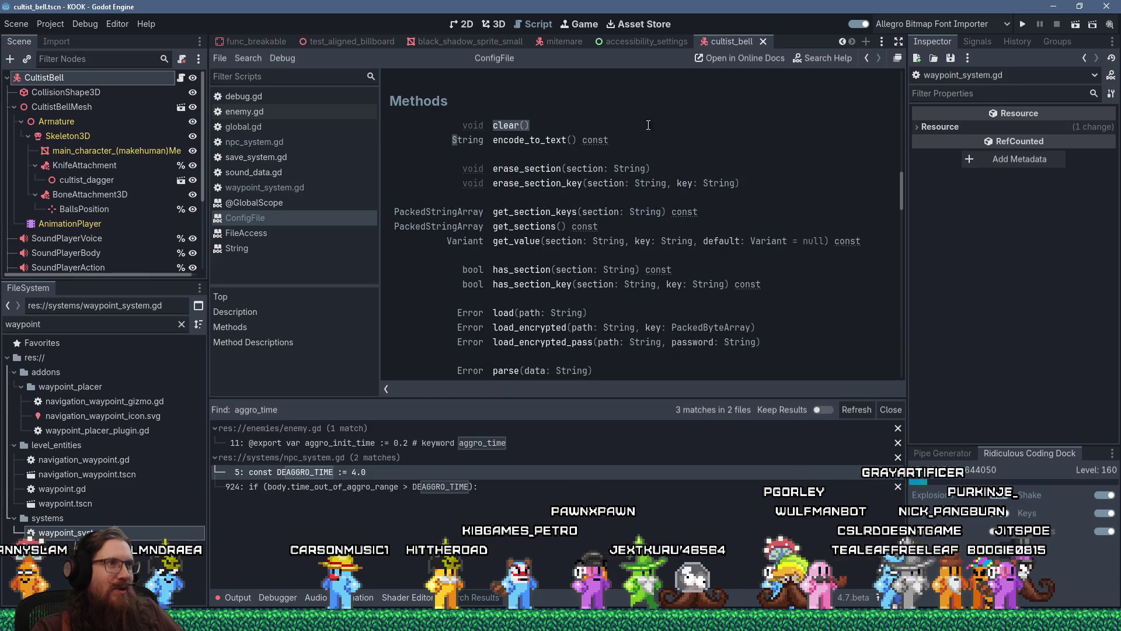
left_click(689, 143)
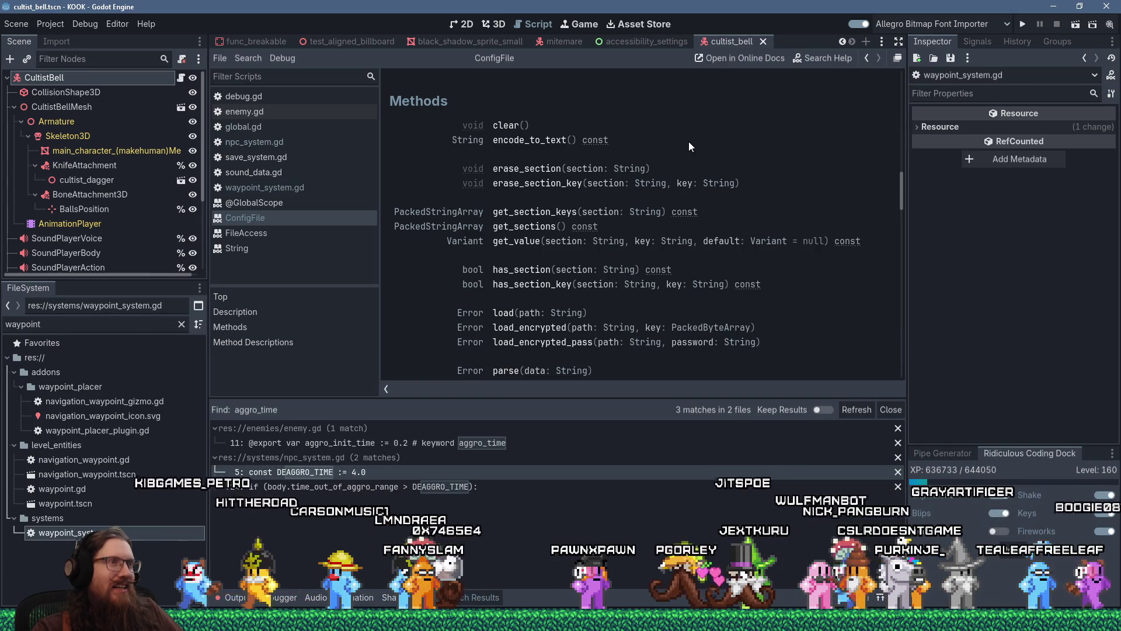
left_click(553, 141)
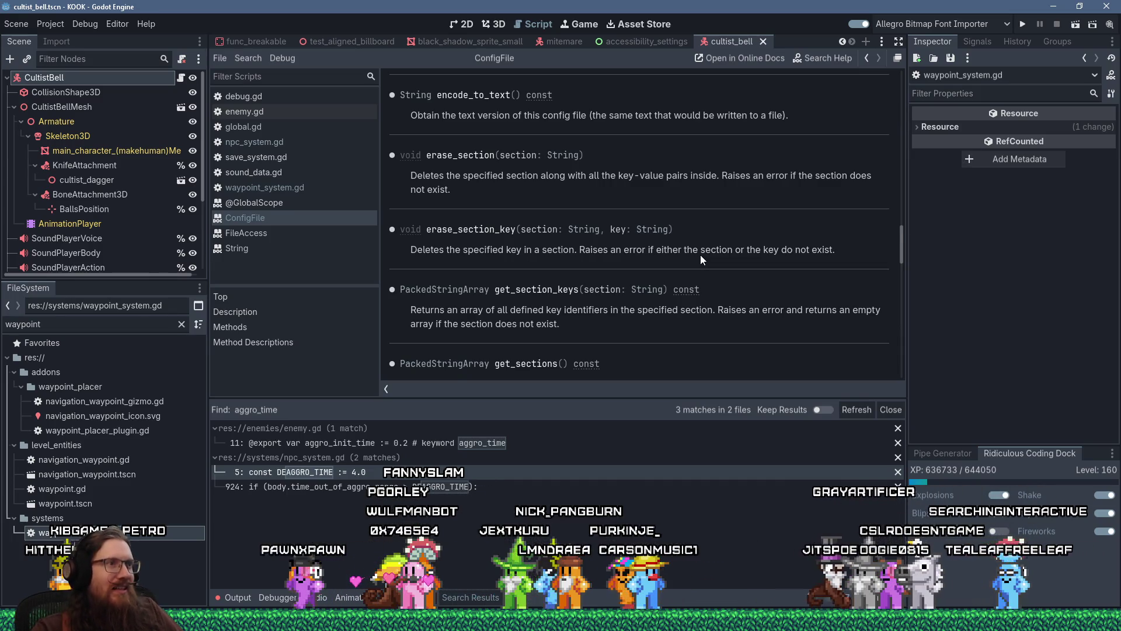
Read through the Method Descriptions for clear, encode_to_text and erase_section.
scroll(701, 256, "down", 3)
scroll(701, 259, "down", 5)
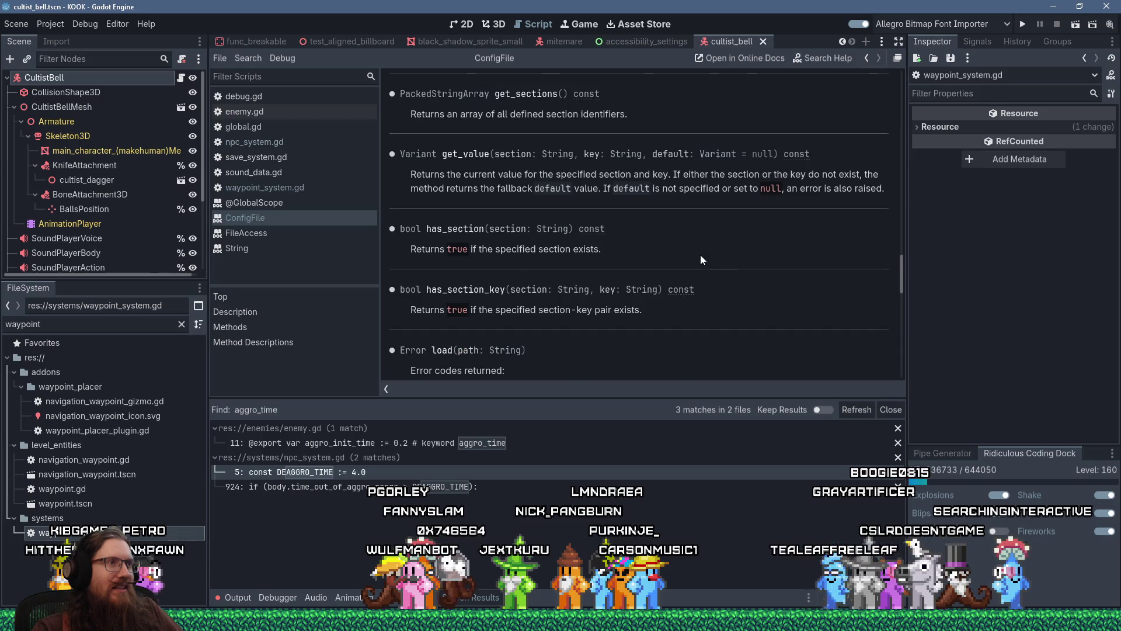
scroll(701, 259, "down", 7)
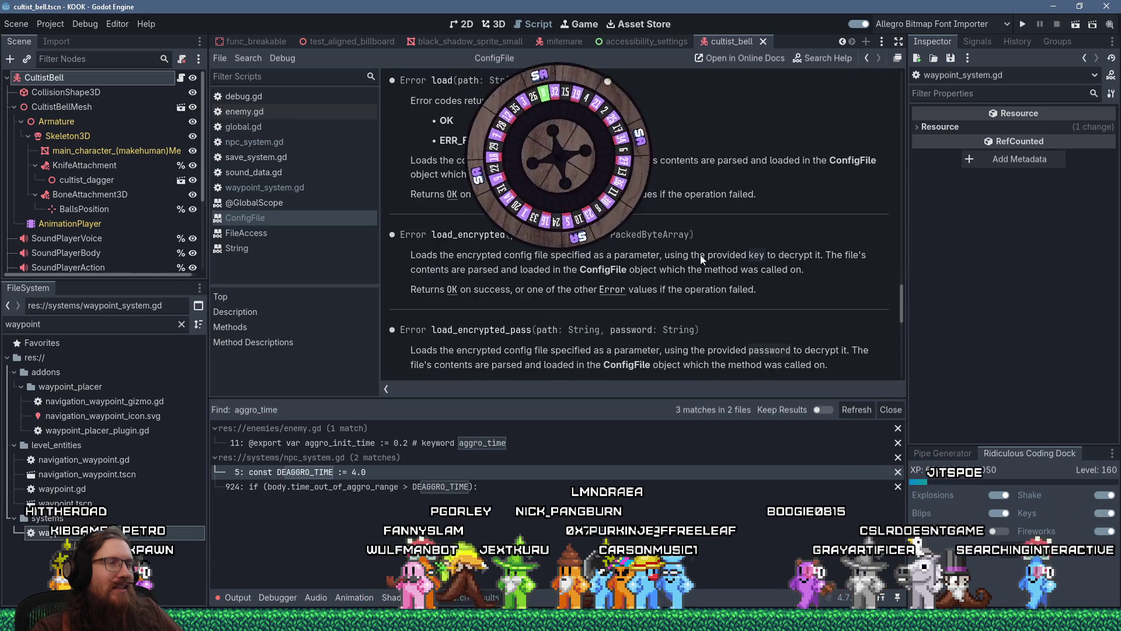
scroll(700, 260, "down", 8)
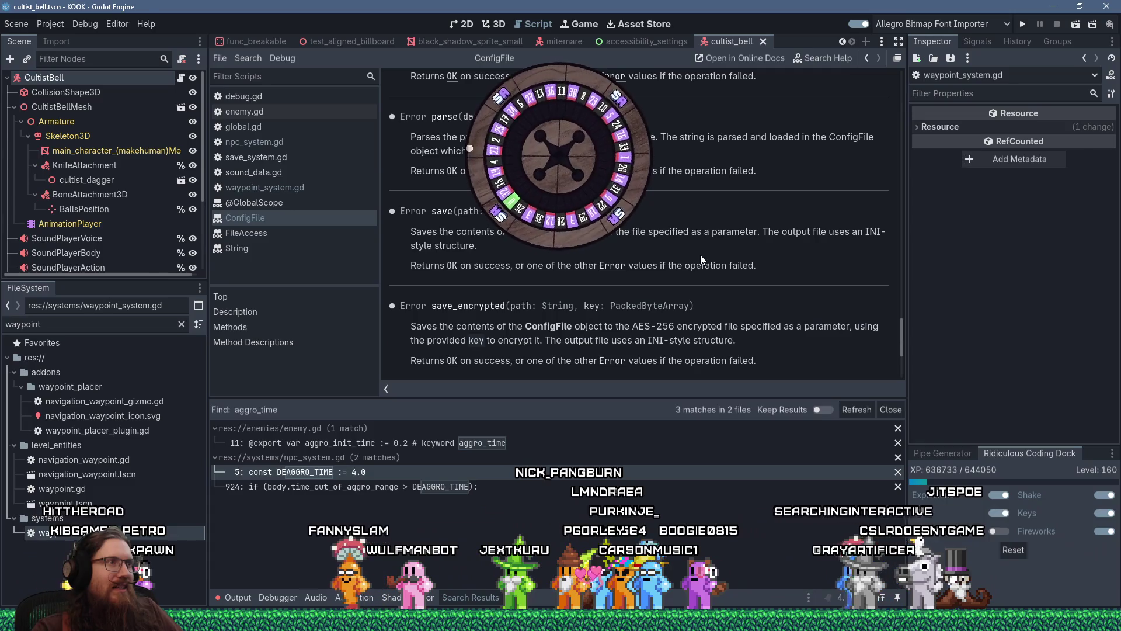
scroll(700, 255, "down", 2)
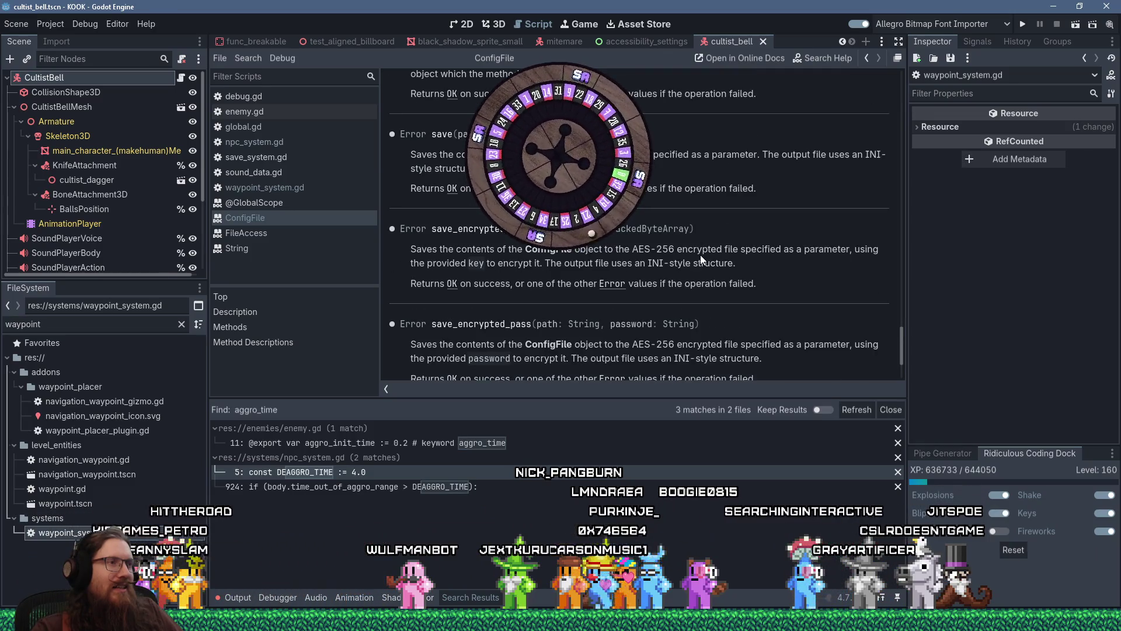
scroll(700, 255, "down", 3)
scroll(658, 264, "up", 3)
scroll(658, 261, "up", 2)
scroll(640, 244, "down", 5)
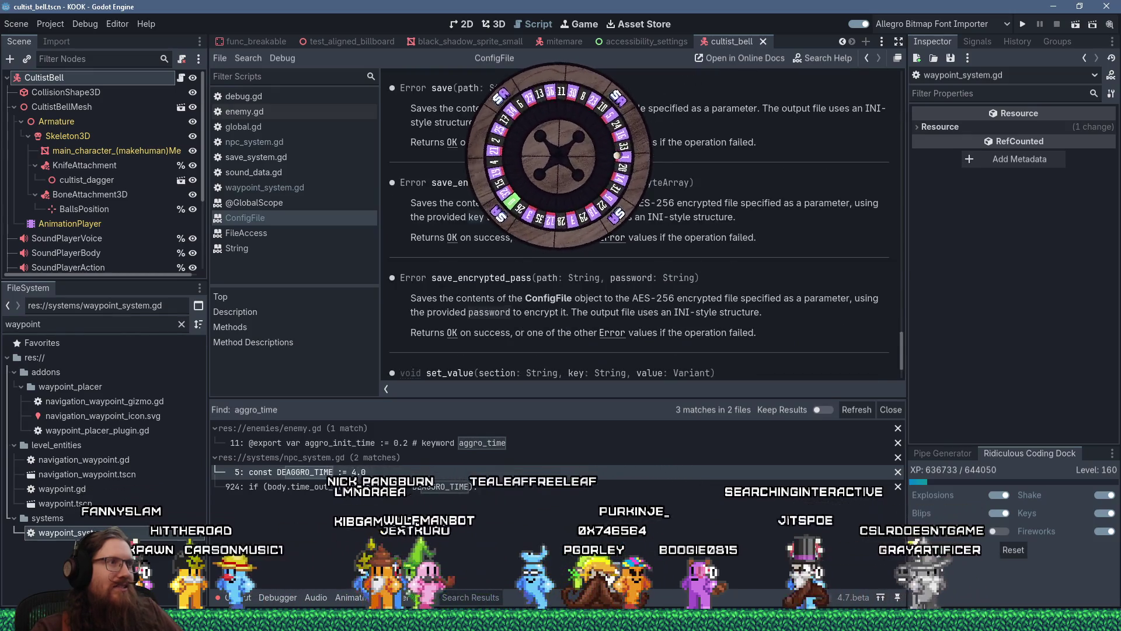
scroll(642, 228, "up", 15)
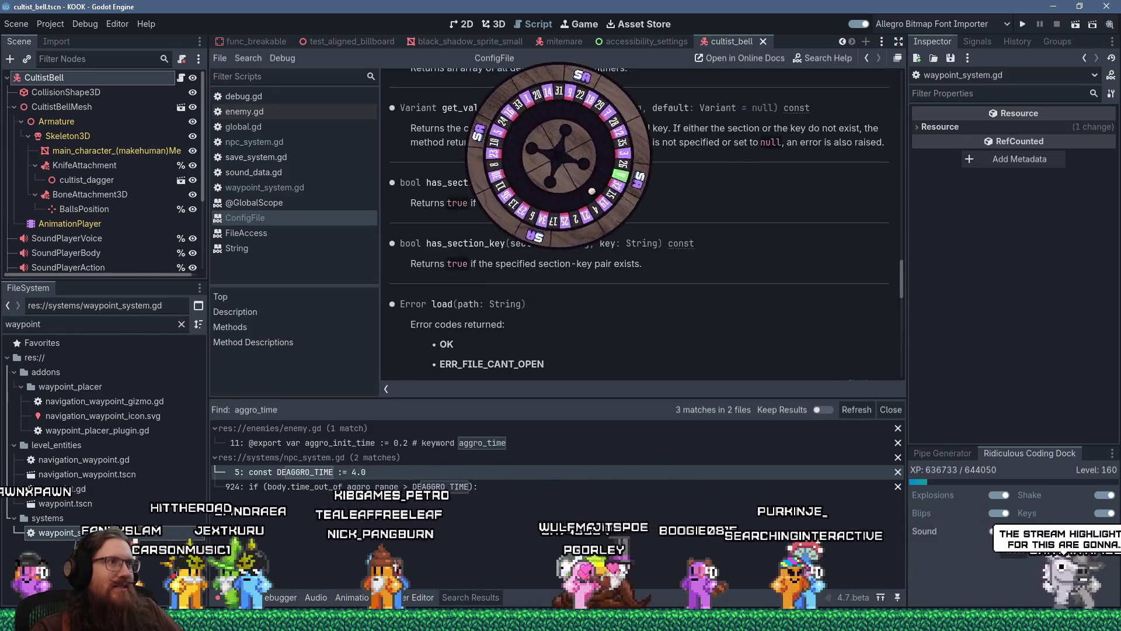
scroll(643, 234, "up", 9)
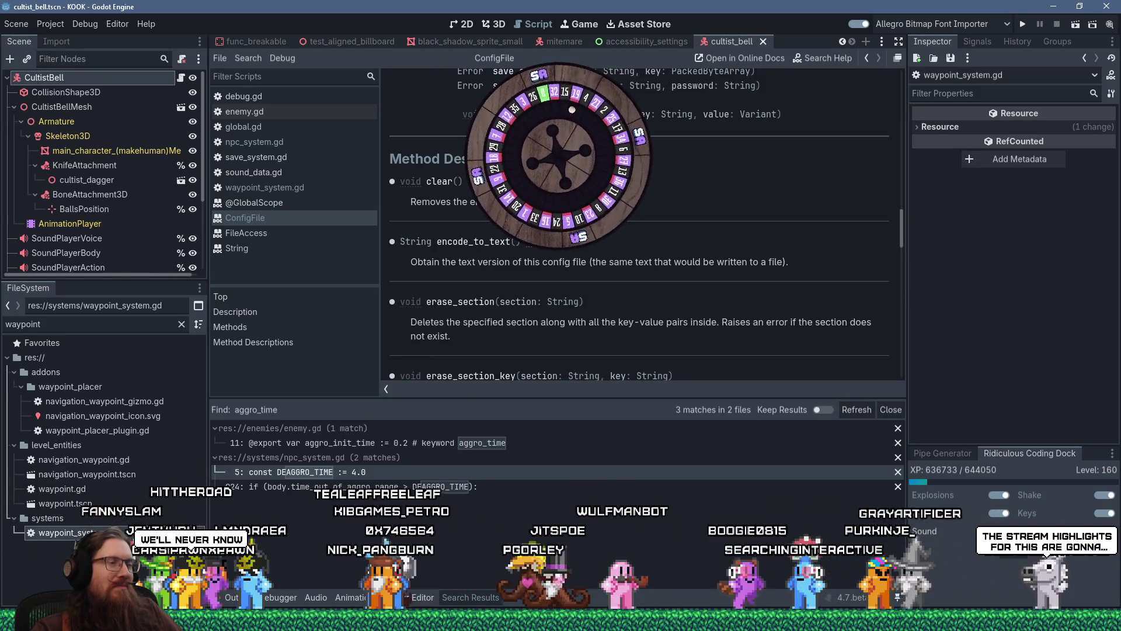
scroll(553, 188, "down", 2)
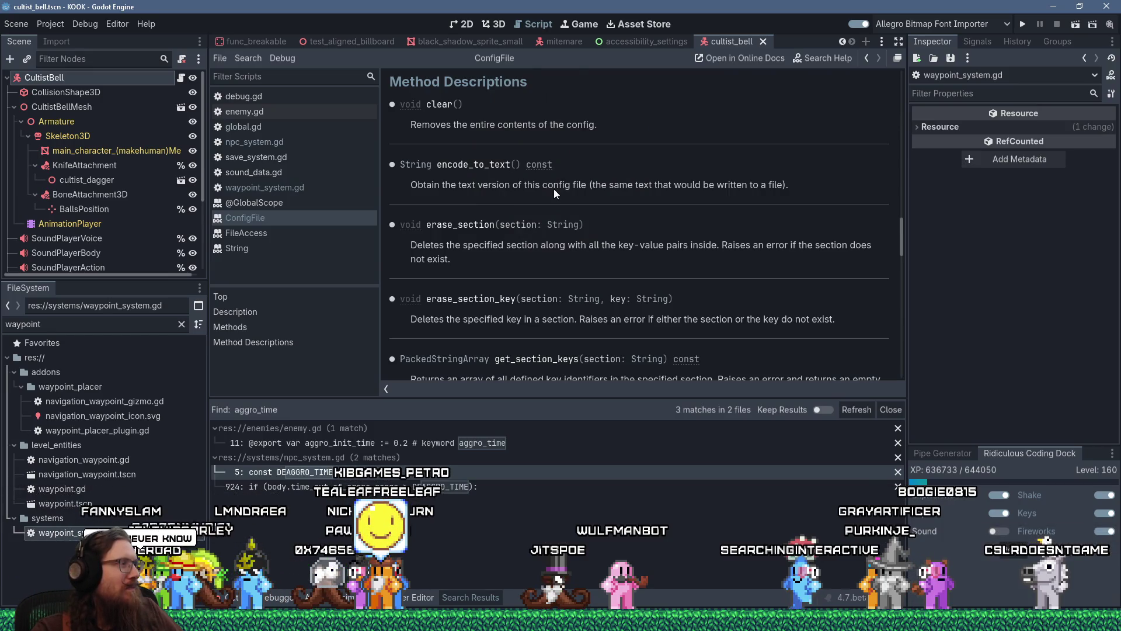
scroll(554, 188, "up", 2)
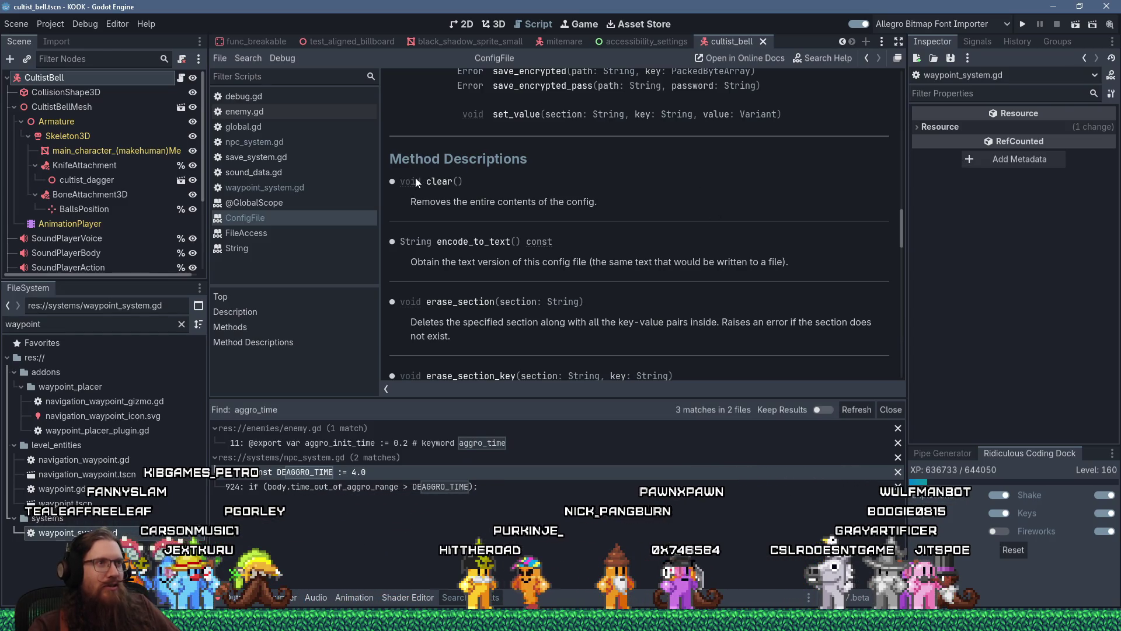
left_click_drag(599, 240, 821, 263)
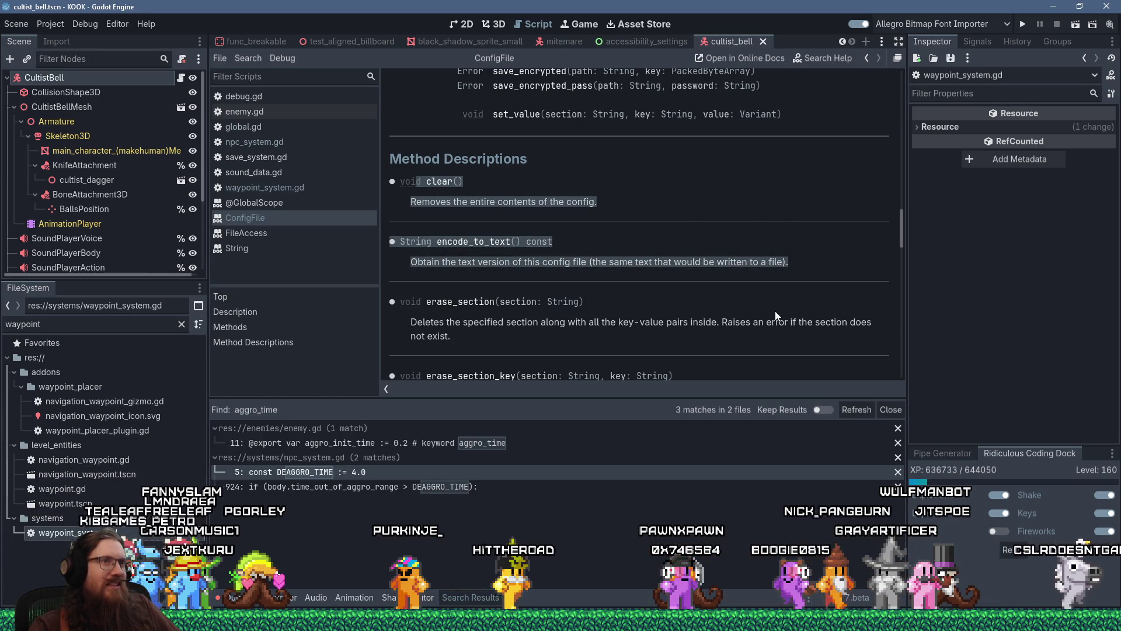
scroll(776, 311, "up", 5)
scroll(775, 312, "up", 10)
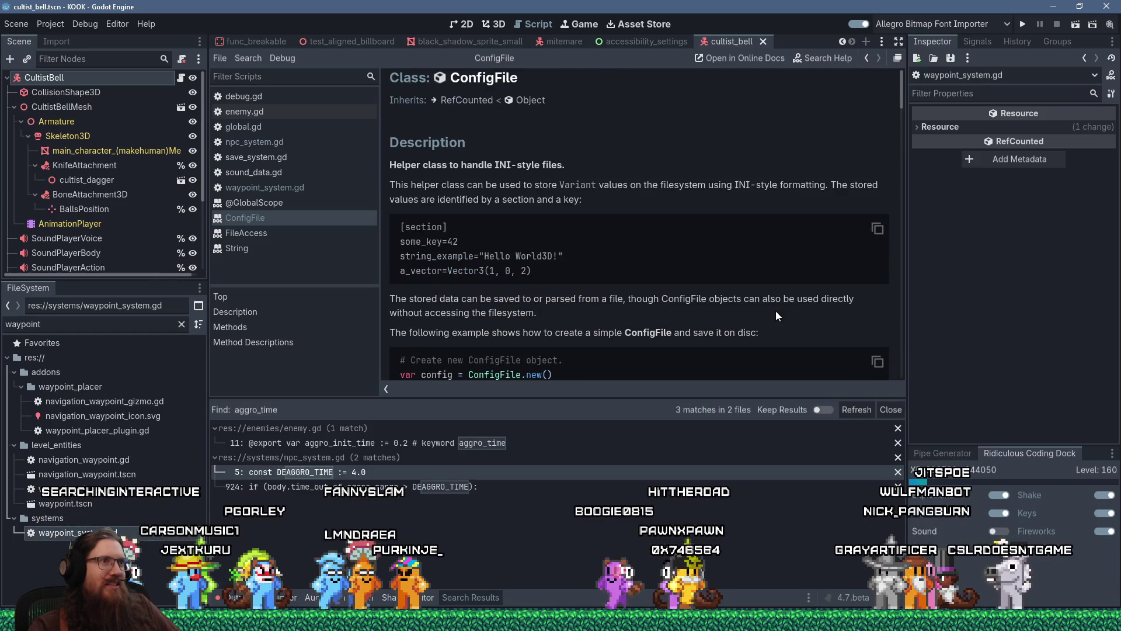
scroll(776, 312, "down", 15)
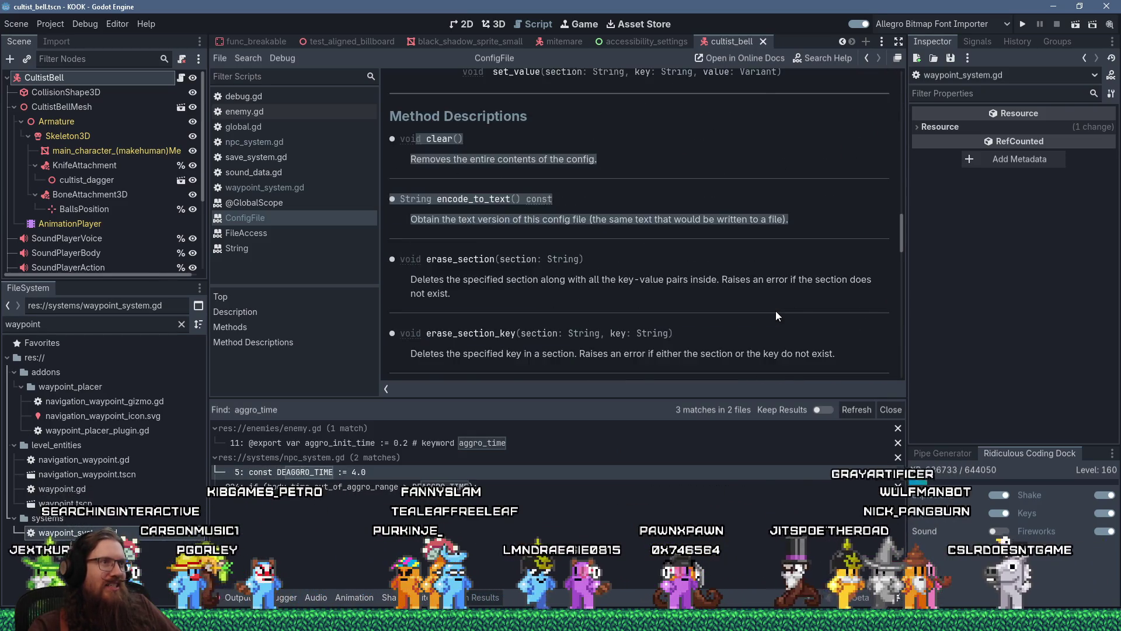
scroll(776, 316, "up", 2)
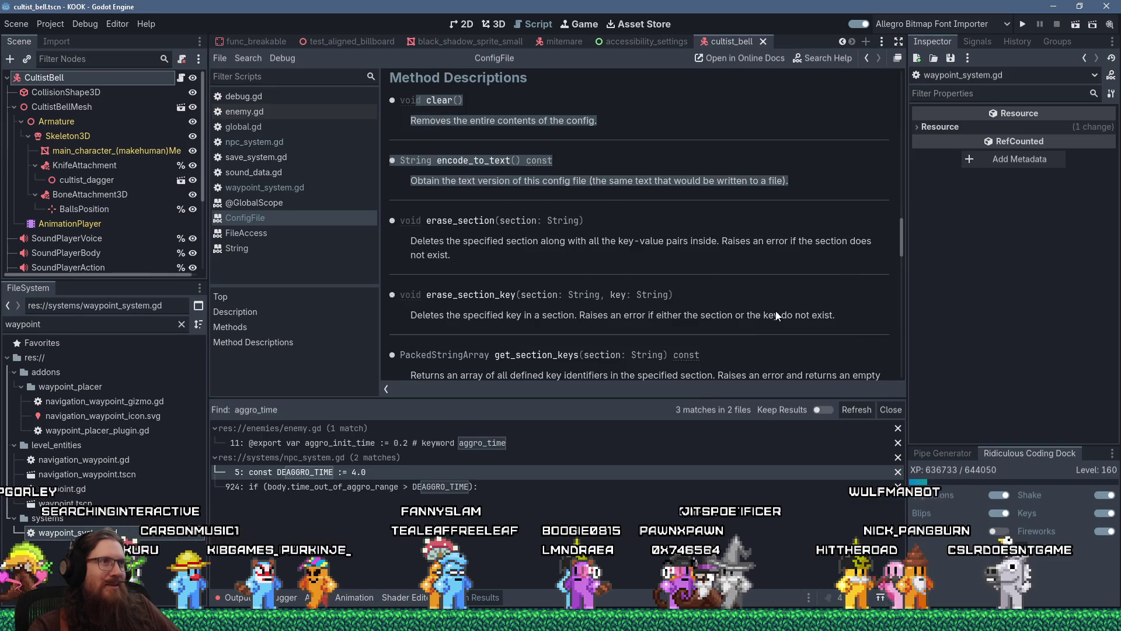
scroll(775, 315, "up", 2)
left_click(429, 159)
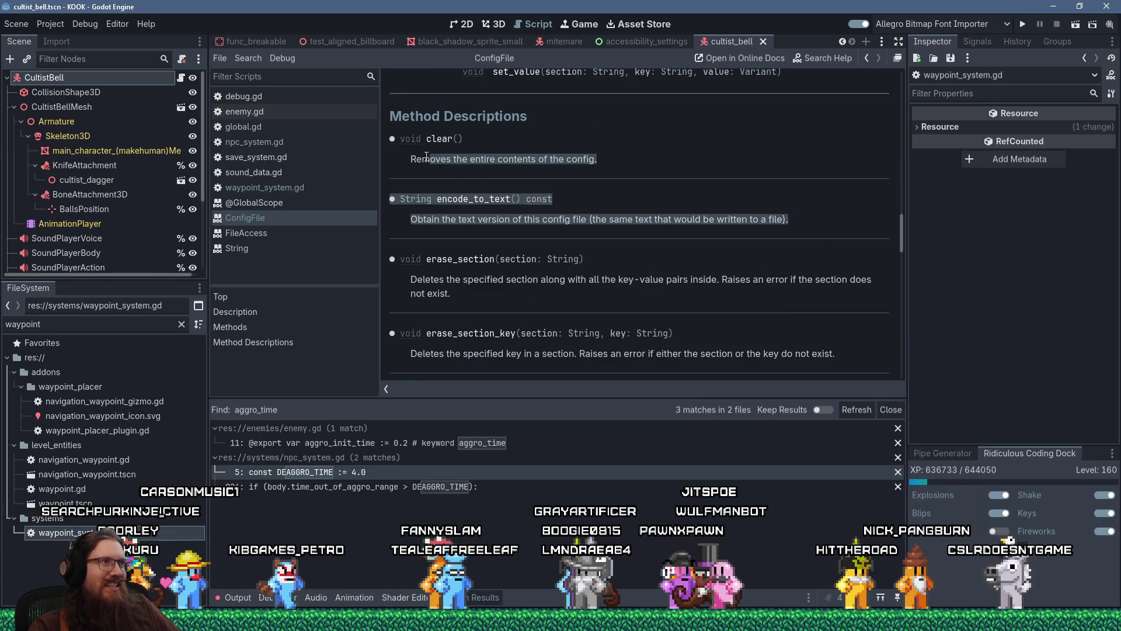
left_click_drag(393, 139, 417, 143)
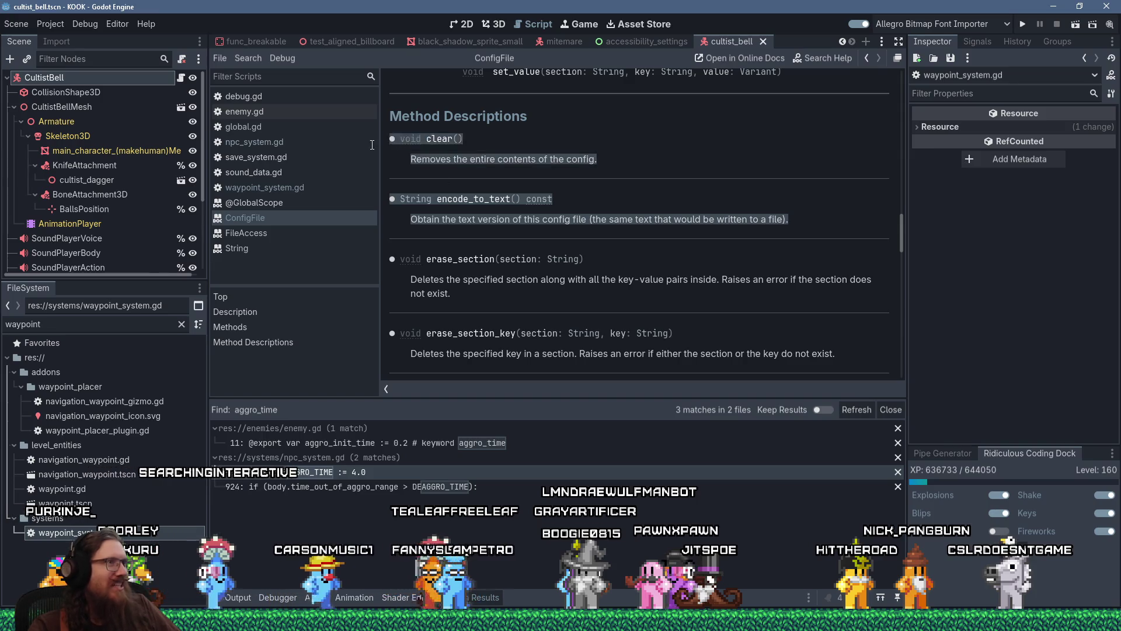
double_click(580, 158)
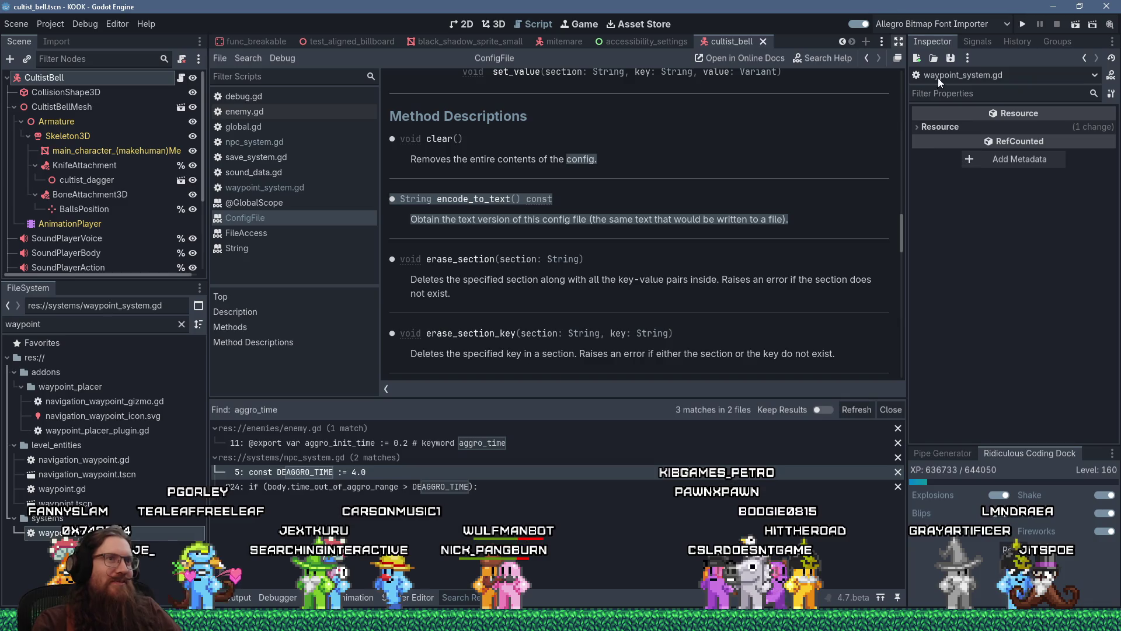
left_click_drag(788, 220, 775, 177)
left_click(776, 178)
scroll(640, 180, "down", 2)
scroll(567, 146, "up", 2)
scroll(496, 116, "down", 3)
scroll(496, 116, "up", 2)
scroll(510, 121, "down", 3)
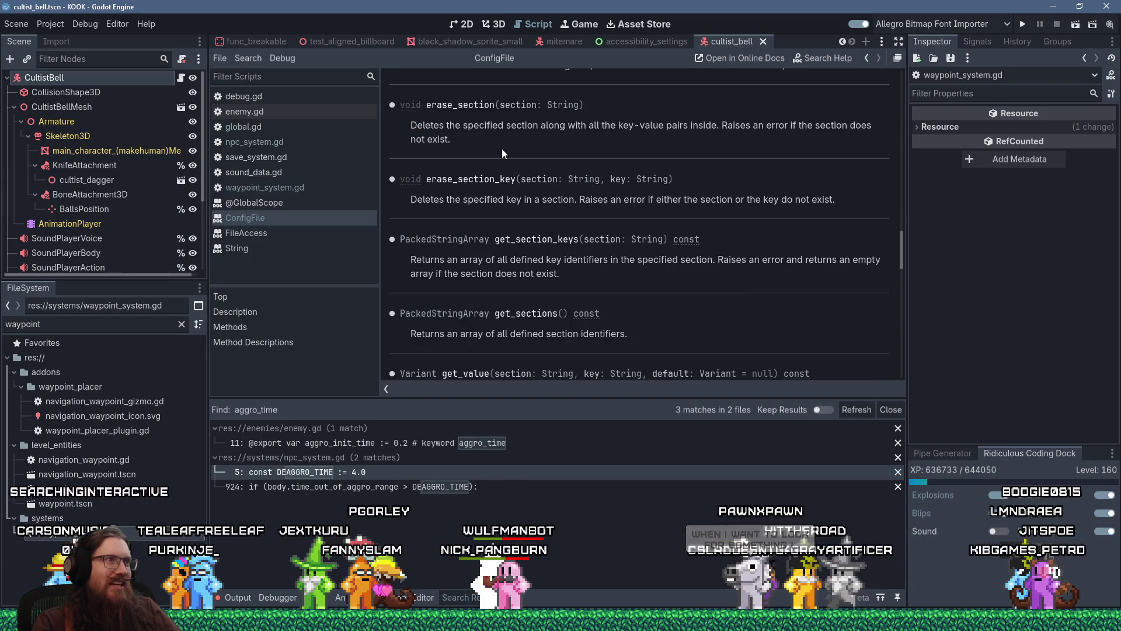
left_click_drag(487, 123, 560, 145)
left_click_drag(685, 200, 781, 266)
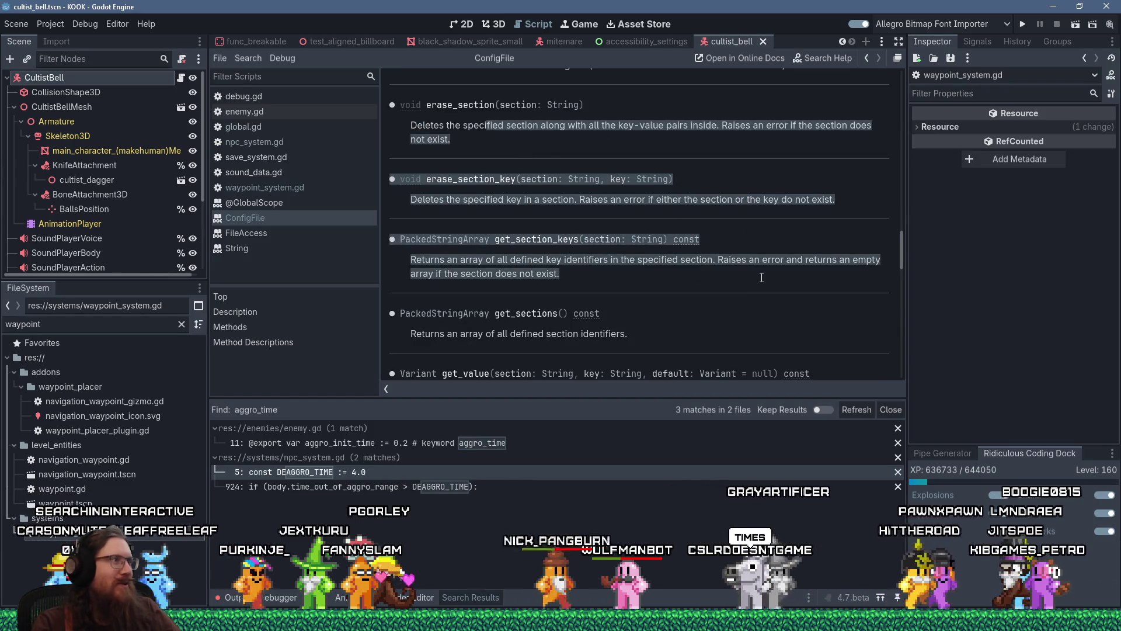
scroll(782, 264, "down", 1)
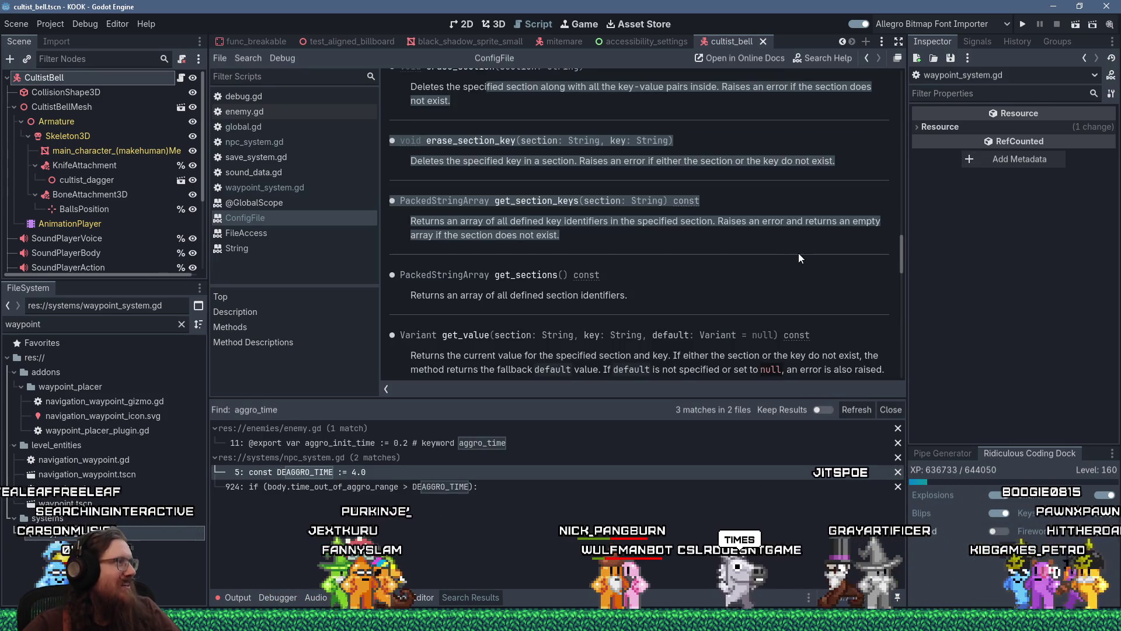